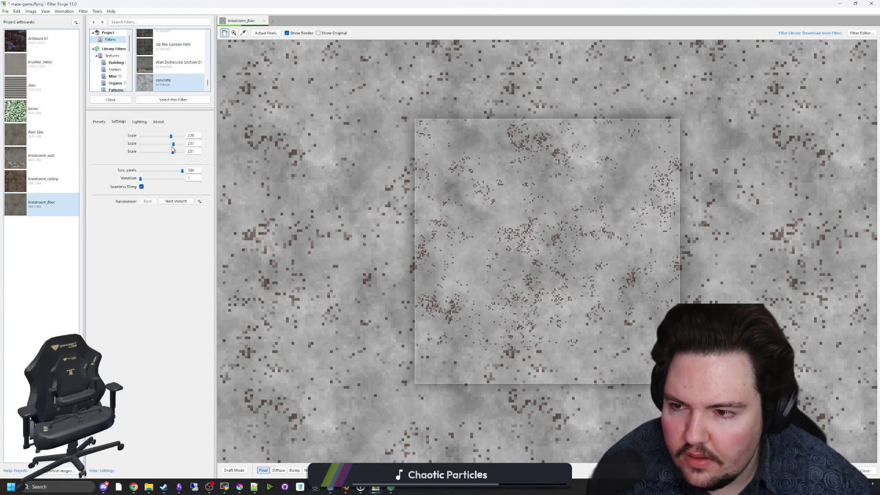
Step: Drop the concrete filter's second Scale to its minimum and check its saved presets
{"action": "mouse_move", "coordinate": [173, 144]}
{"action": "left_mouse_down"}
{"action": "mouse_move", "coordinate": [134, 148]}
{"action": "mouse_move", "coordinate": [164, 146]}
{"action": "mouse_move", "coordinate": [140, 138]}
{"action": "mouse_move", "coordinate": [172, 136]}
{"action": "left_mouse_up"}
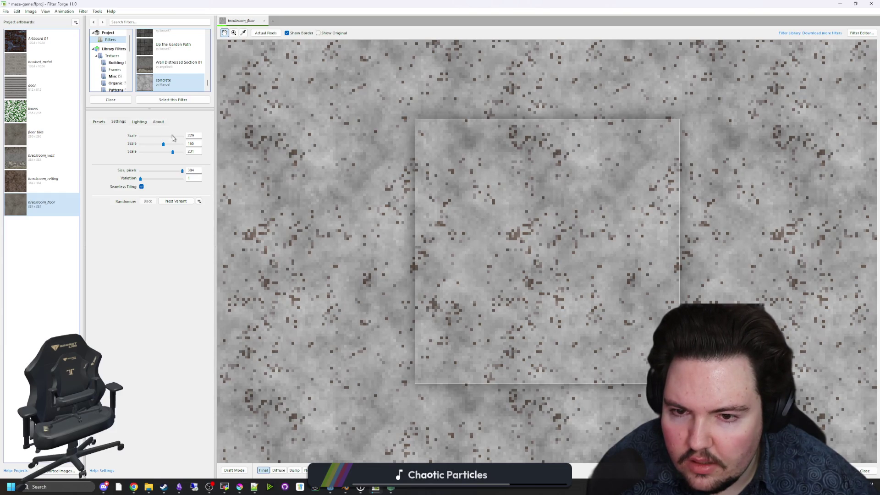
{"action": "scroll", "coordinate": [395, 230], "scroll_direction": "down", "scroll_amount": 1}
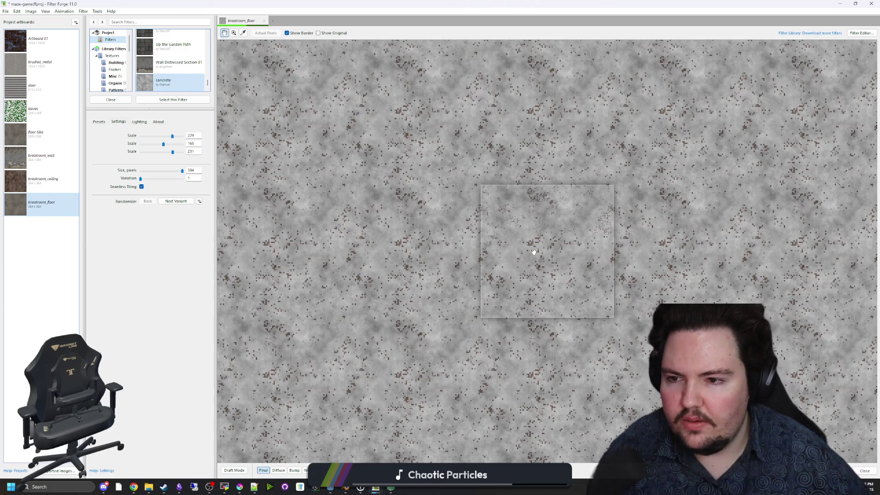
{"action": "left_click", "coordinate": [99, 122]}
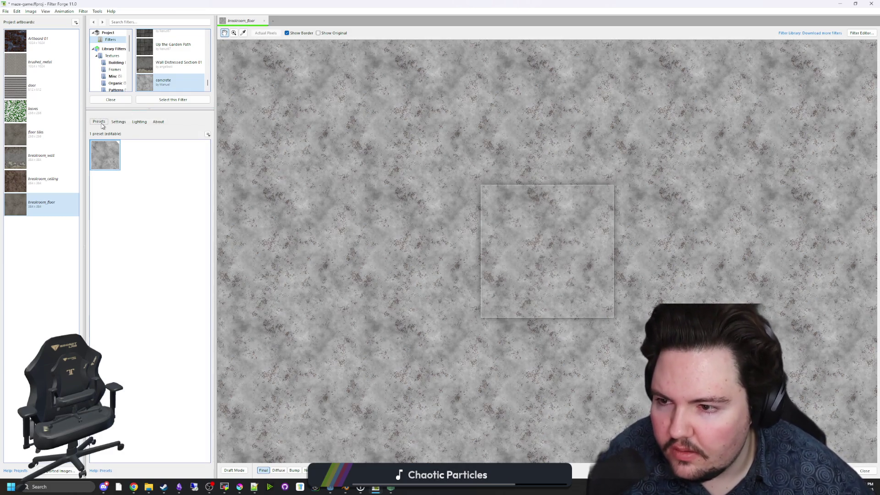
{"action": "left_click", "coordinate": [118, 122]}
{"action": "scroll", "coordinate": [572, 235], "scroll_direction": "up", "scroll_amount": 3}
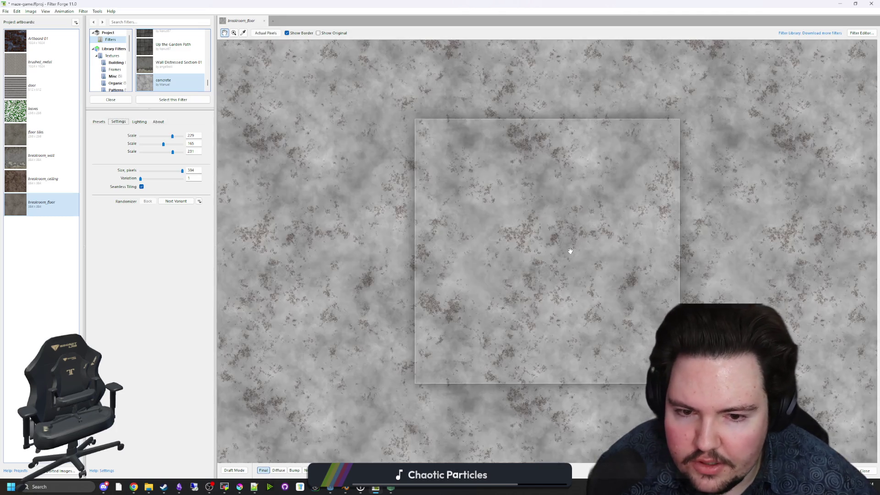
{"action": "scroll", "coordinate": [531, 239], "scroll_direction": "down", "scroll_amount": 4}
{"action": "scroll", "coordinate": [531, 240], "scroll_direction": "up", "scroll_amount": 3}
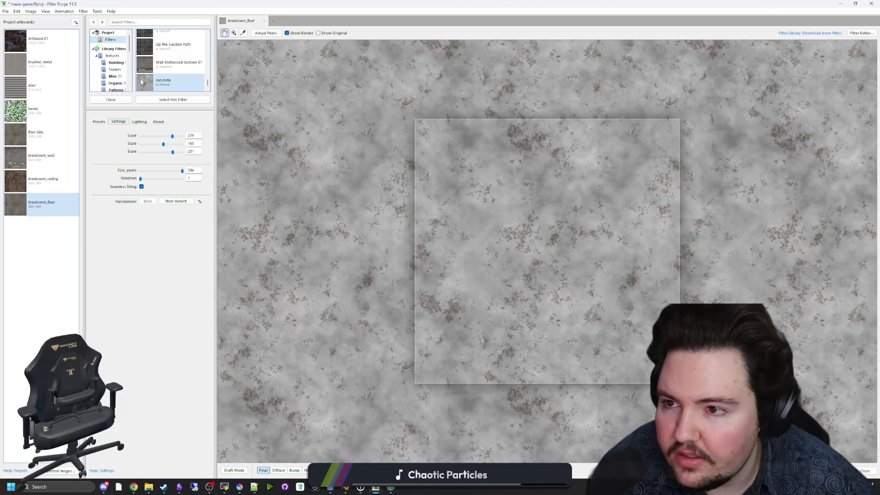
{"action": "scroll", "coordinate": [168, 73], "scroll_direction": "up", "scroll_amount": 2}
{"action": "scroll", "coordinate": [171, 66], "scroll_direction": "up", "scroll_amount": 2}
{"action": "scroll", "coordinate": [174, 64], "scroll_direction": "down", "scroll_amount": 3}
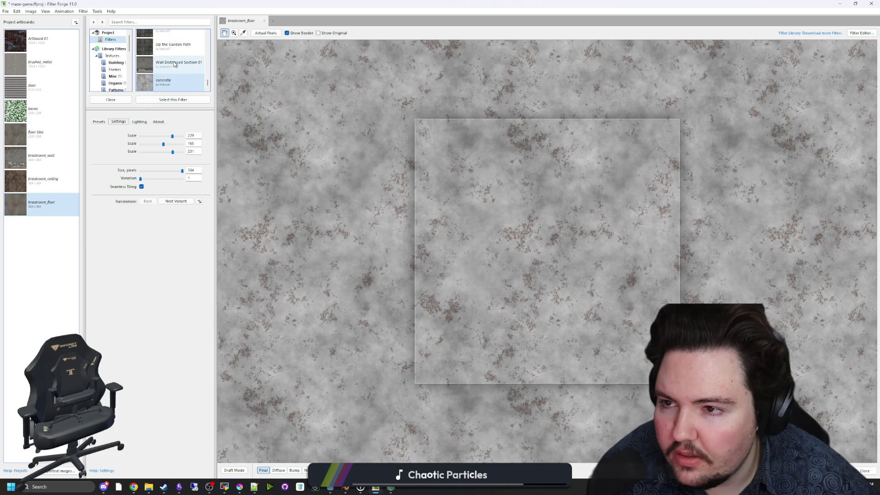
{"action": "scroll", "coordinate": [175, 64], "scroll_direction": "up", "scroll_amount": 3}
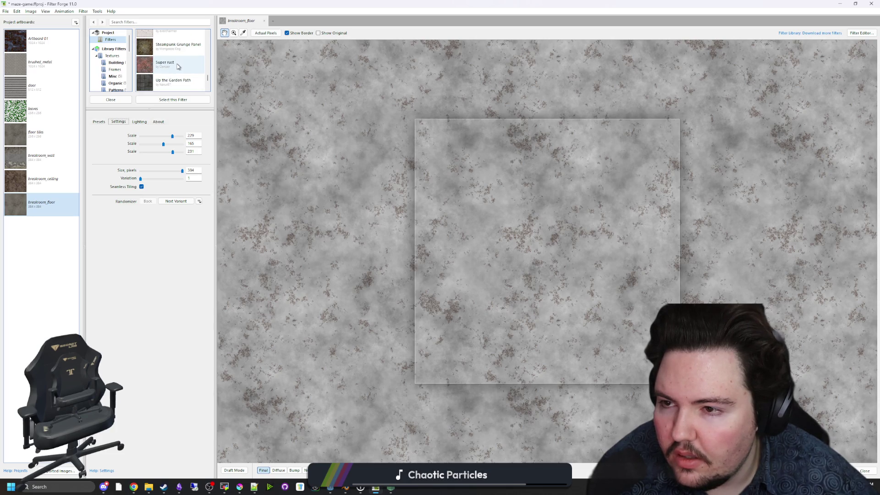
Step: Try the Super rust, Steampunk Grunge Panel, Rough Leather, Old Stuff and Old Iron filters on the floor
{"action": "double_click", "coordinate": [178, 66]}
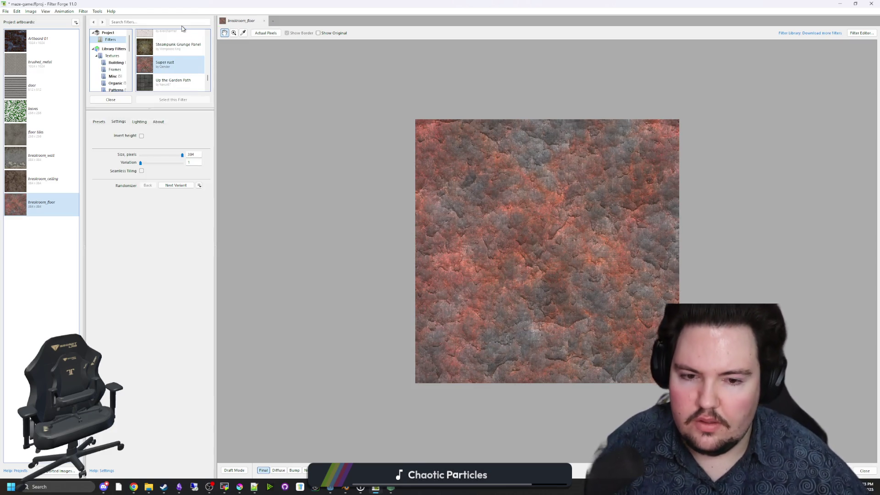
{"action": "scroll", "coordinate": [186, 63], "scroll_direction": "up", "scroll_amount": 2}
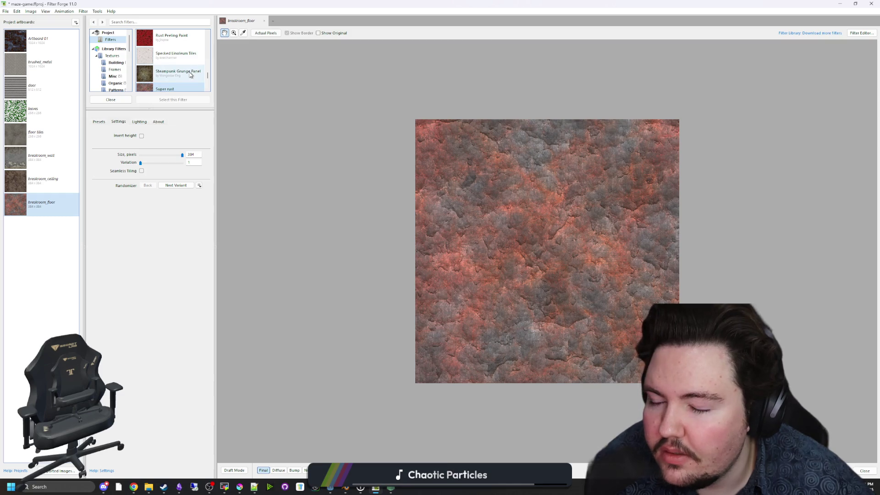
{"action": "left_click", "coordinate": [184, 74]}
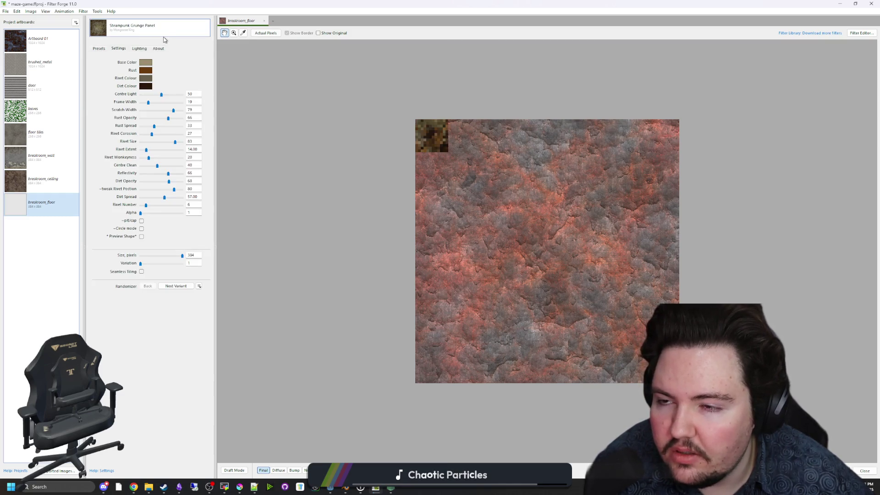
{"action": "scroll", "coordinate": [186, 74], "scroll_direction": "up", "scroll_amount": 3}
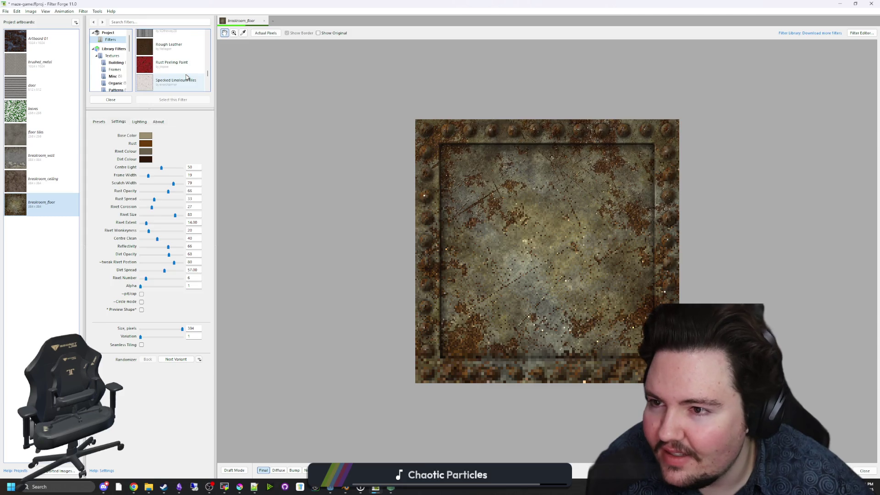
{"action": "left_click", "coordinate": [184, 72]}
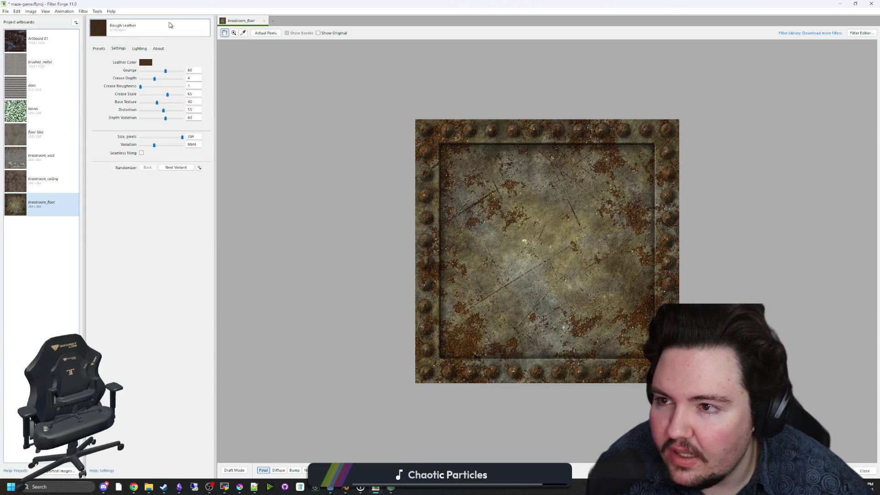
{"action": "scroll", "coordinate": [184, 72], "scroll_direction": "up", "scroll_amount": 1}
{"action": "scroll", "coordinate": [184, 72], "scroll_direction": "up", "scroll_amount": 2}
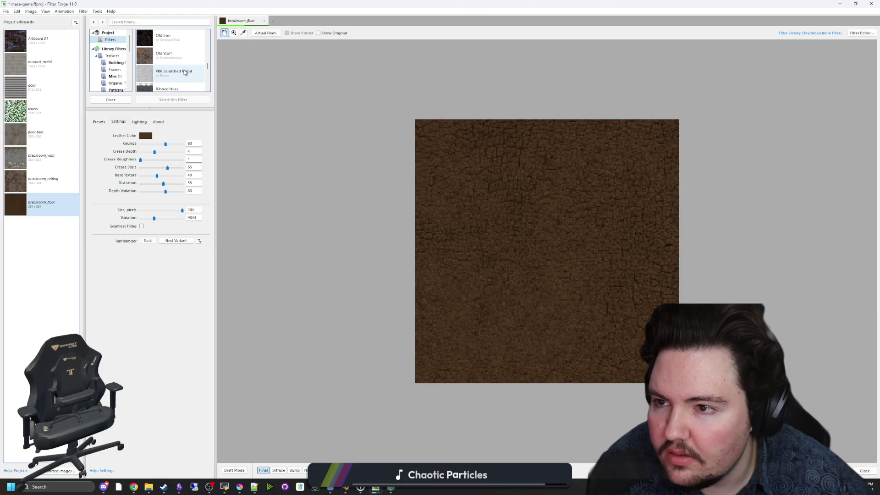
{"action": "left_click", "coordinate": [180, 63]}
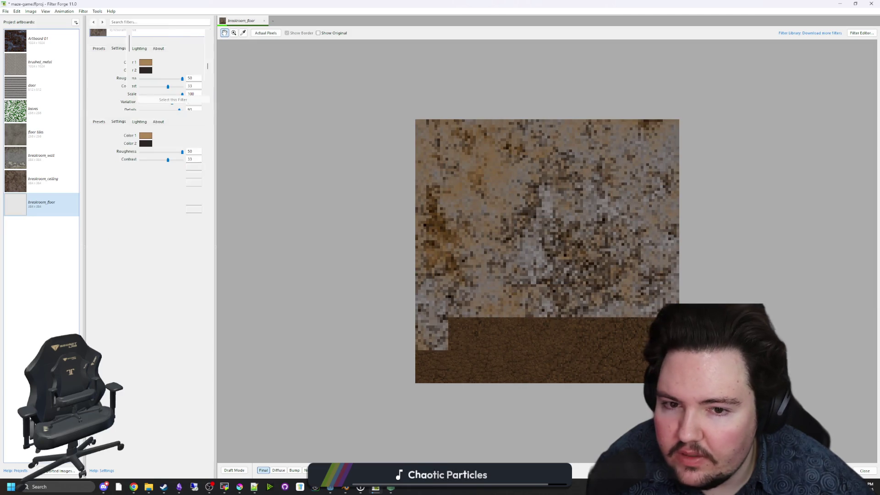
{"action": "scroll", "coordinate": [180, 66], "scroll_direction": "up", "scroll_amount": 2}
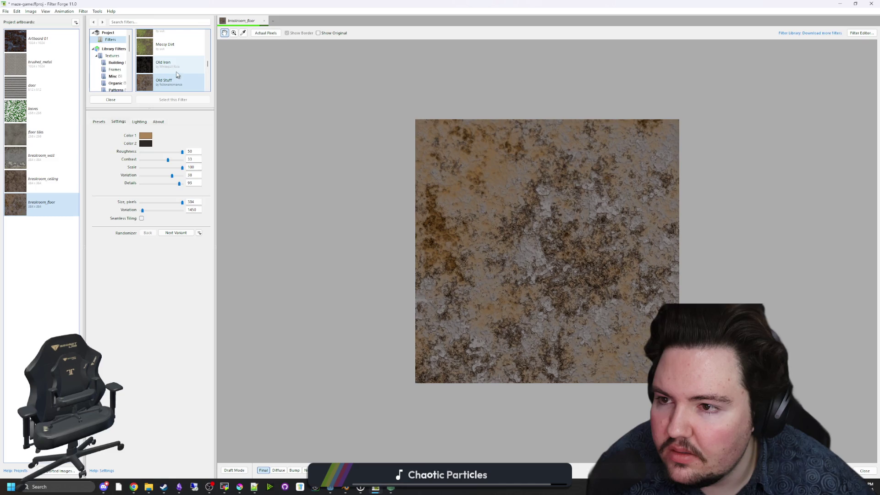
{"action": "left_click", "coordinate": [179, 70]}
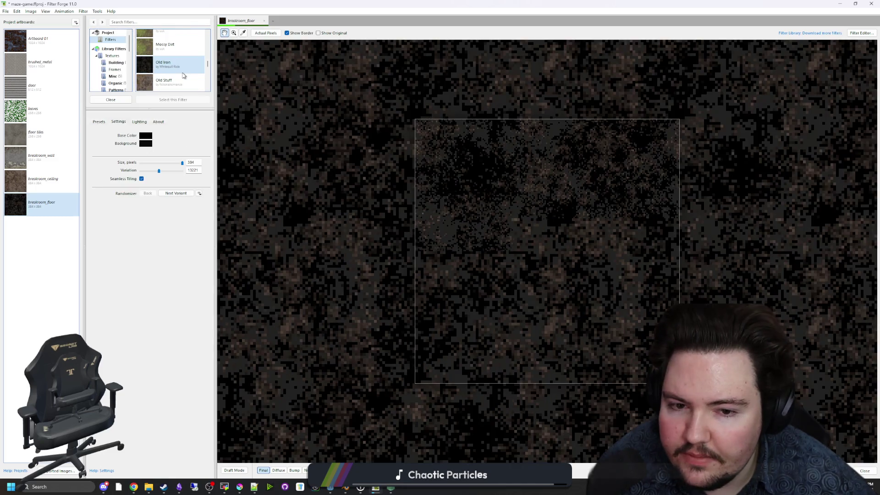
{"action": "scroll", "coordinate": [182, 74], "scroll_direction": "up", "scroll_amount": 5}
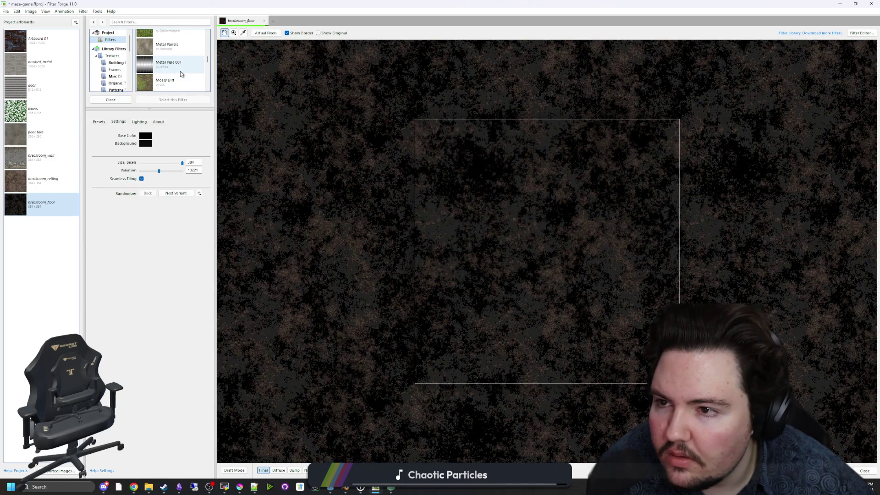
Step: Apply Metal Panels, then switch breakroom_floor to the Floor Metal Plate 01 filter
{"action": "double_click", "coordinate": [180, 74]}
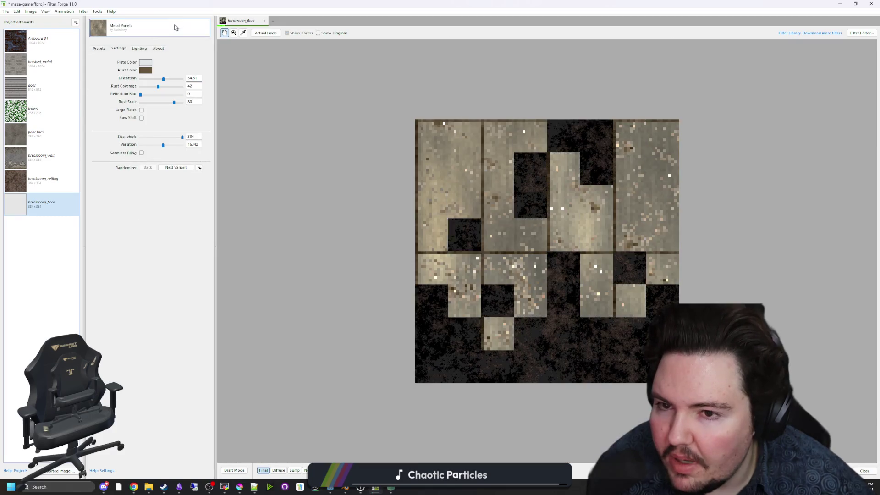
{"action": "left_click", "coordinate": [175, 27]}
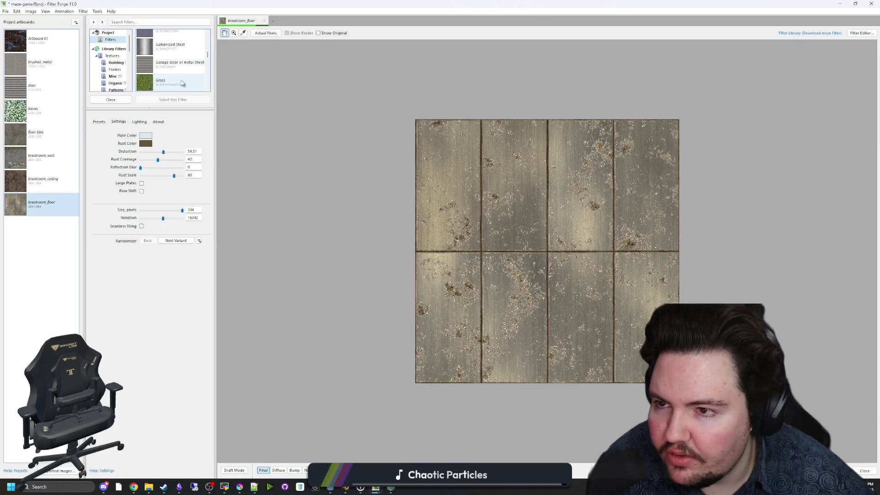
{"action": "scroll", "coordinate": [174, 78], "scroll_direction": "up", "scroll_amount": 3}
{"action": "left_click", "coordinate": [177, 81]}
{"action": "double_click", "coordinate": [176, 81]}
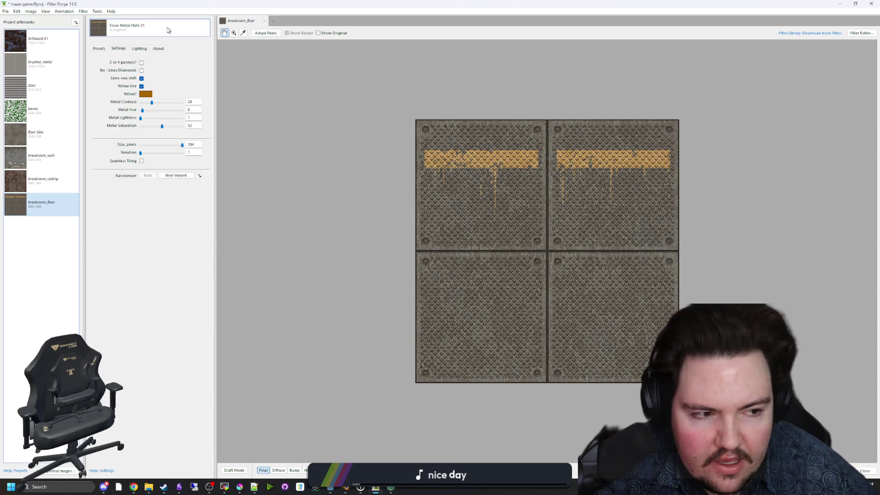
Step: Apply the Cracked Concrete Floor filter to breakroom_floor
{"action": "left_click", "coordinate": [168, 30]}
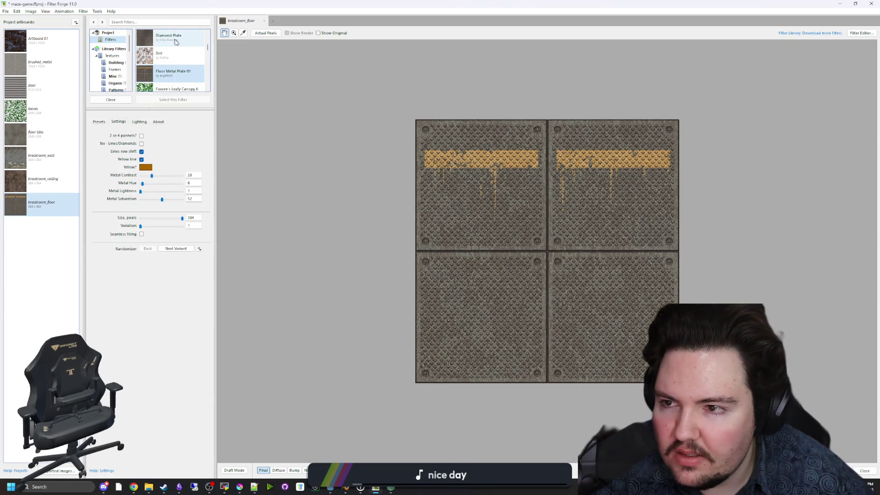
{"action": "scroll", "coordinate": [179, 50], "scroll_direction": "up", "scroll_amount": 3}
{"action": "scroll", "coordinate": [185, 65], "scroll_direction": "up", "scroll_amount": 2}
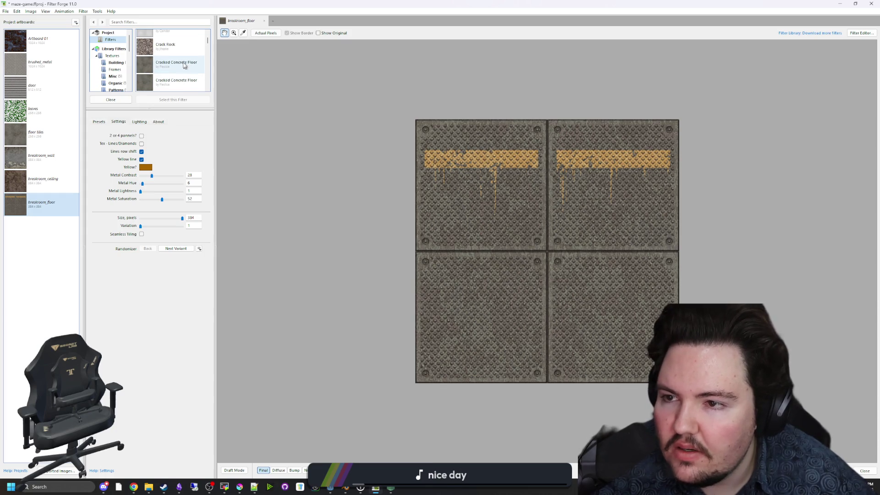
{"action": "double_click", "coordinate": [180, 65]}
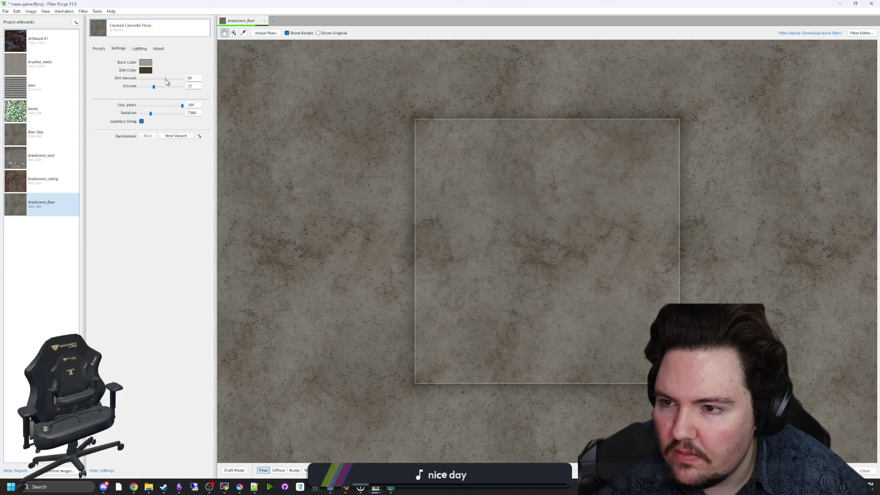
Step: Set Cracked Concrete Floor's Dirt Amount to 100 and Erosion to 53
{"action": "left_click_drag", "start_coordinate": [166, 79], "coordinate": [289, 96]}
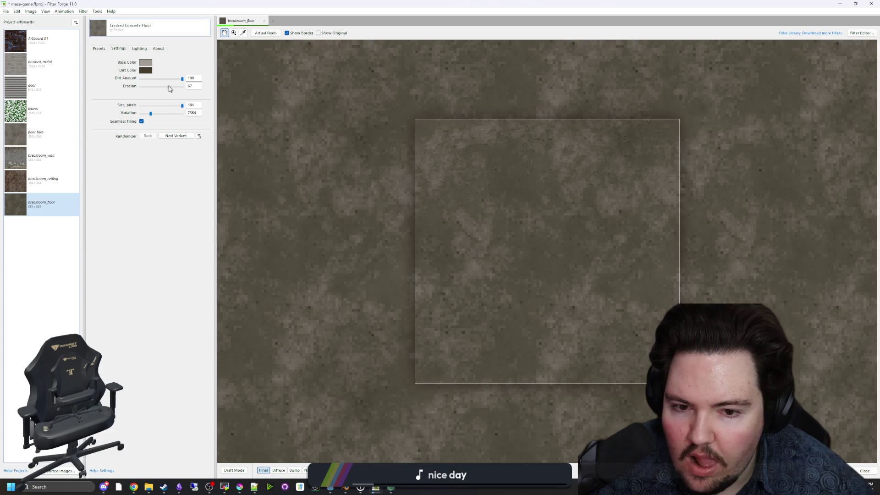
{"action": "left_click_drag", "start_coordinate": [166, 86], "coordinate": [162, 86]}
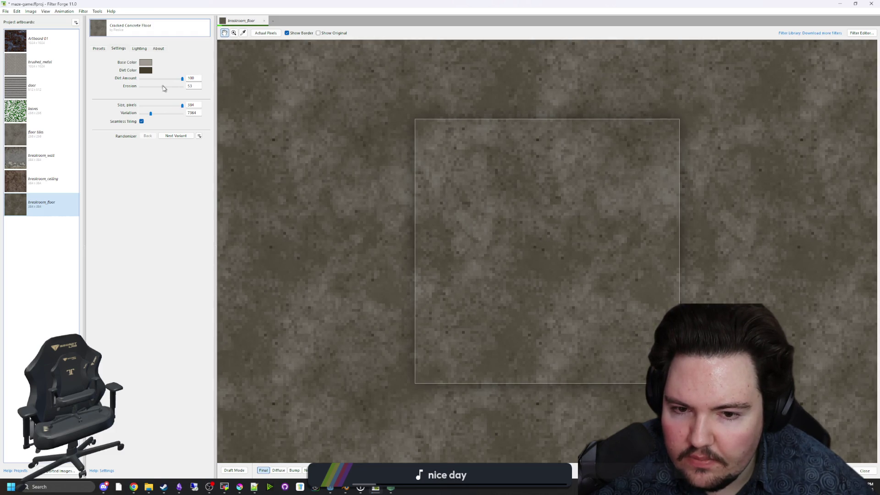
{"action": "scroll", "coordinate": [393, 180], "scroll_direction": "down", "scroll_amount": 1}
{"action": "scroll", "coordinate": [434, 210], "scroll_direction": "down", "scroll_amount": 1}
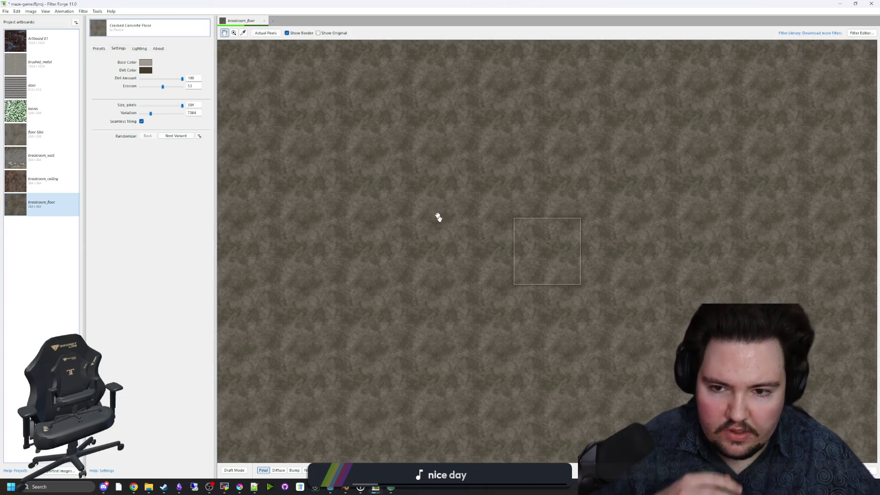
{"action": "scroll", "coordinate": [434, 210], "scroll_direction": "up", "scroll_amount": 1}
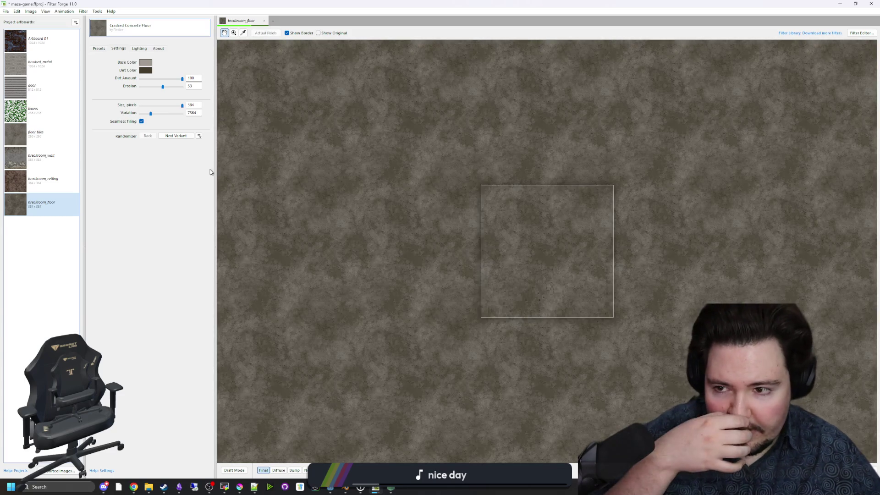
Step: Export the diffuse, bump and normal maps, overwriting the existing texture files
{"action": "left_click", "coordinate": [6, 12]}
{"action": "left_click", "coordinate": [21, 71]}
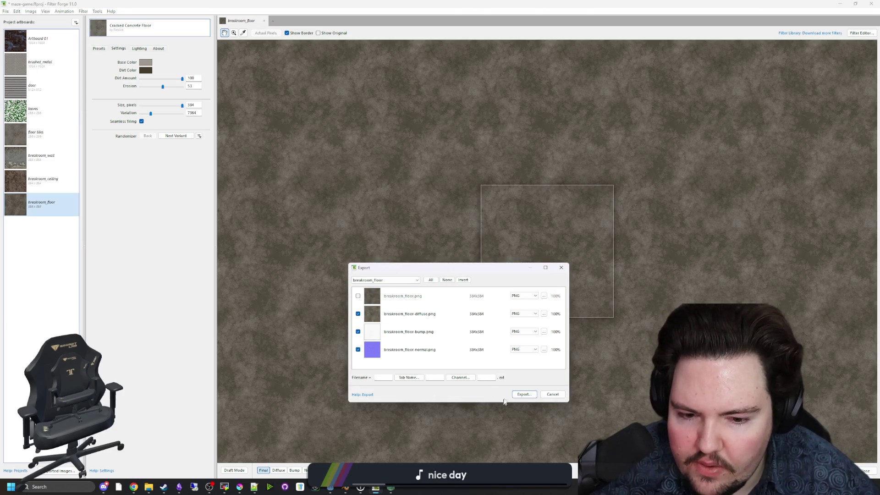
{"action": "left_click", "coordinate": [484, 347]}
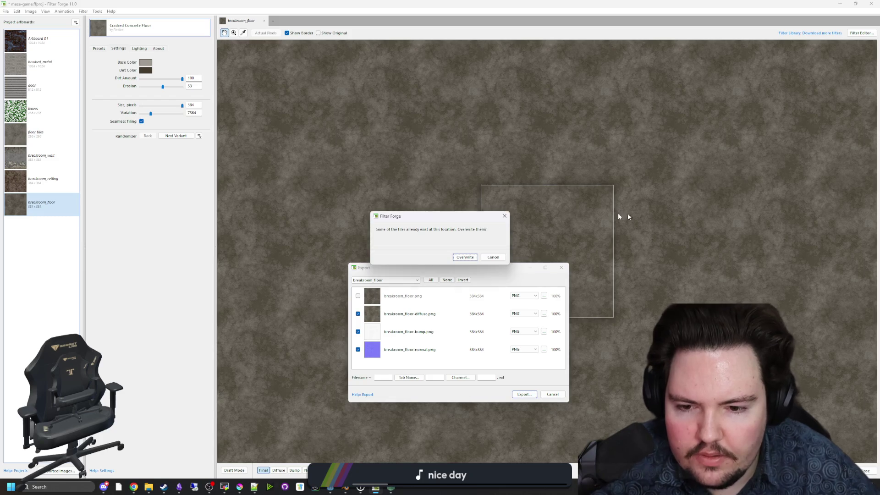
{"action": "left_click", "coordinate": [465, 257]}
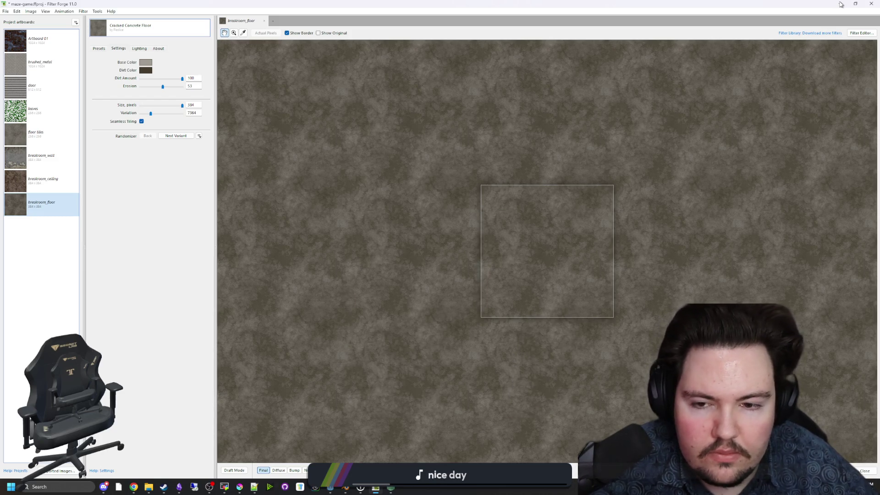
Step: Switch to the Godot project and close the Chrome browser window
{"action": "mouse_move", "coordinate": [330, 491]}
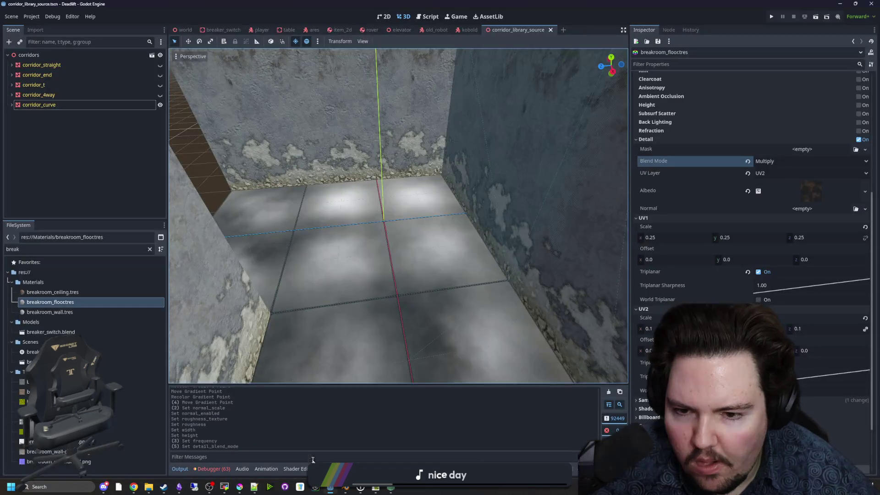
{"action": "left_click", "coordinate": [348, 446]}
{"action": "left_click_drag", "start_coordinate": [467, 282], "coordinate": [375, 271]}
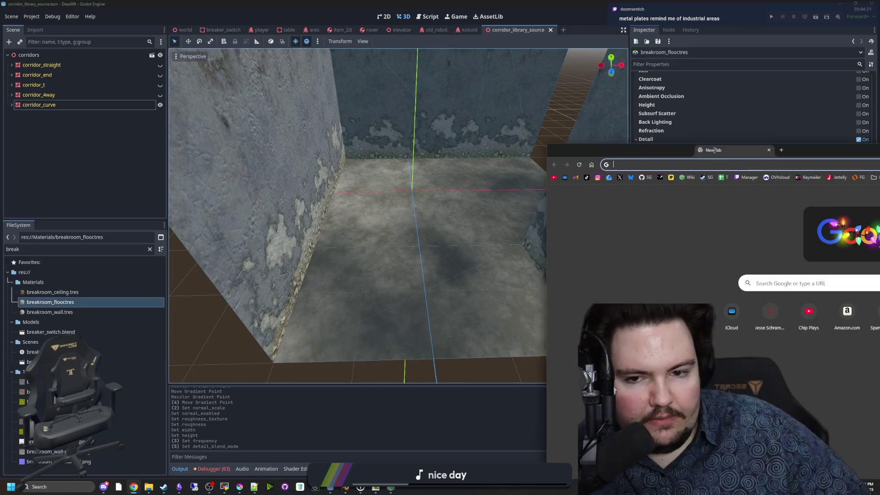
{"action": "left_click_drag", "start_coordinate": [649, 142], "coordinate": [479, 106]}
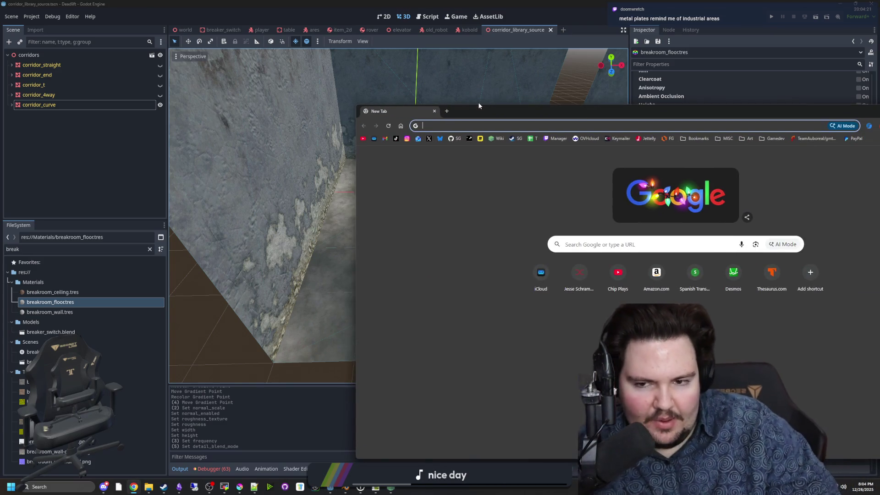
{"action": "key", "text": "ctrl+w"}
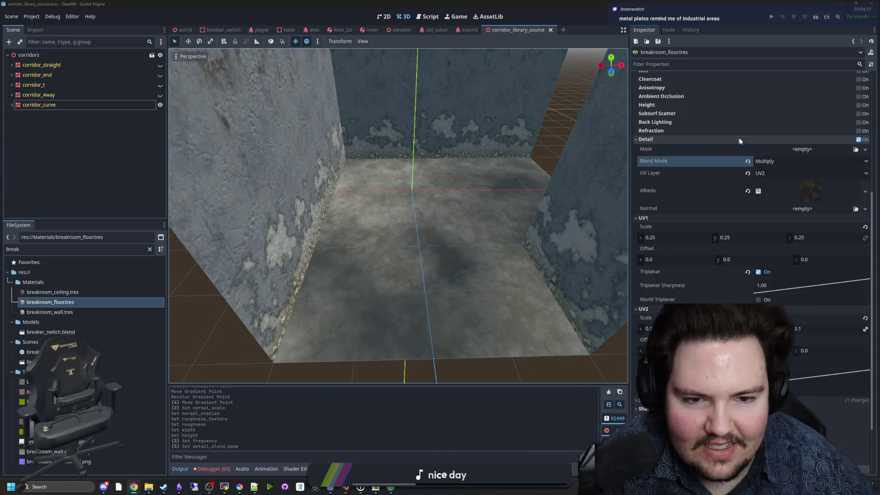
Step: Try Mix for Detail Blend Mode, revert to Multiply, and inspect the albedo texture
{"action": "left_click", "coordinate": [759, 161]}
{"action": "left_click", "coordinate": [772, 173]}
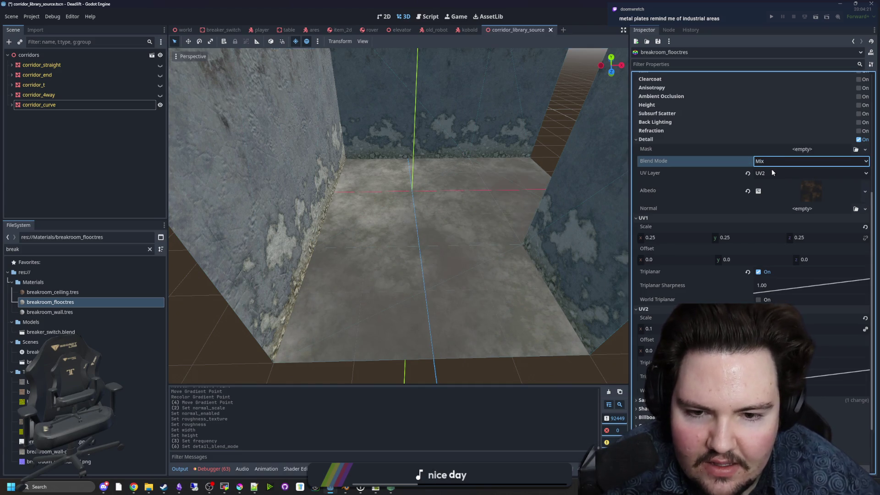
{"action": "left_click", "coordinate": [771, 165]}
{"action": "left_click", "coordinate": [772, 200]}
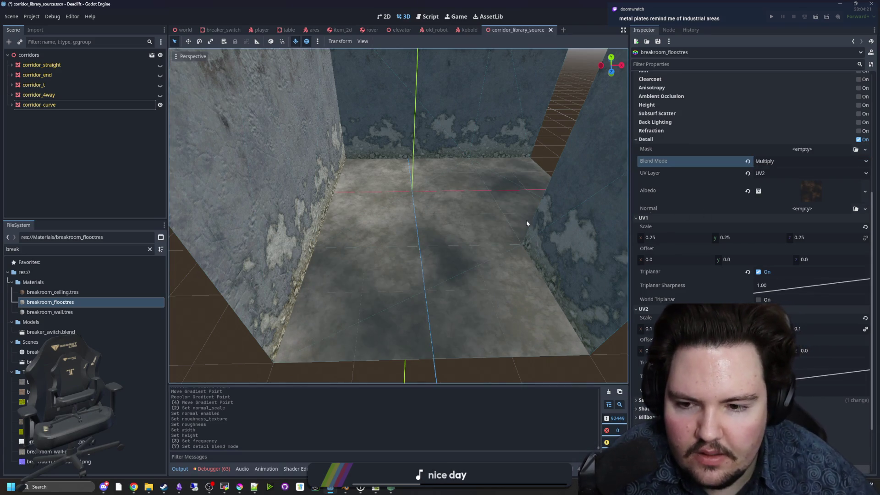
{"action": "scroll", "coordinate": [788, 207], "scroll_direction": "up", "scroll_amount": 5}
{"action": "left_click", "coordinate": [817, 186]}
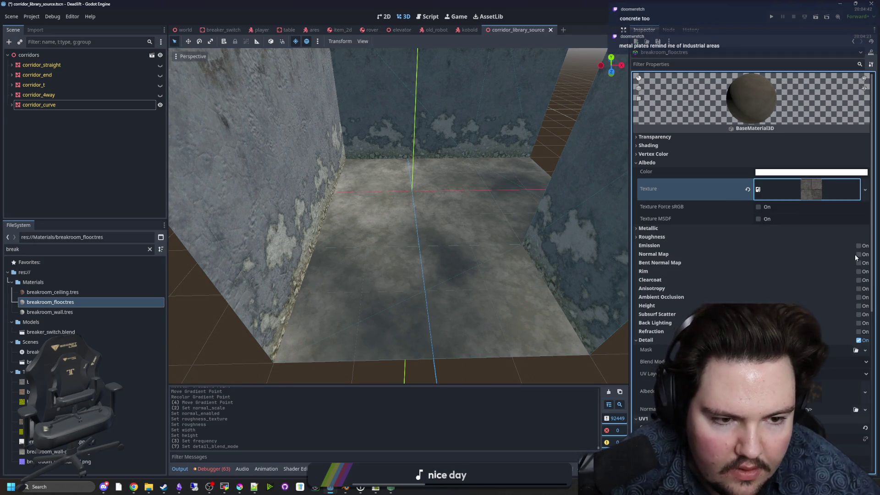
Step: Enable Normal Map and assign breakroom_floor-normal.png as its texture
{"action": "left_click", "coordinate": [857, 255]}
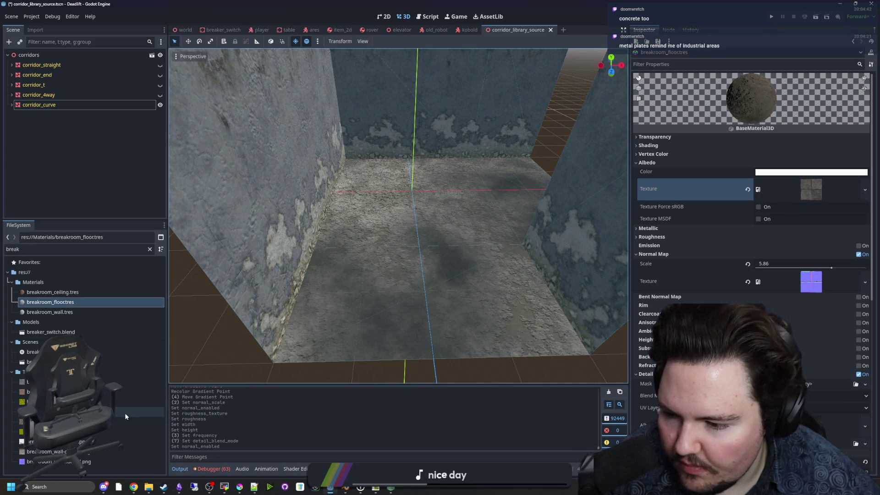
{"action": "left_click", "coordinate": [87, 462]}
{"action": "left_click_drag", "start_coordinate": [88, 461], "coordinate": [84, 462]}
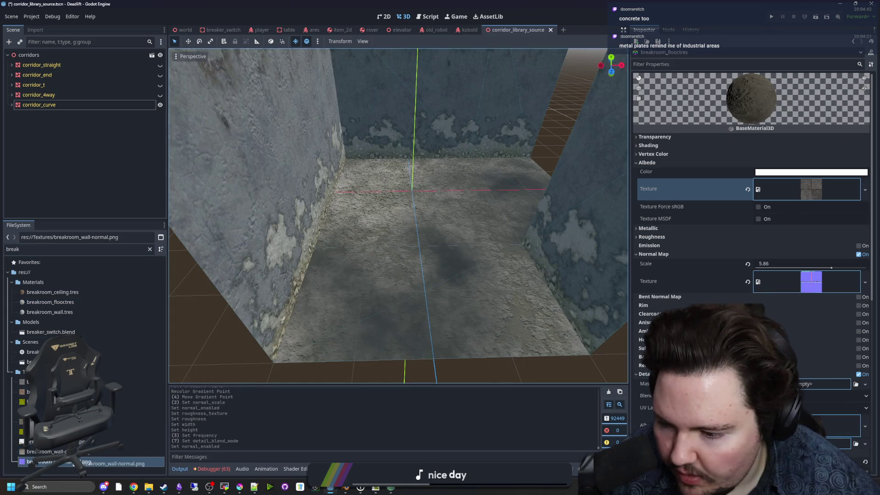
{"action": "mouse_move", "coordinate": [91, 431]}
{"action": "left_mouse_down"}
{"action": "mouse_move", "coordinate": [779, 330]}
{"action": "mouse_move", "coordinate": [811, 282]}
{"action": "left_mouse_up"}
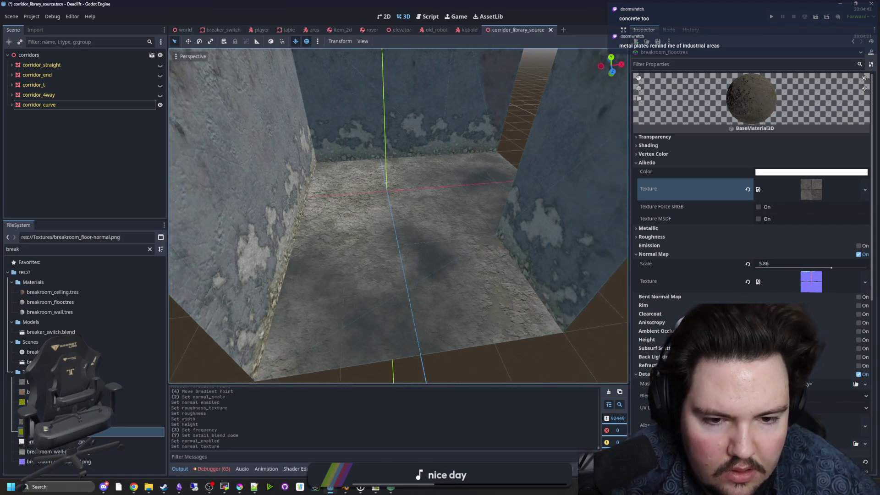
{"action": "left_click", "coordinate": [823, 282]}
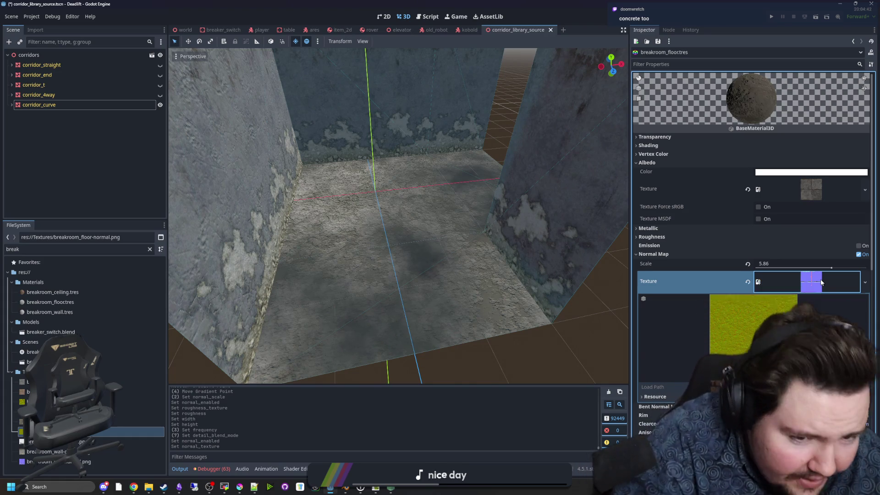
{"action": "left_click", "coordinate": [821, 281]}
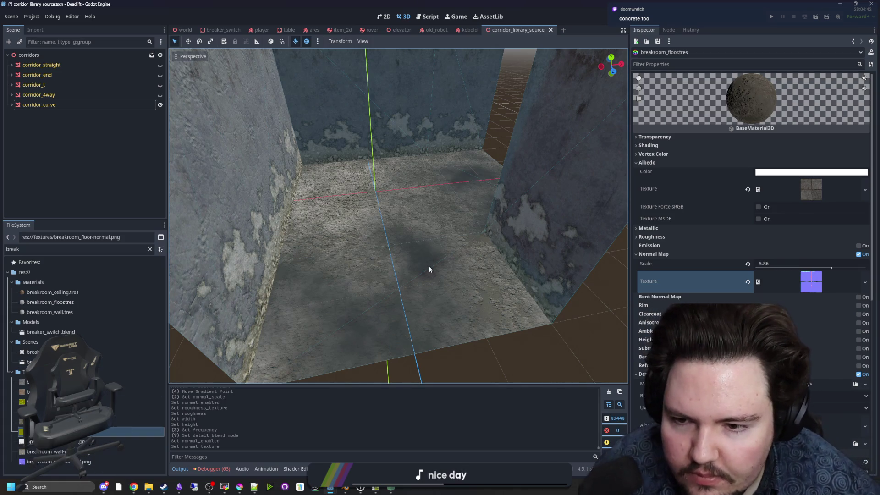
Step: Set the normal map scale to 0.2 and save the scene
{"action": "key", "text": "w"}
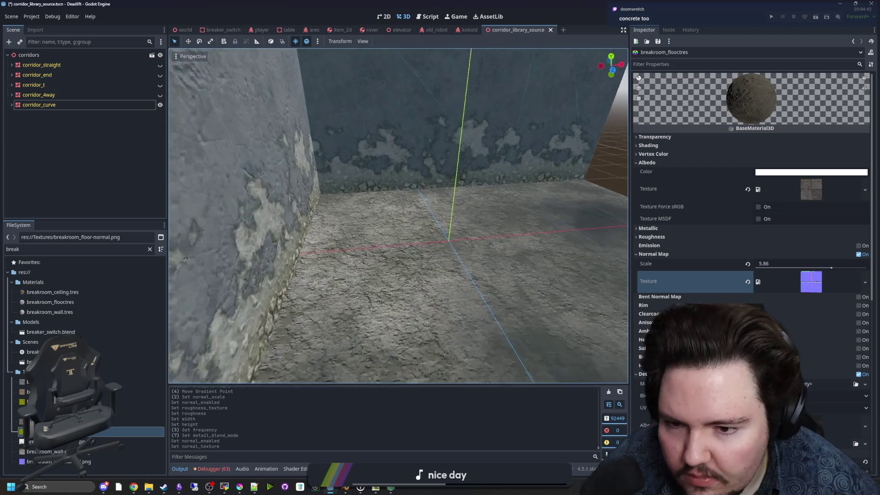
{"action": "key", "text": "w"}
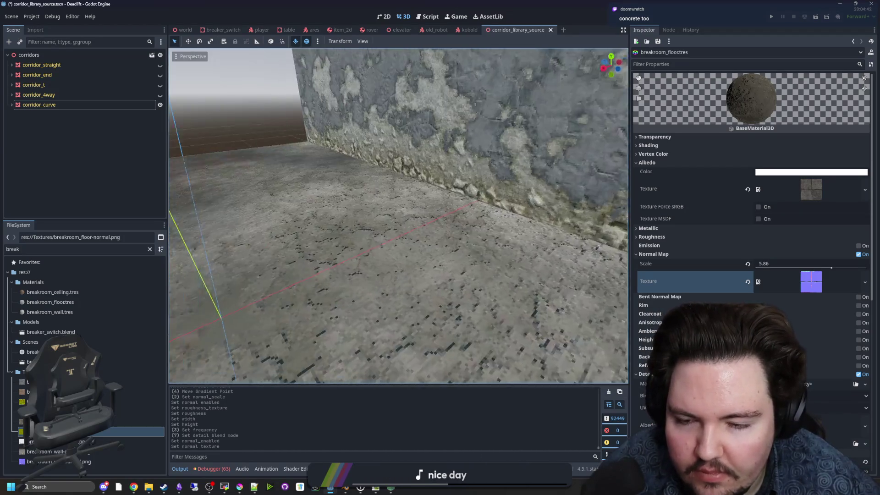
{"action": "key", "text": "w"}
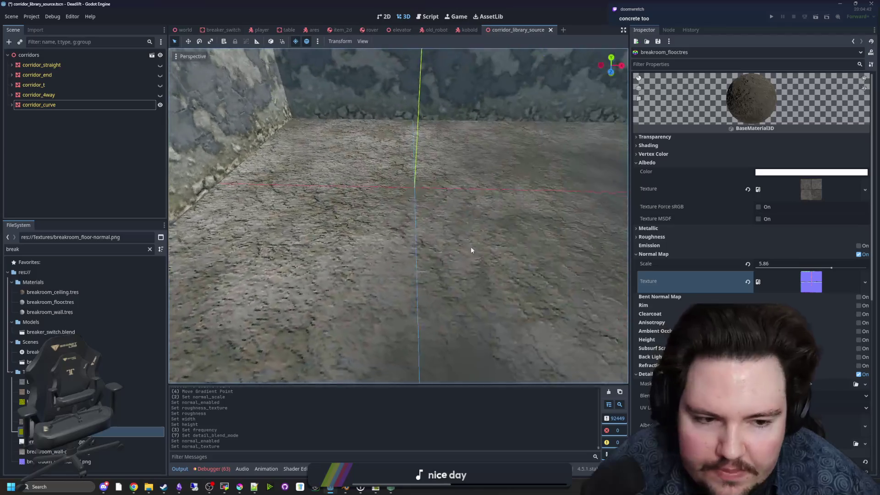
{"action": "left_click", "coordinate": [781, 264]}
{"action": "type", "text": "0.2"}
{"action": "key", "text": "Return"}
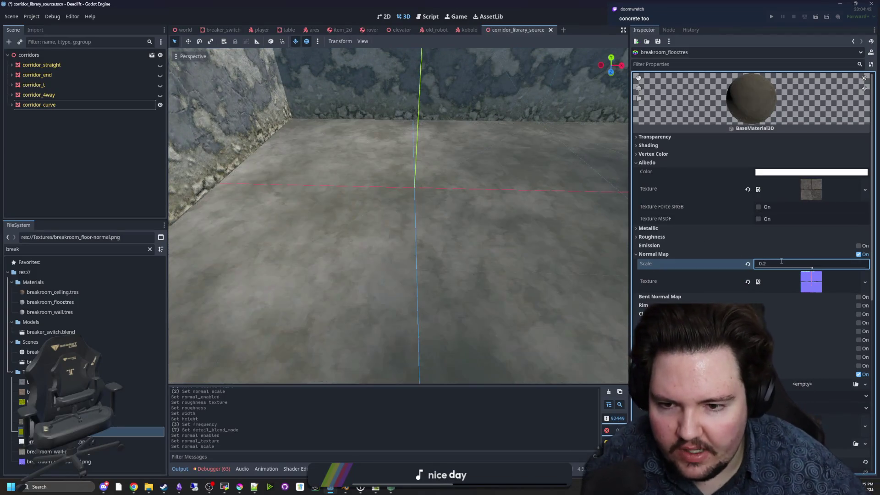
{"action": "scroll", "coordinate": [405, 268], "scroll_direction": "down", "scroll_amount": 6}
{"action": "key", "text": "ctrl+s"}
Step: Try a normal map strength of 9.84, then settle on a scale of 1.0
{"action": "key", "text": "w"}
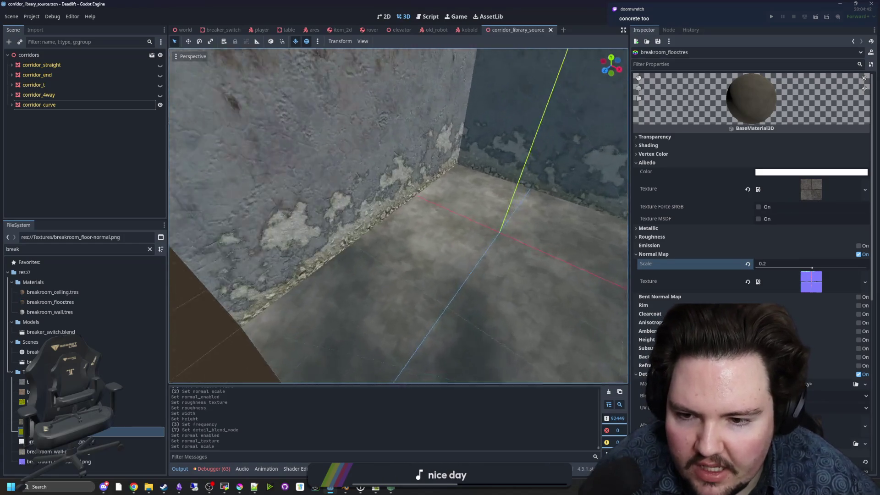
{"action": "key", "text": "w"}
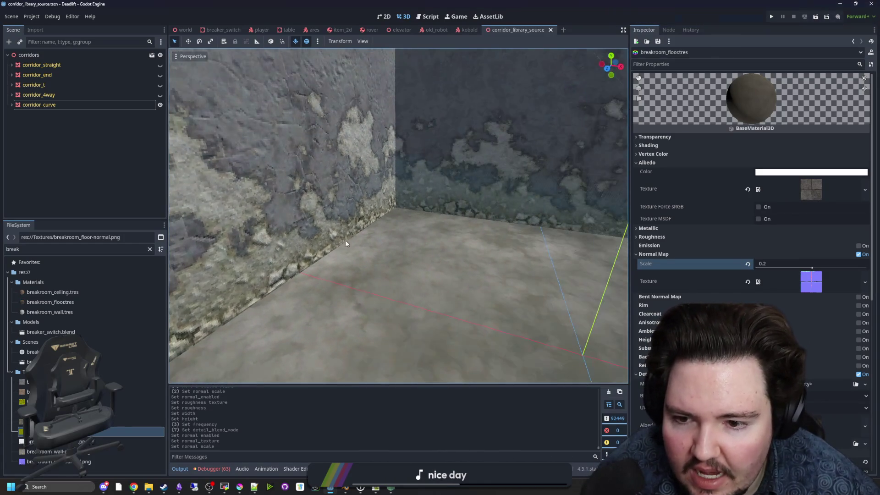
{"action": "key", "text": "w"}
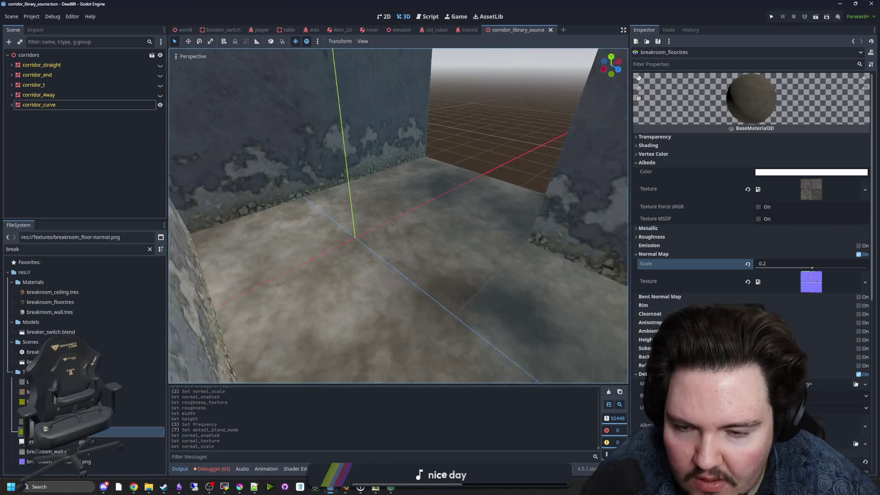
{"action": "key", "text": "w"}
{"action": "mouse_move", "coordinate": [811, 269]}
{"action": "left_mouse_down"}
{"action": "mouse_move", "coordinate": [847, 268]}
{"action": "mouse_move", "coordinate": [764, 267]}
{"action": "mouse_move", "coordinate": [825, 267]}
{"action": "left_mouse_up"}
{"action": "left_click", "coordinate": [781, 266]}
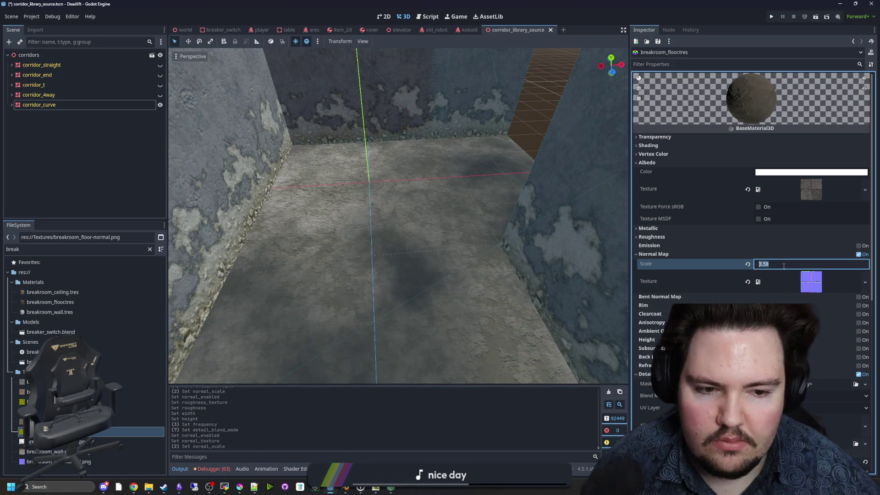
{"action": "type", "text": "1"}
{"action": "key", "text": "Return"}
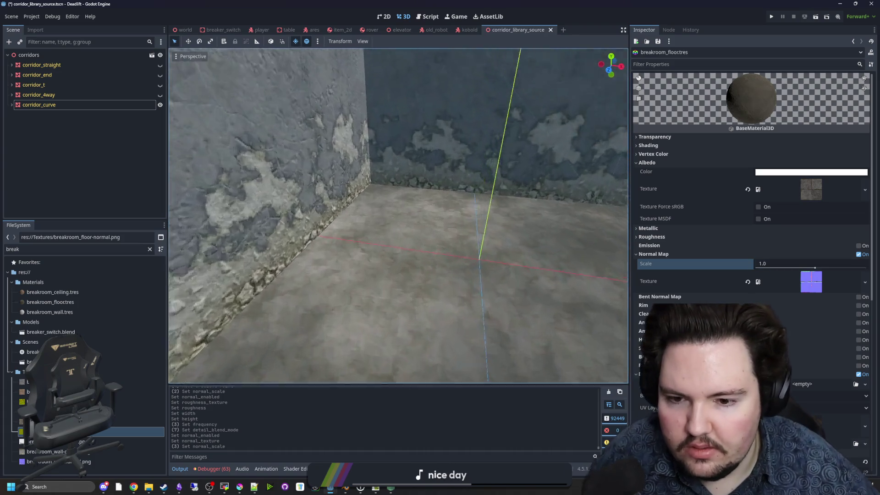
Step: Collapse the normal map settings, settle on a darker detail blend mode, save, and run the game
{"action": "key", "text": "s"}
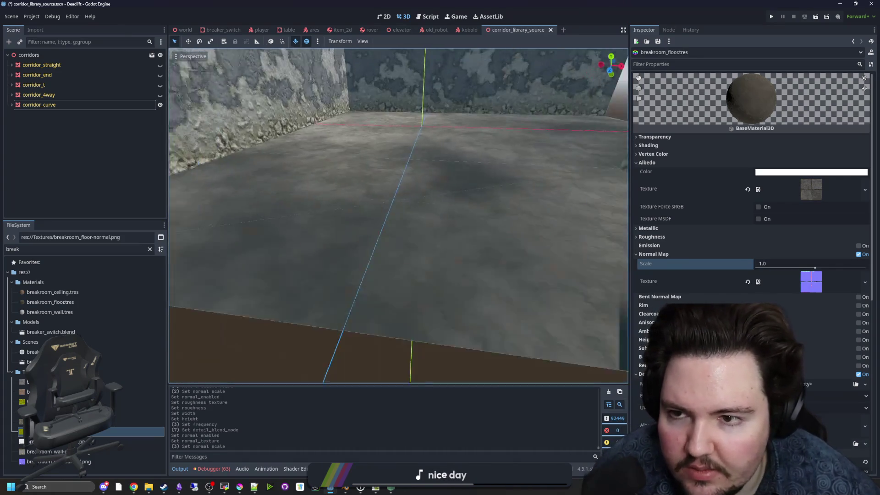
{"action": "key", "text": "s"}
{"action": "key", "text": "w"}
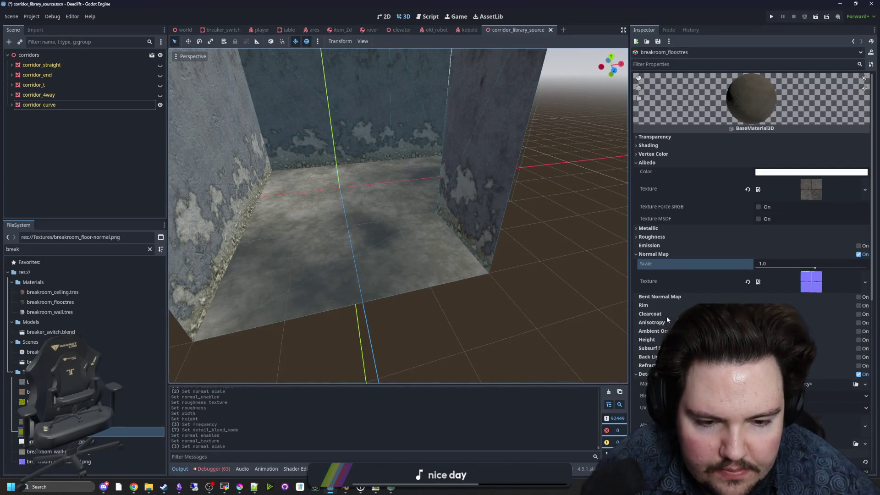
{"action": "left_click", "coordinate": [650, 255]}
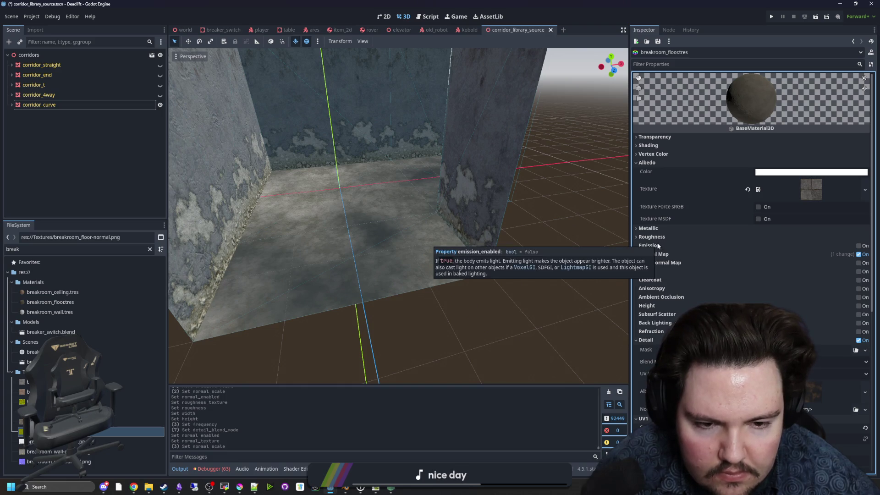
{"action": "key", "text": "s"}
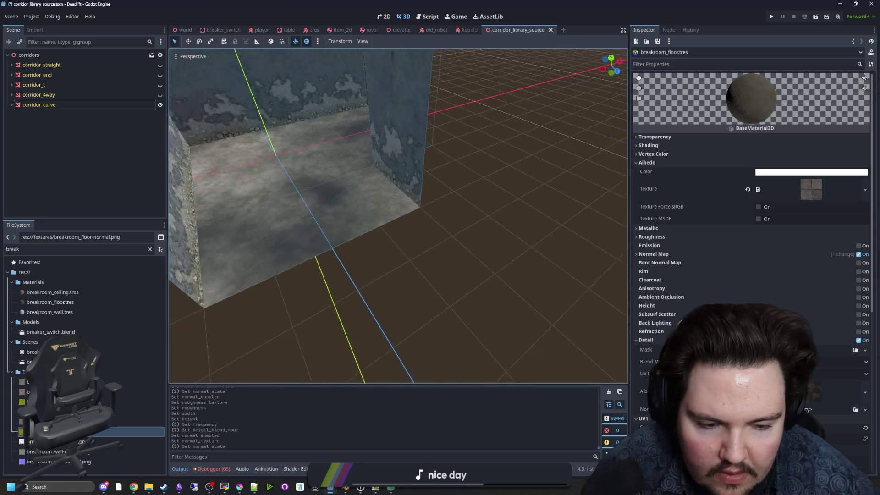
{"action": "key", "text": "w"}
{"action": "left_click", "coordinate": [843, 361]}
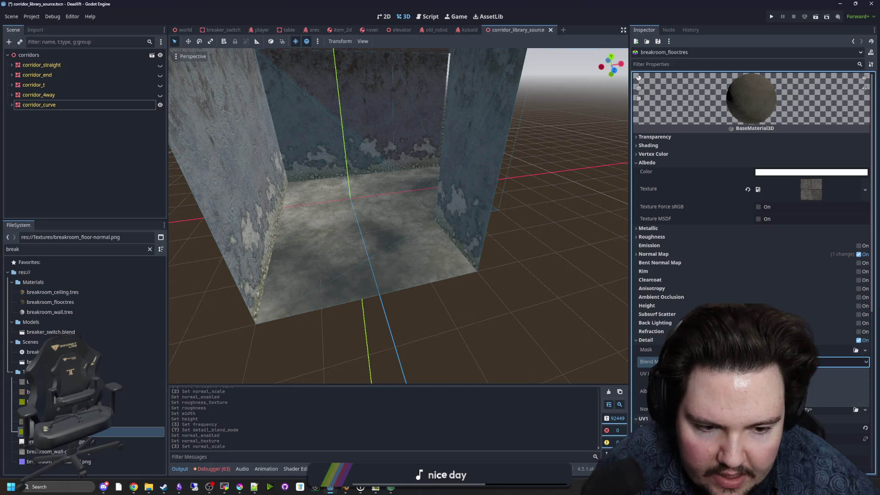
{"action": "left_click", "coordinate": [839, 383]}
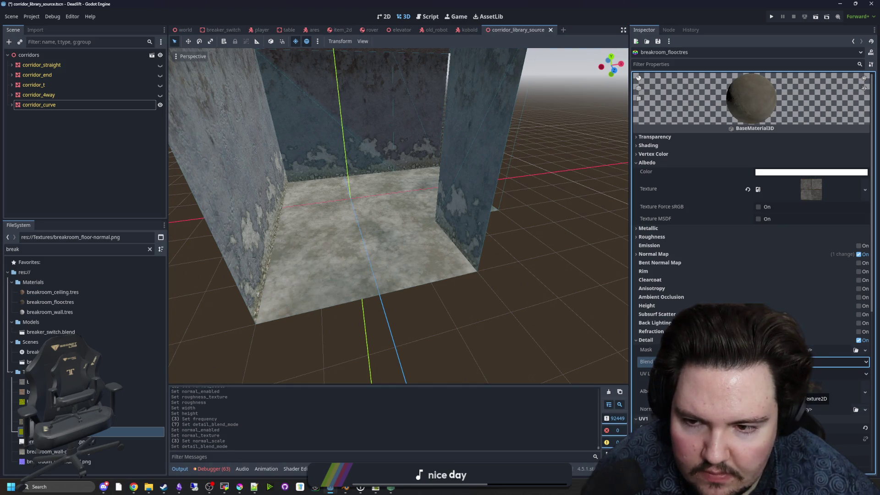
{"action": "left_click", "coordinate": [838, 373]}
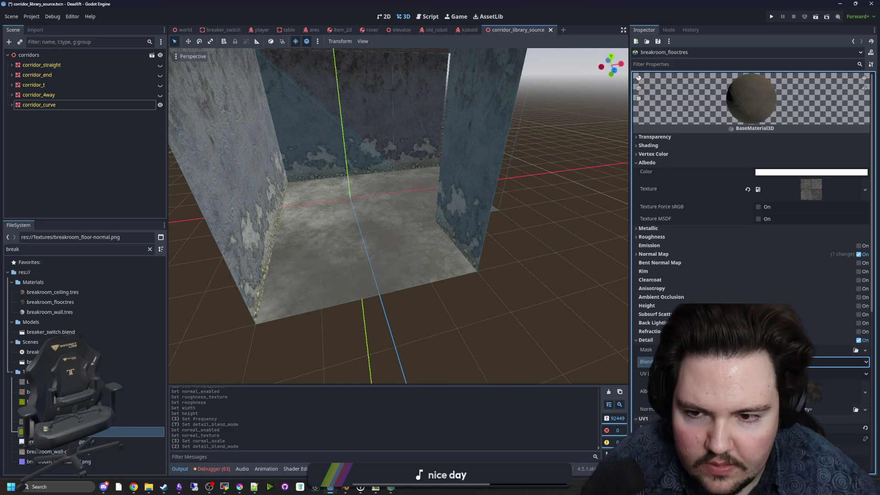
{"action": "left_click", "coordinate": [838, 374]}
{"action": "key", "text": "ctrl+s"}
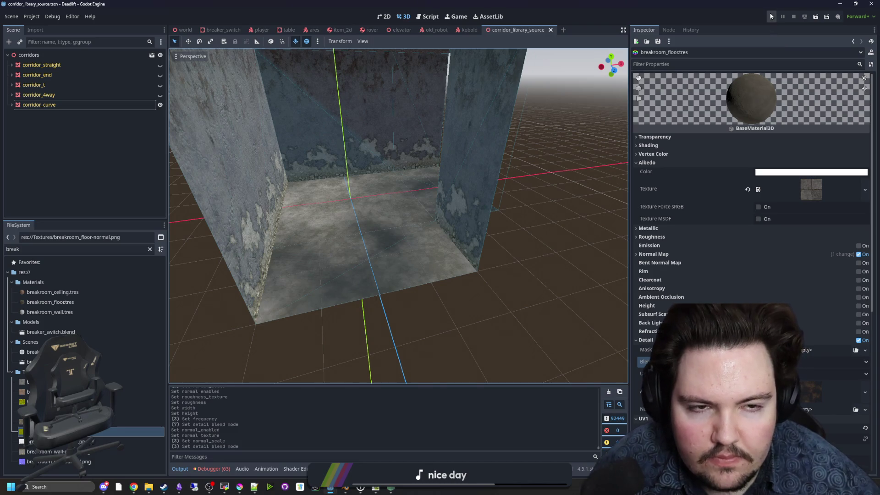
{"action": "left_click", "coordinate": [771, 16]}
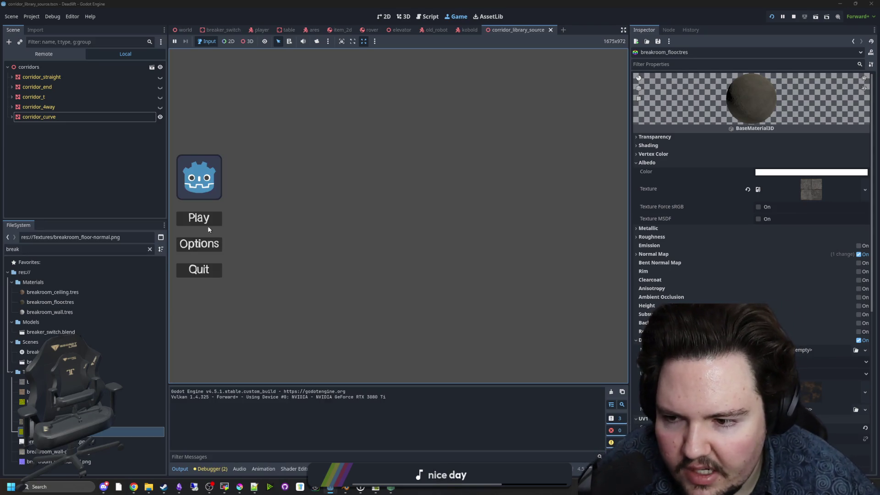
Step: Play from the game's main menu, then pause and stop the game to return to the editor
{"action": "key", "text": "Return"}
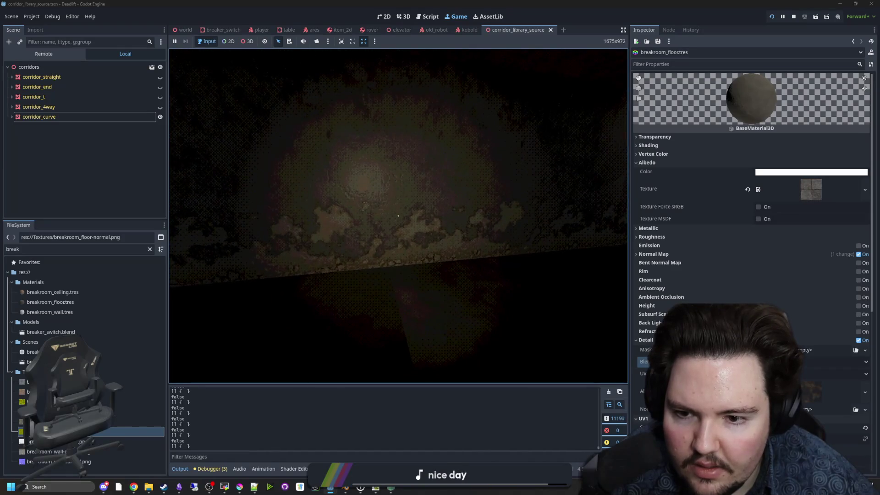
{"action": "key", "text": "Escape"}
{"action": "key", "text": "super"}
{"action": "left_click", "coordinate": [395, 231]}
Step: Select the breakroom_floor material file and minimize the Filter Forge window
{"action": "mouse_move", "coordinate": [411, 146]}
{"action": "left_mouse_down"}
{"action": "mouse_move", "coordinate": [385, 133]}
{"action": "mouse_move", "coordinate": [371, 142]}
{"action": "left_mouse_up"}
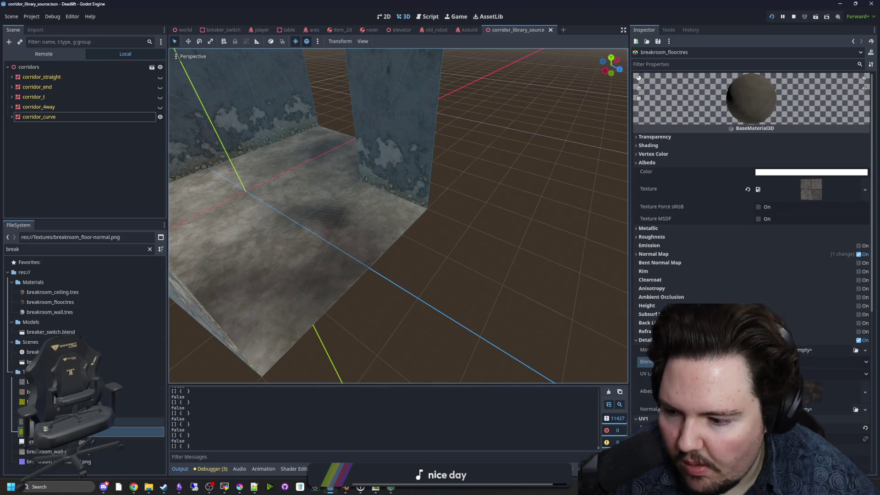
{"action": "left_click_drag", "start_coordinate": [50, 302], "coordinate": [285, 298]}
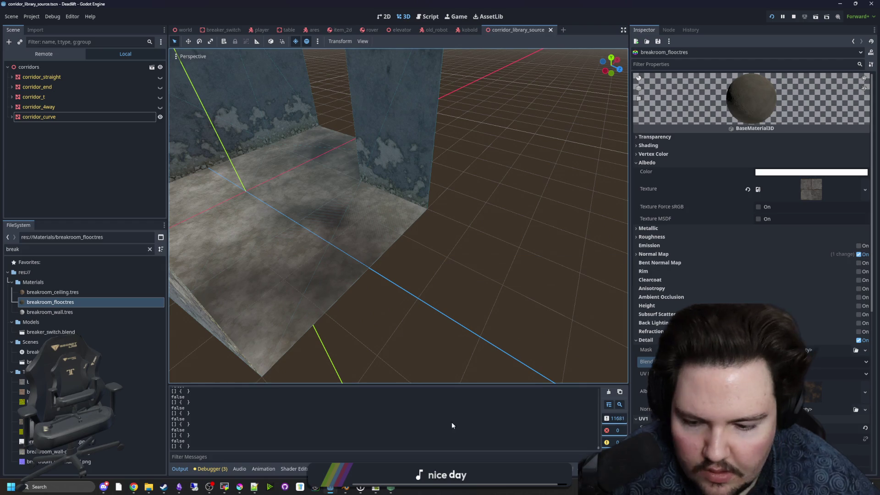
{"action": "left_click", "coordinate": [375, 487]}
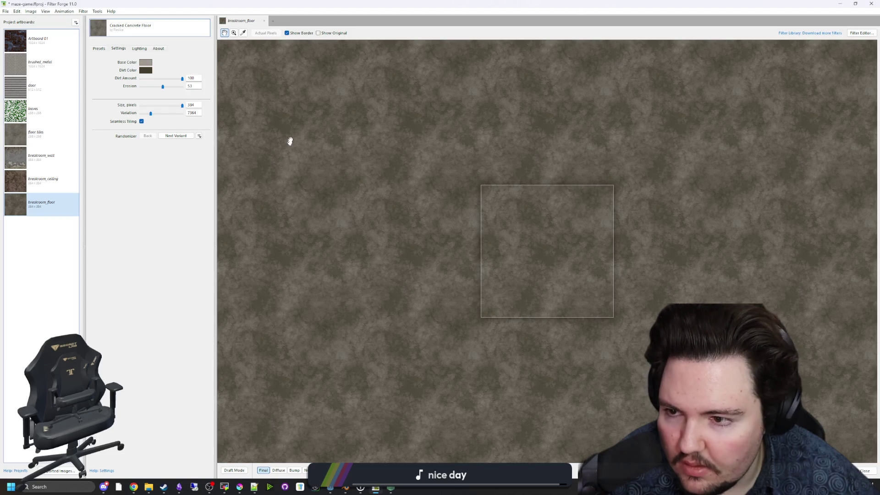
{"action": "key", "text": "super+Down"}
{"action": "left_click", "coordinate": [507, 280]}
Step: Enable World Triplanar under UV1, save the scene, and show the running game
{"action": "scroll", "coordinate": [695, 287], "scroll_direction": "down", "scroll_amount": 5}
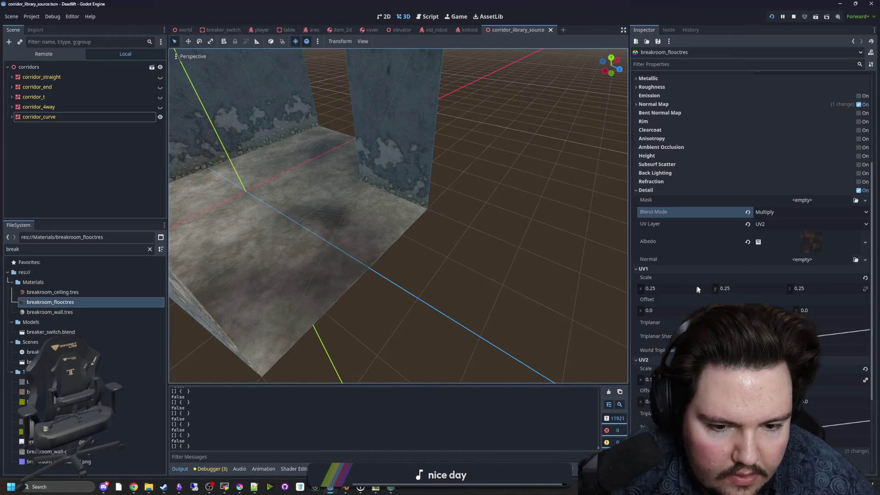
{"action": "scroll", "coordinate": [690, 259], "scroll_direction": "down", "scroll_amount": 2}
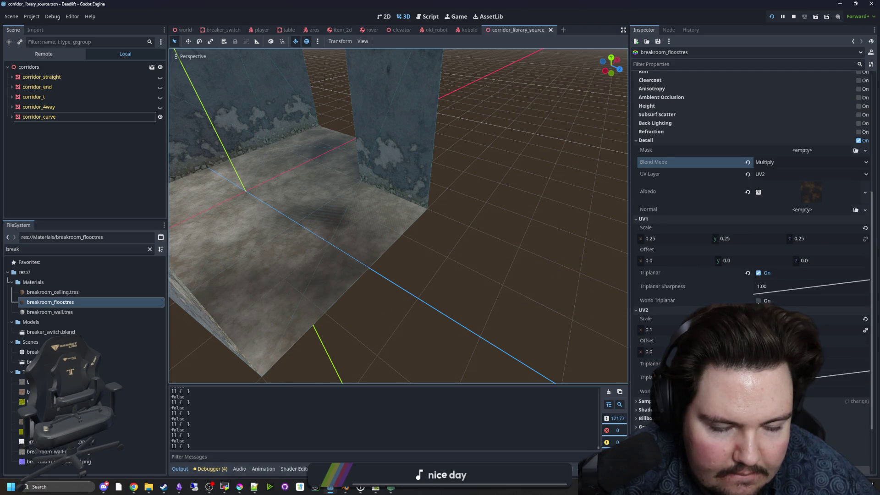
{"action": "left_click", "coordinate": [758, 301]}
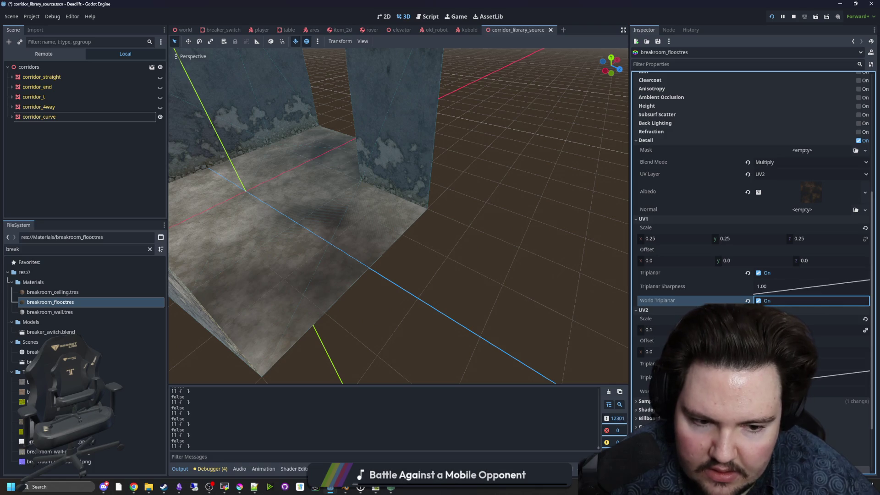
{"action": "key", "text": "ctrl+s"}
{"action": "left_click", "coordinate": [459, 12]}
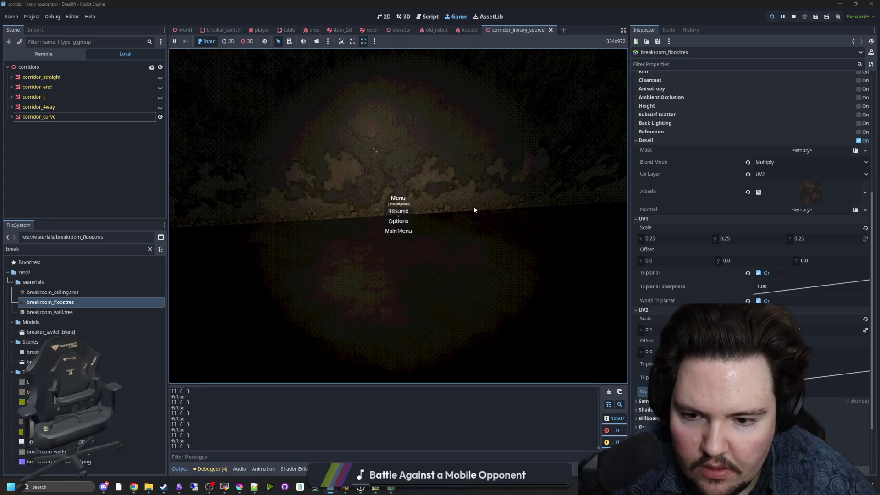
Step: Resume the game to check the floor, then pause and return to the 3D view
{"action": "key", "text": "Escape"}
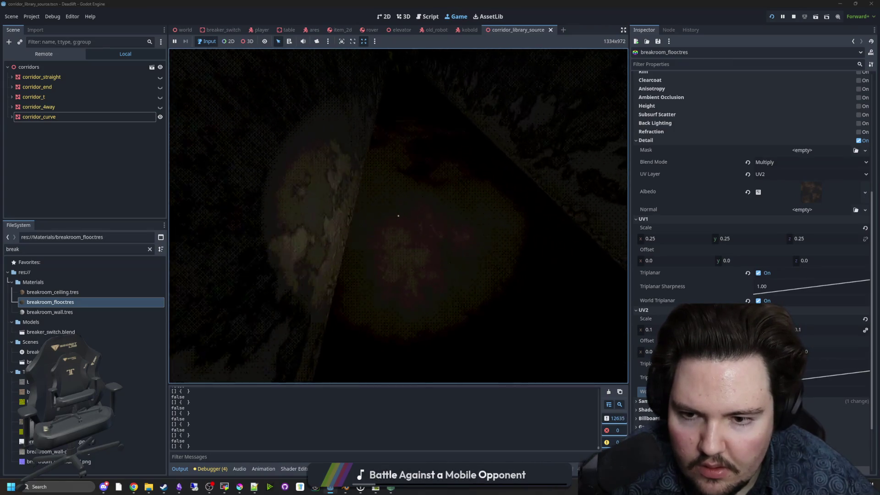
{"action": "mouse_move", "coordinate": [398, 216]}
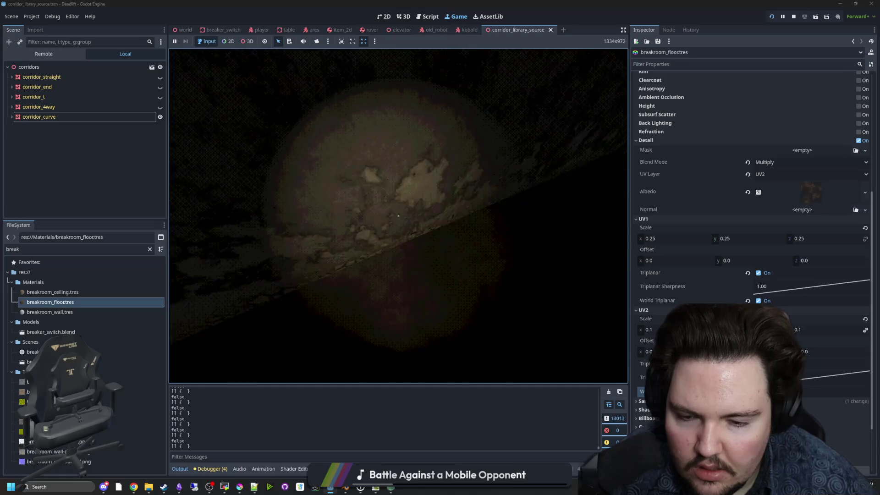
{"action": "key", "text": "Escape"}
{"action": "key", "text": "super"}
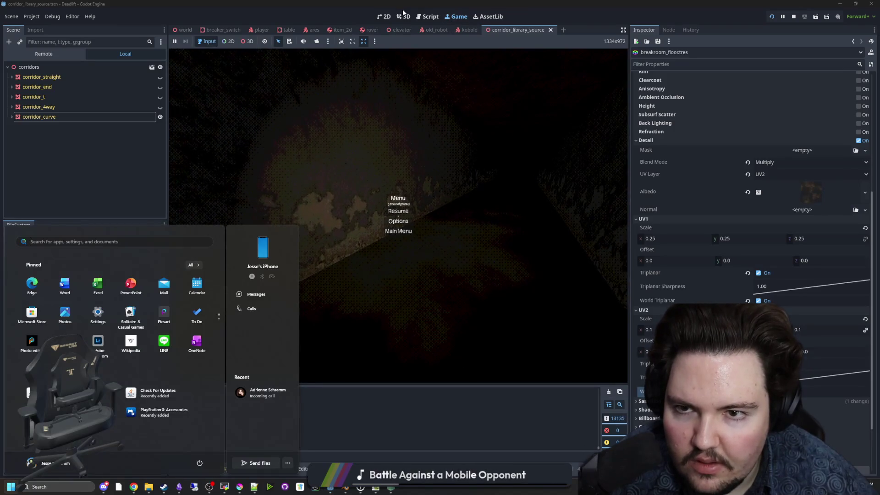
{"action": "left_click", "coordinate": [403, 16]}
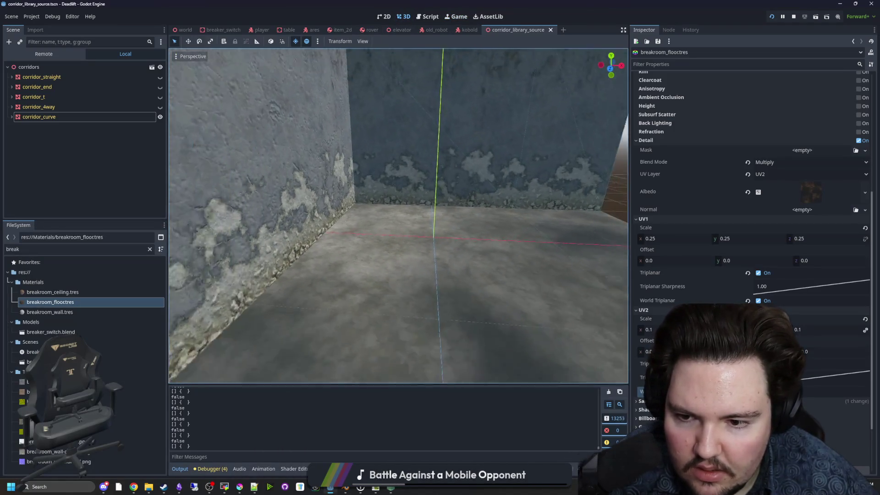
Step: Set Detail Blend Mode to Mix, then turn off the Detail layer while testing in-game
{"action": "left_click", "coordinate": [792, 161]}
{"action": "left_click", "coordinate": [787, 173]}
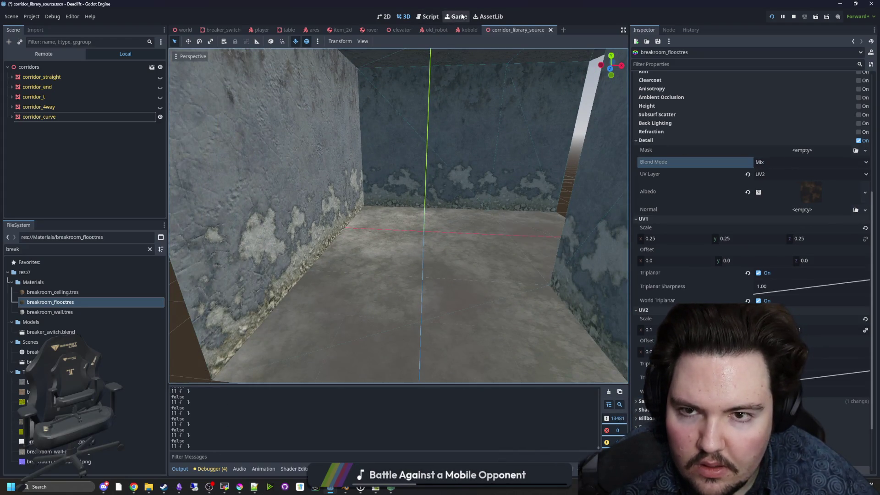
{"action": "left_click", "coordinate": [459, 17]}
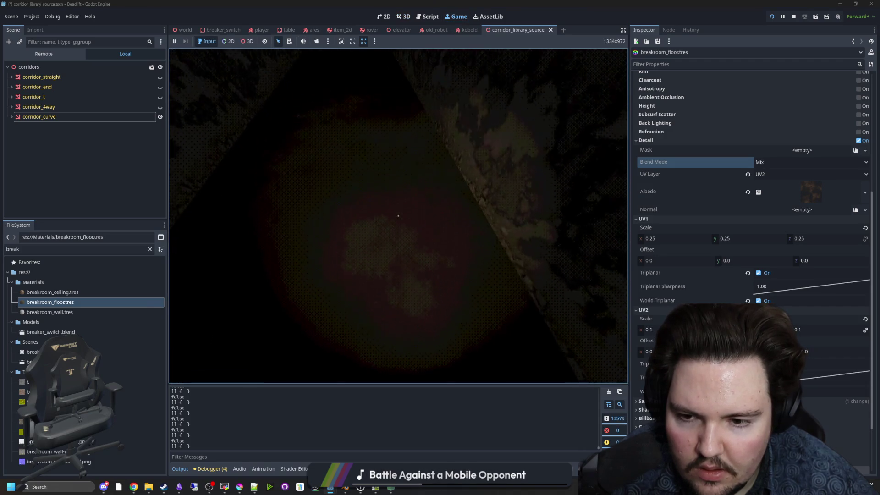
{"action": "key", "text": "Escape"}
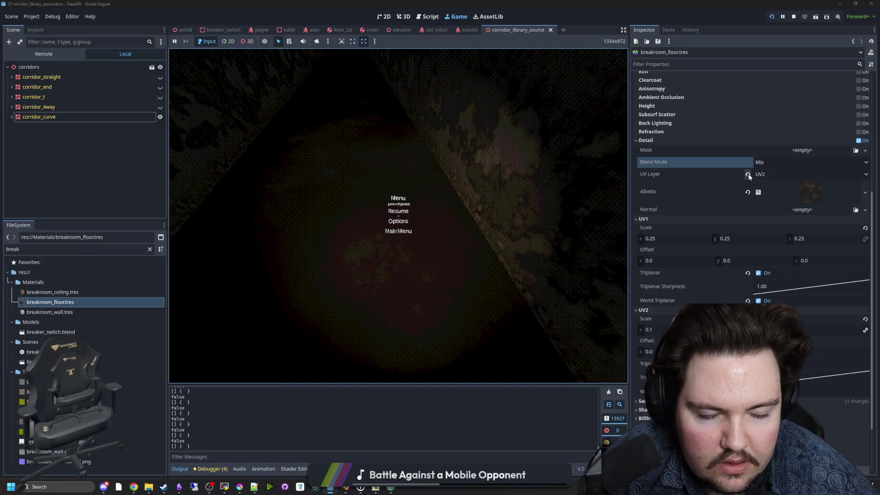
{"action": "left_click", "coordinate": [859, 141]}
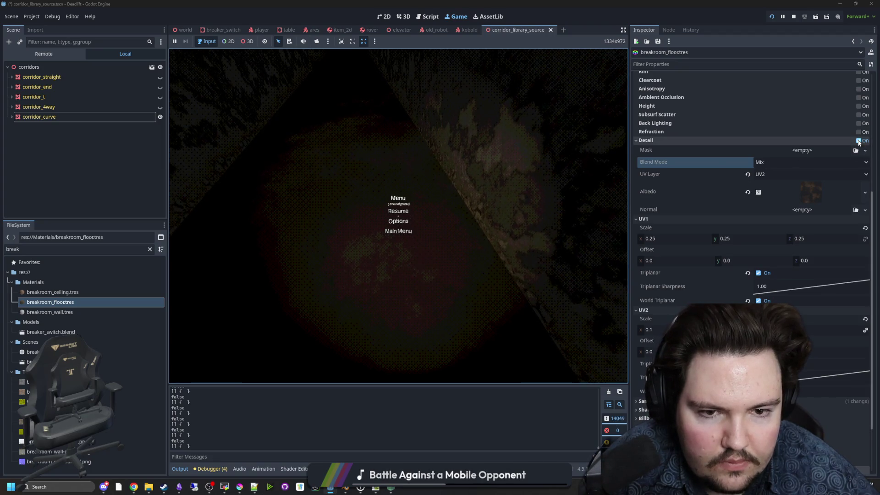
{"action": "key", "text": "Escape"}
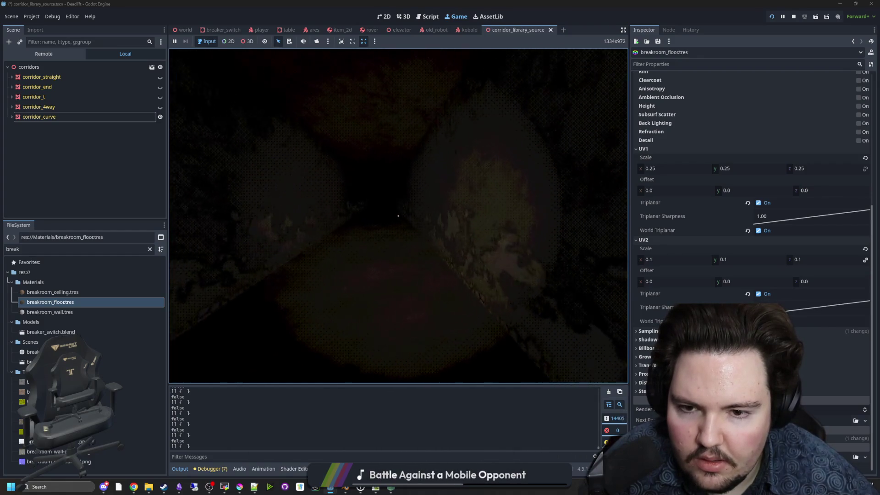
{"action": "key", "text": "super"}
Step: Try roughness 0.76 and metallic 0.42 on the floor material
{"action": "scroll", "coordinate": [697, 192], "scroll_direction": "up", "scroll_amount": 2}
{"action": "scroll", "coordinate": [698, 193], "scroll_direction": "up", "scroll_amount": 2}
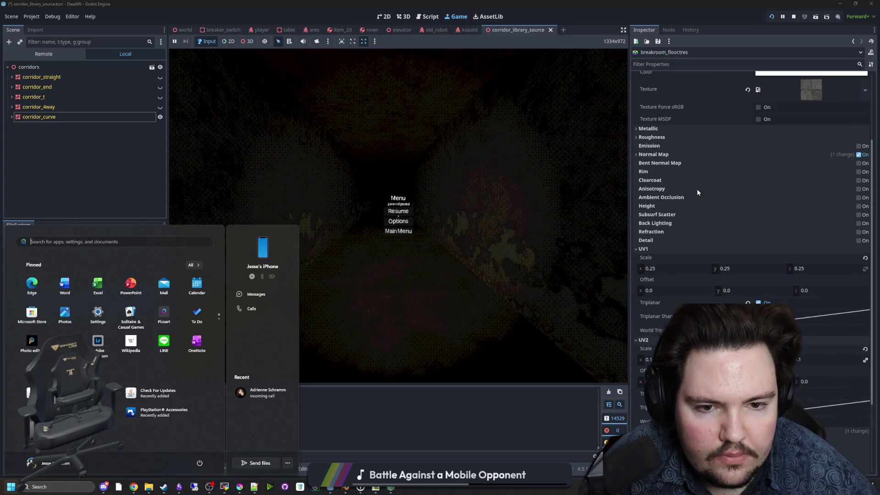
{"action": "left_click", "coordinate": [636, 139]}
{"action": "left_click_drag", "start_coordinate": [866, 151], "coordinate": [832, 154]}
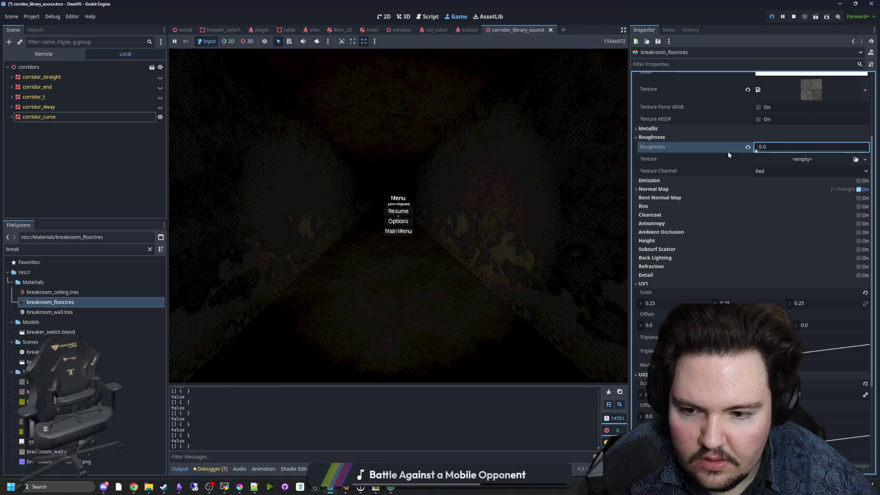
{"action": "left_click", "coordinate": [636, 128]}
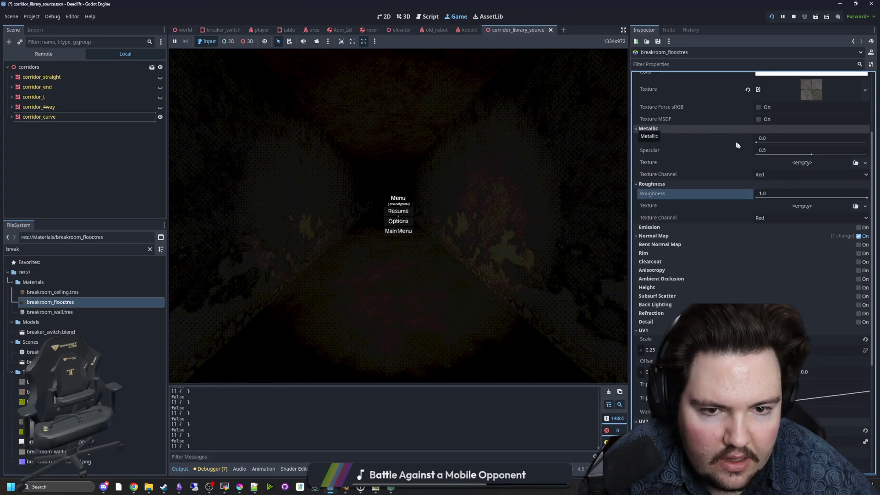
{"action": "left_click_drag", "start_coordinate": [756, 144], "coordinate": [802, 142]}
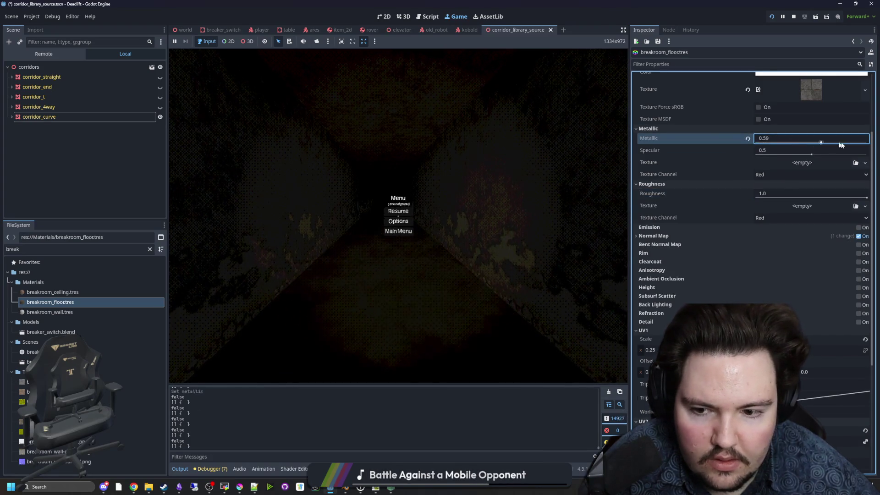
Step: Set specular to 0.5, collapse the sections, and expand the albedo texture preview
{"action": "left_click", "coordinate": [807, 154]}
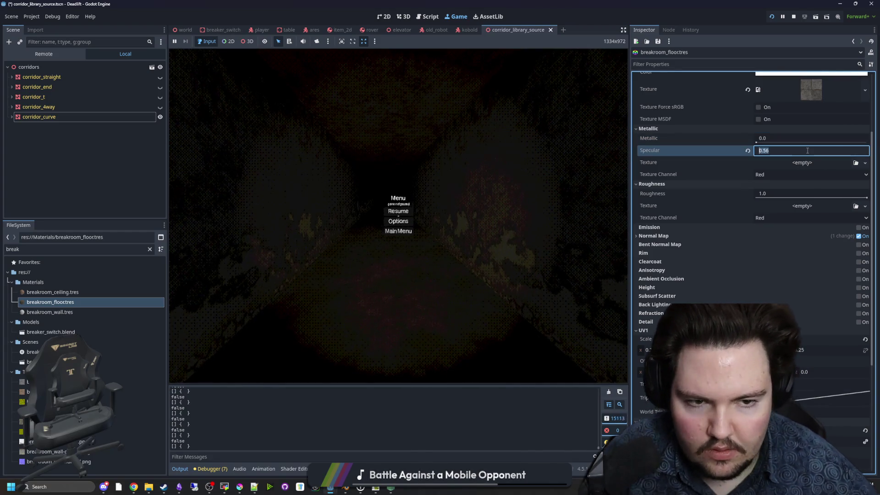
{"action": "type", "text": "0.5"}
{"action": "key", "text": "Return"}
{"action": "left_click", "coordinate": [670, 130]}
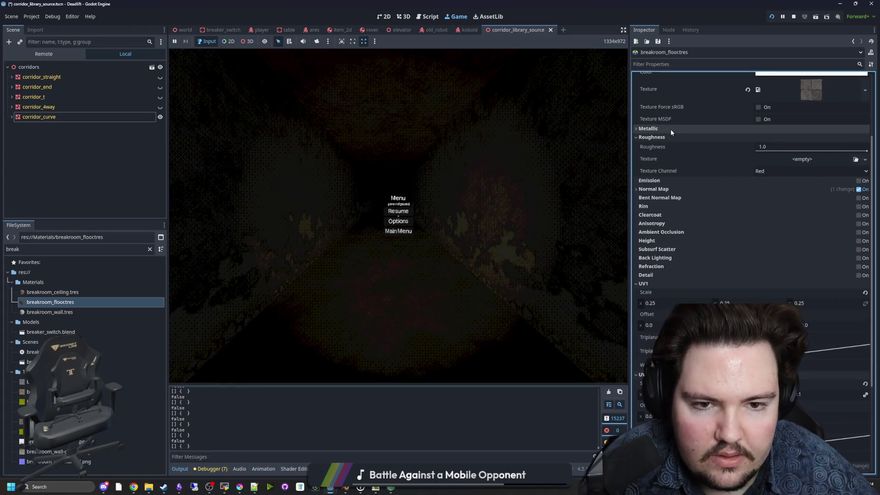
{"action": "left_click", "coordinate": [672, 137]}
{"action": "scroll", "coordinate": [682, 146], "scroll_direction": "up", "scroll_amount": 5}
{"action": "left_click", "coordinate": [803, 189]}
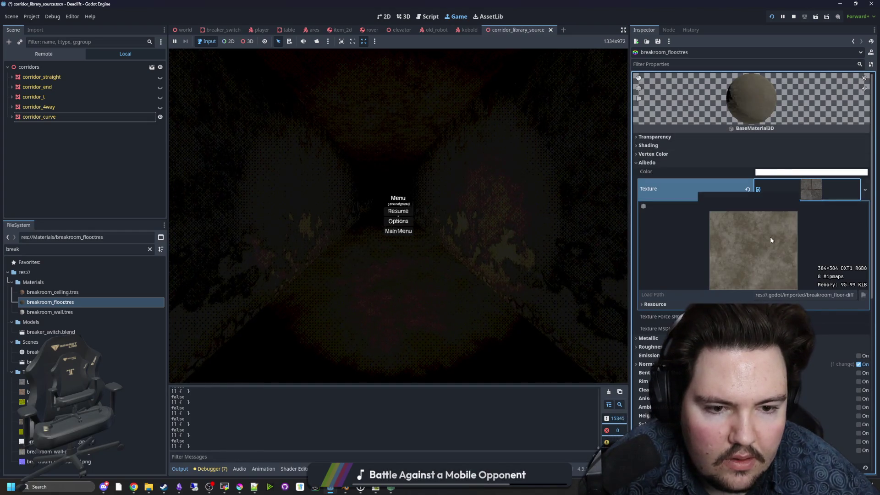
Step: Try a darker albedo colour, then restore it to white
{"action": "left_click", "coordinate": [797, 172]}
{"action": "left_click_drag", "start_coordinate": [851, 214], "coordinate": [857, 252]}
{"action": "left_click", "coordinate": [515, 407]}
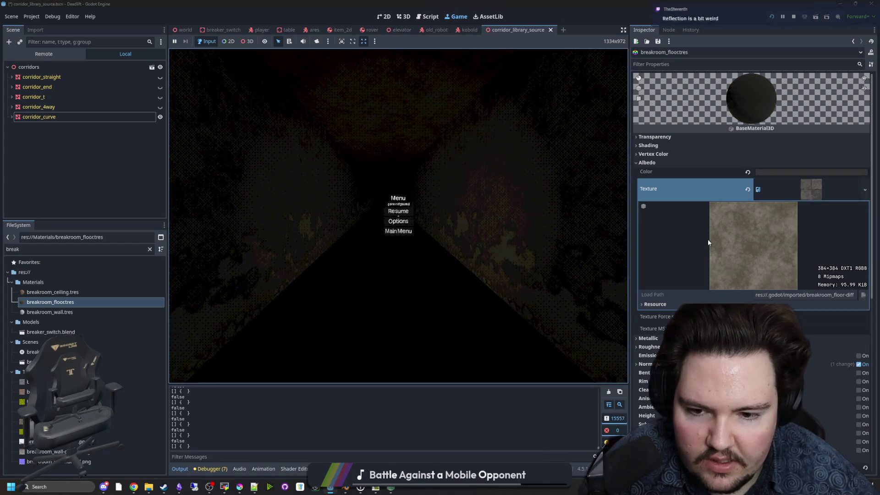
{"action": "left_click", "coordinate": [830, 172]}
{"action": "left_click_drag", "start_coordinate": [857, 252], "coordinate": [851, 214]}
{"action": "left_click", "coordinate": [502, 280]}
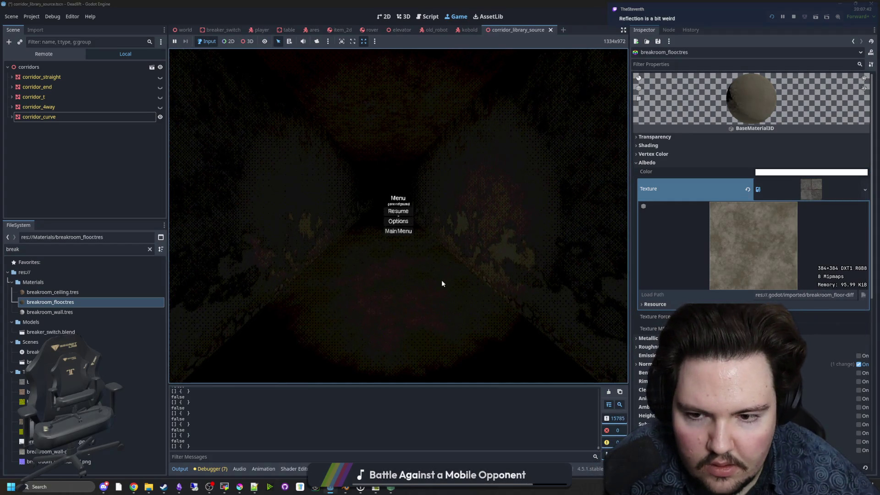
Step: Resume the game to check the floor, then pause and switch to Filter Forge
{"action": "left_click", "coordinate": [411, 213]}
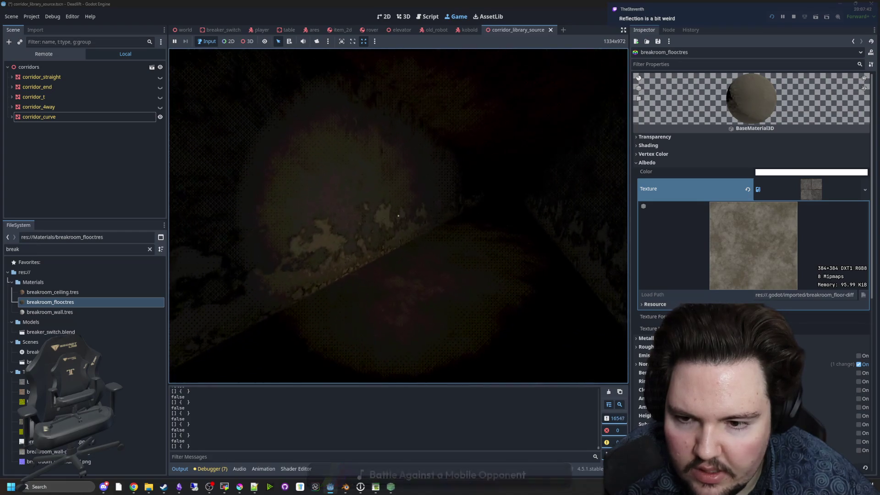
{"action": "key", "text": "super"}
{"action": "key", "text": "super"}
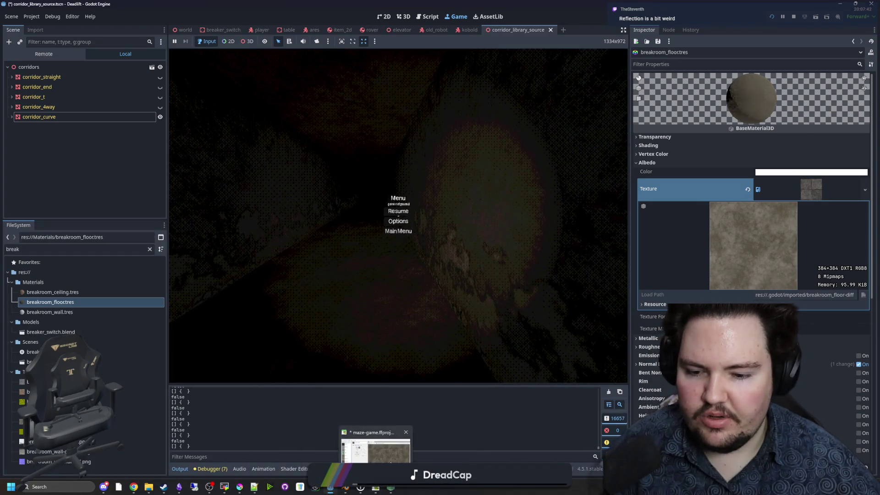
{"action": "left_click", "coordinate": [375, 487]}
Step: Lighten the breakroom_floor concrete base colour to CEC6BB and drag Dirt Amount down to 7.90
{"action": "double_click", "coordinate": [323, 284]}
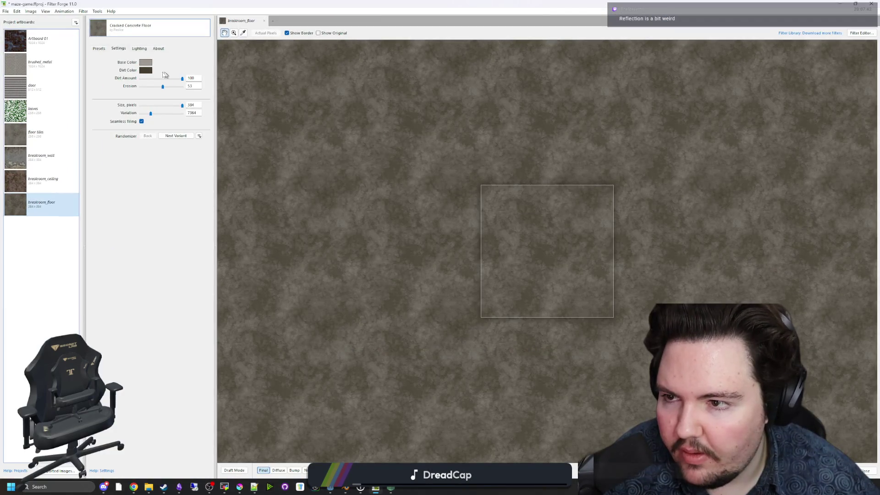
{"action": "left_click", "coordinate": [149, 63]}
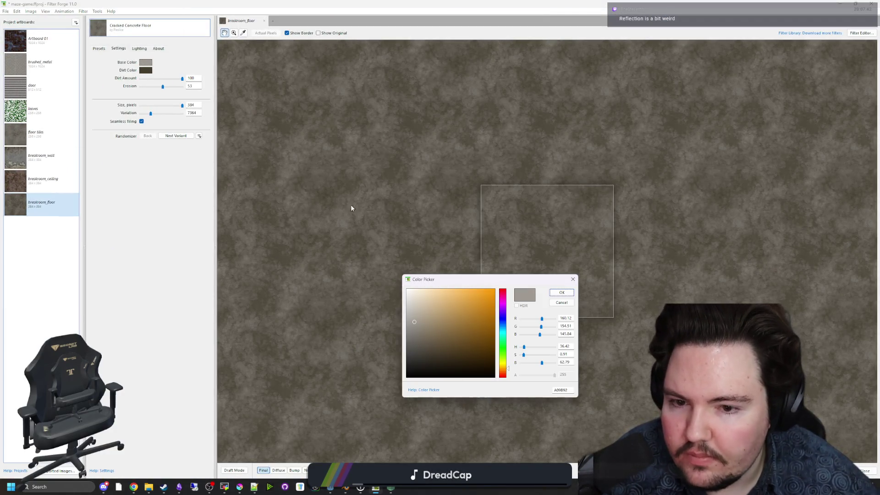
{"action": "left_click", "coordinate": [414, 306]}
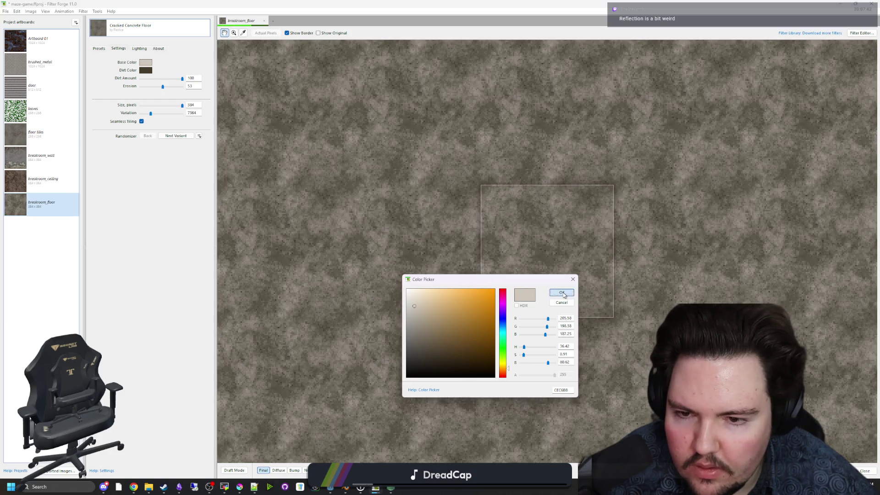
{"action": "left_click", "coordinate": [563, 293]}
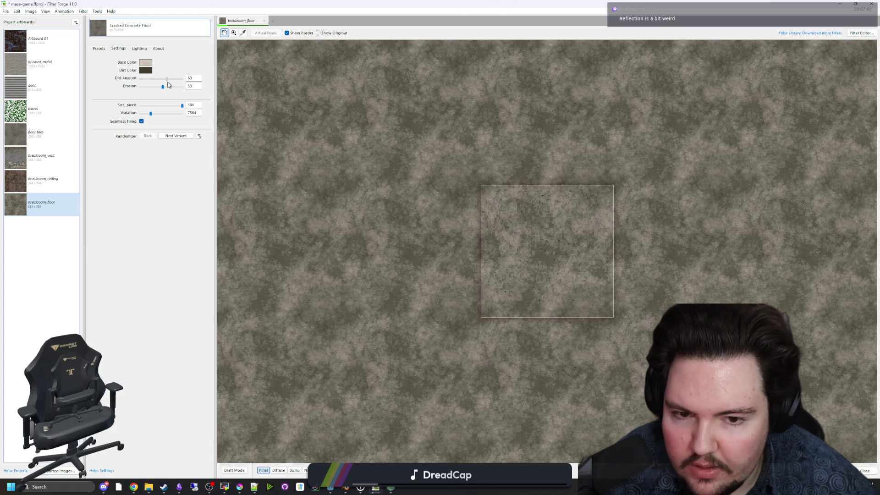
{"action": "left_click_drag", "start_coordinate": [167, 82], "coordinate": [148, 83]}
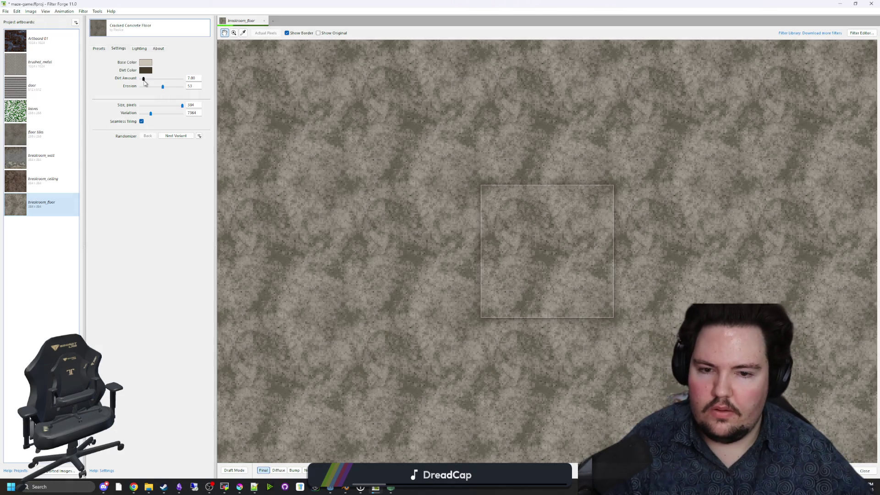
{"action": "left_click", "coordinate": [17, 11]}
Step: Export the breakroom_floor maps into the Textures folder, overwriting the old files, and return to Godot
{"action": "left_click", "coordinate": [34, 72]}
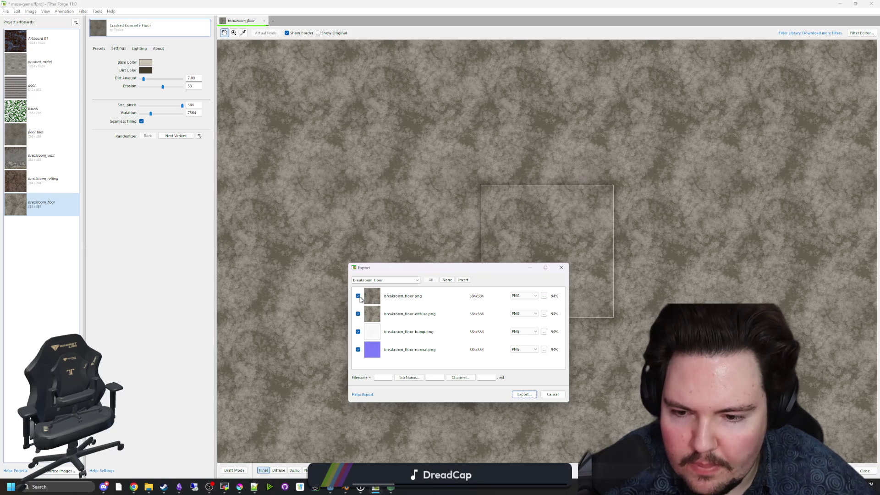
{"action": "left_click", "coordinate": [523, 395]}
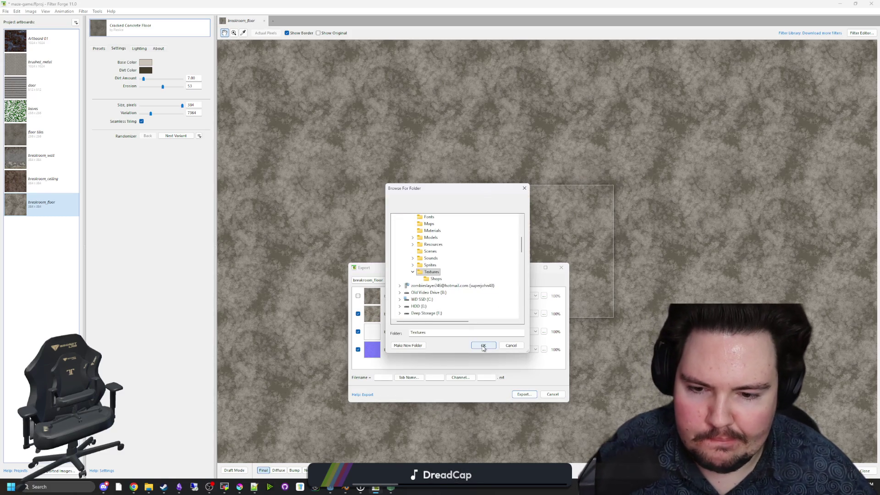
{"action": "left_click", "coordinate": [482, 347]}
{"action": "left_click", "coordinate": [465, 257]}
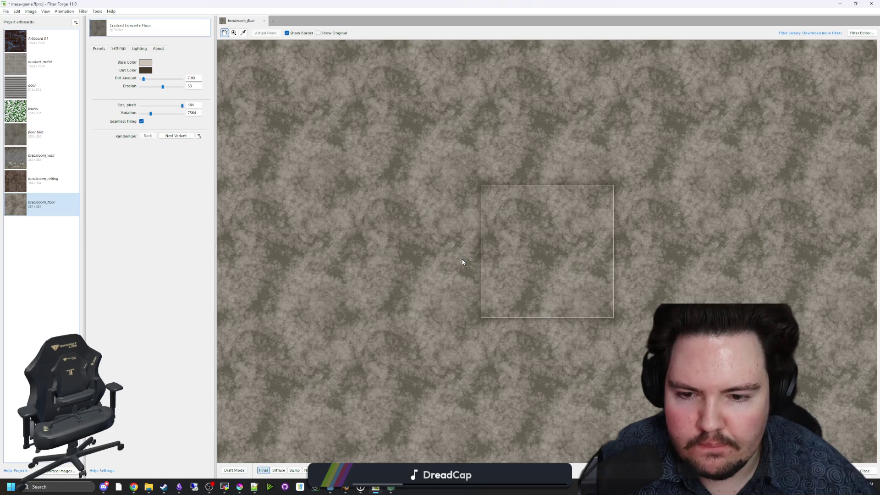
{"action": "double_click", "coordinate": [555, 10]}
{"action": "left_click", "coordinate": [420, 110]}
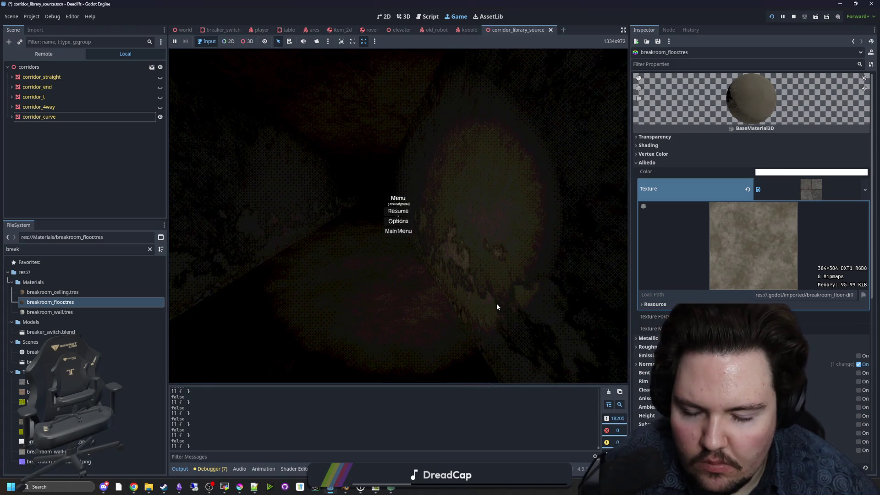
{"action": "left_click", "coordinate": [398, 211]}
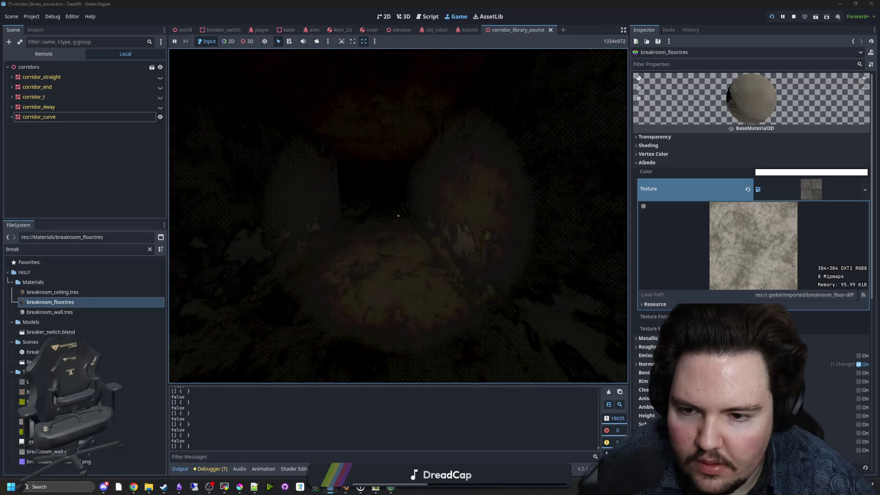
{"action": "key", "text": "super"}
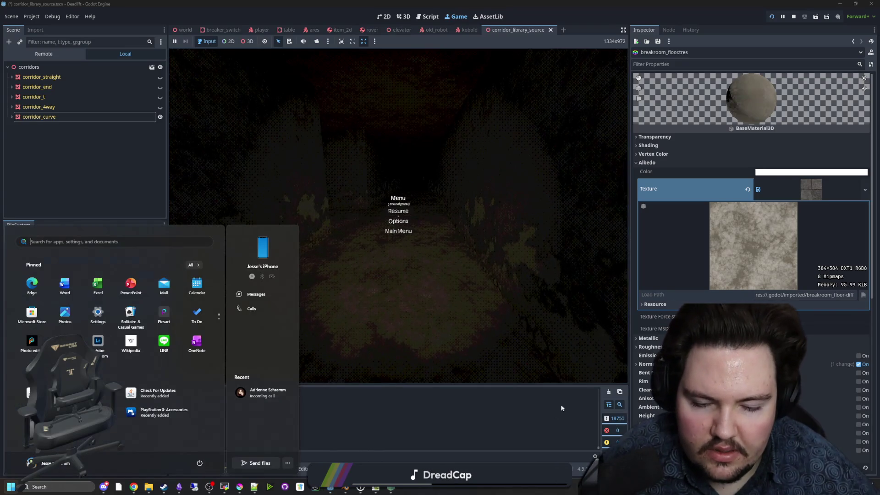
{"action": "left_click", "coordinate": [376, 487]}
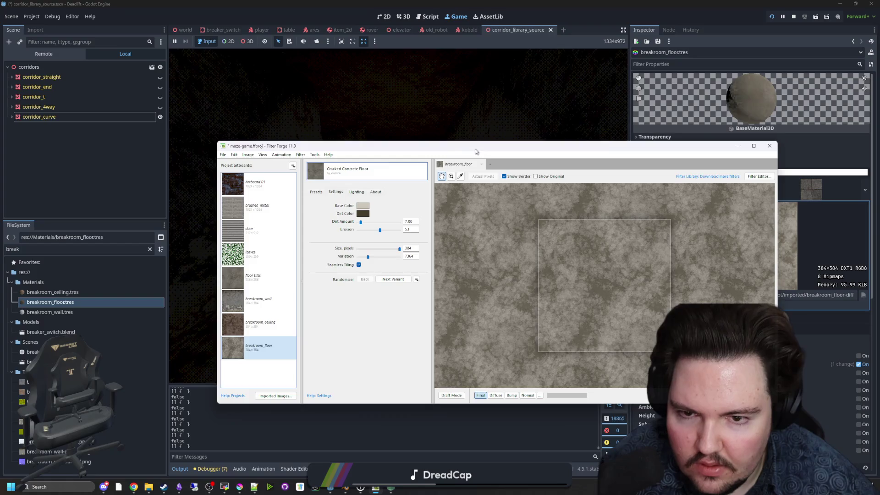
Step: Lower the breakroom_floor Erosion and re-export its diffuse, bump and normal maps over the old files
{"action": "double_click", "coordinate": [475, 152]}
{"action": "left_click_drag", "start_coordinate": [163, 89], "coordinate": [151, 89]}
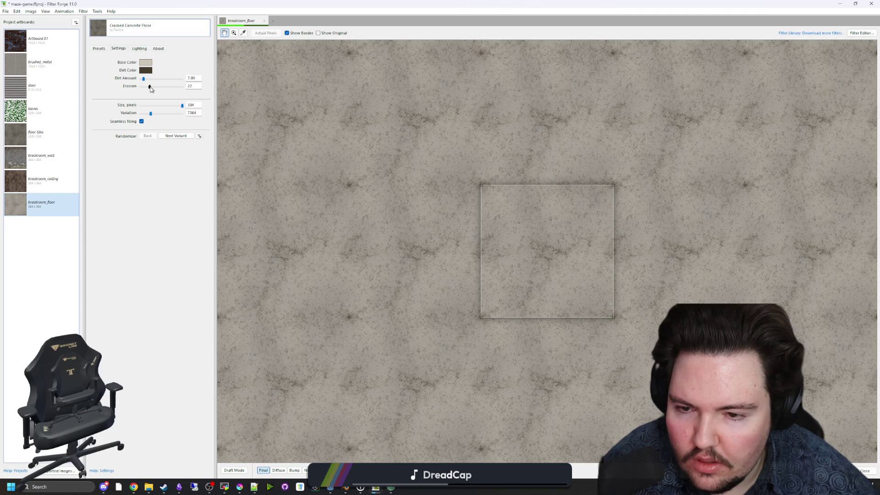
{"action": "left_click", "coordinate": [6, 11]}
{"action": "left_click", "coordinate": [18, 69]}
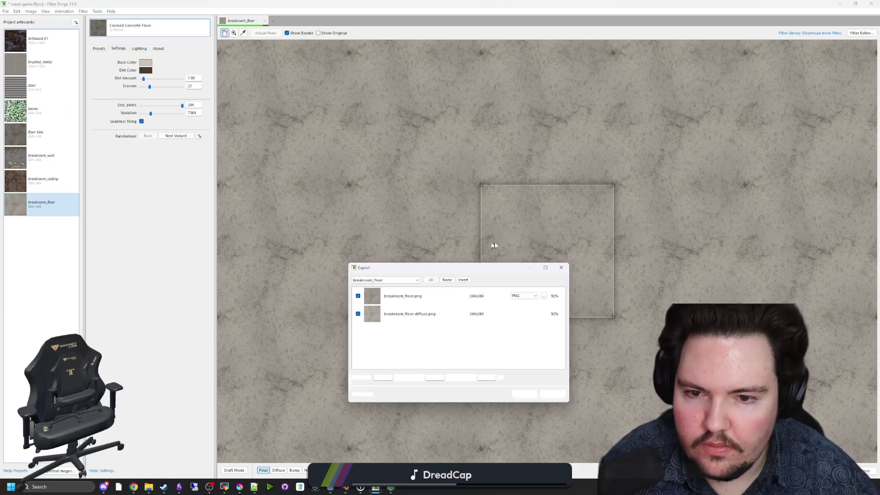
{"action": "left_click", "coordinate": [523, 395]}
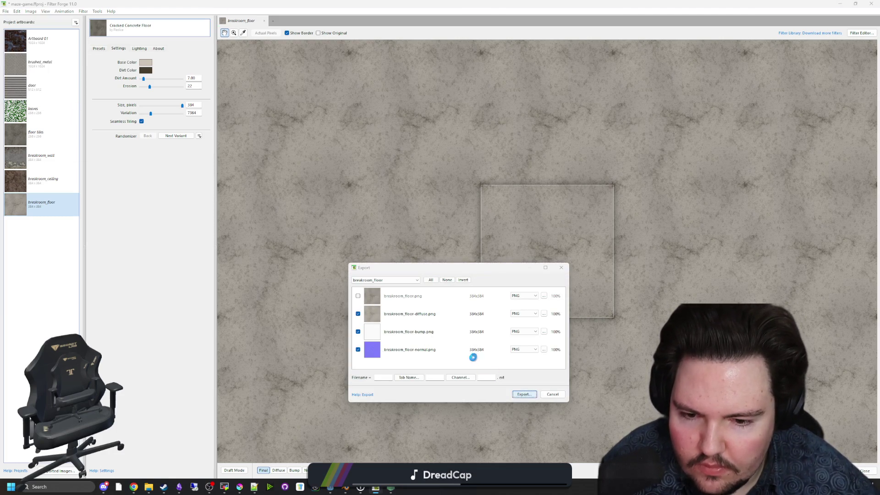
{"action": "left_click", "coordinate": [482, 347]}
{"action": "left_click", "coordinate": [466, 258]}
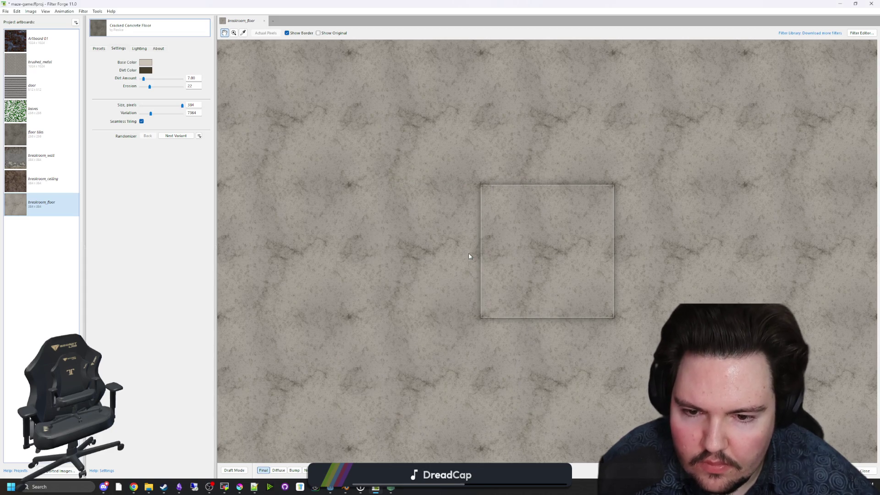
{"action": "left_click", "coordinate": [846, 4]}
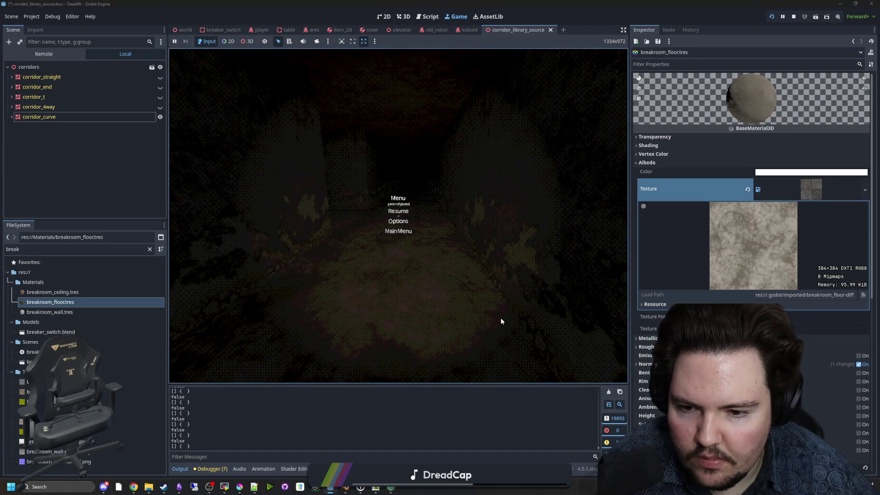
Step: Resume the game and walk the corridor to inspect the updated floor, then switch to Filter Forge
{"action": "left_click", "coordinate": [399, 215]}
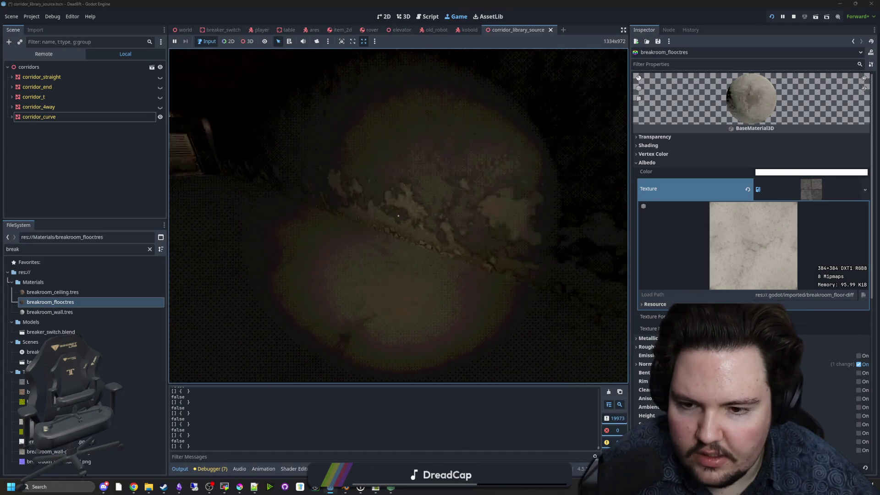
{"action": "key", "text": "w"}
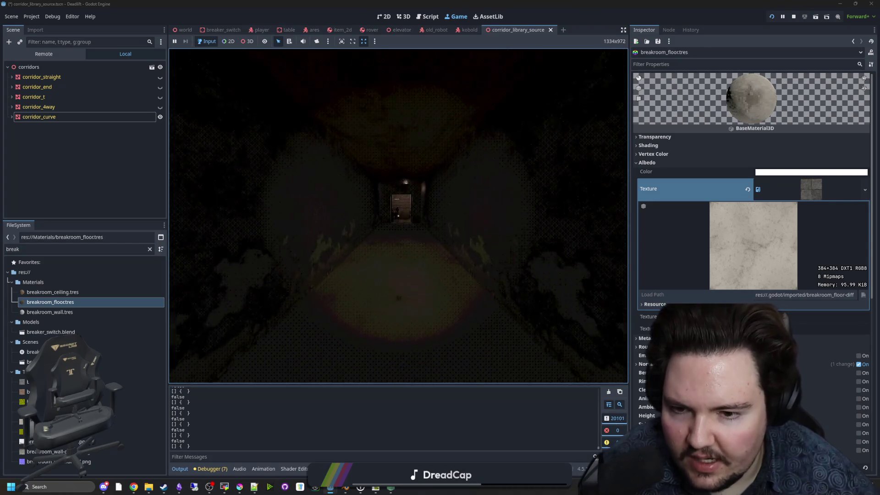
{"action": "key", "text": "w"}
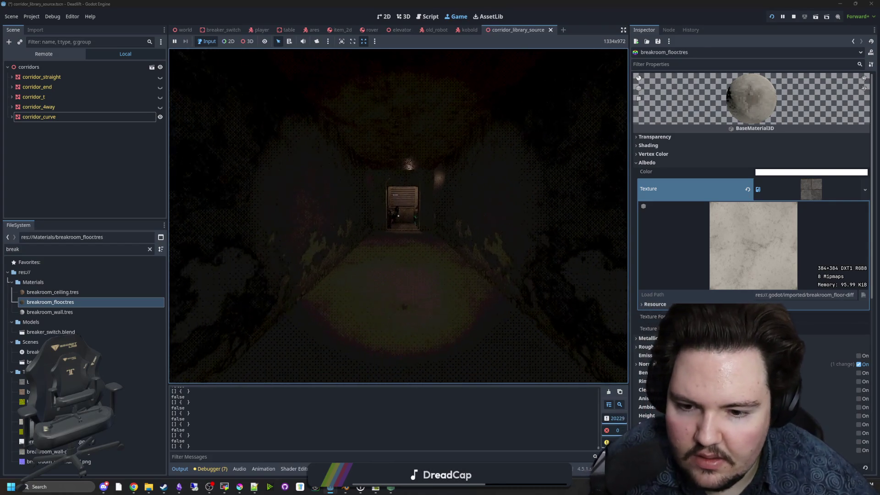
{"action": "key", "text": "w"}
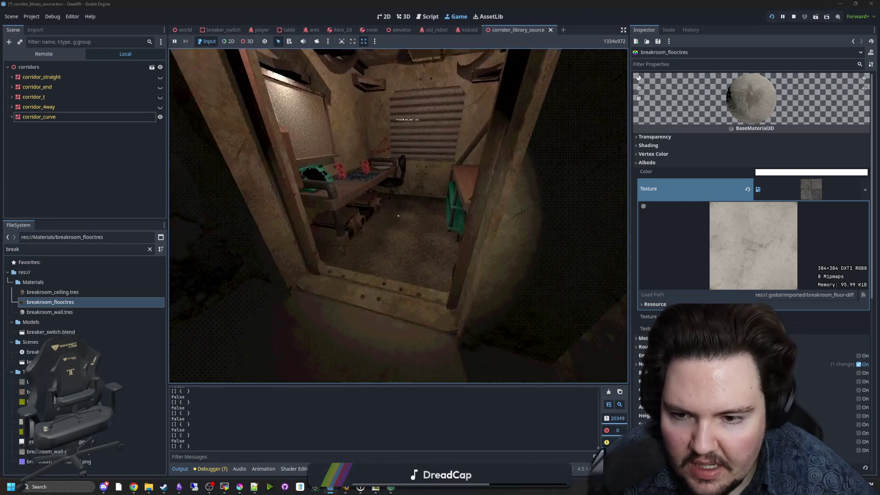
{"action": "key", "text": "w"}
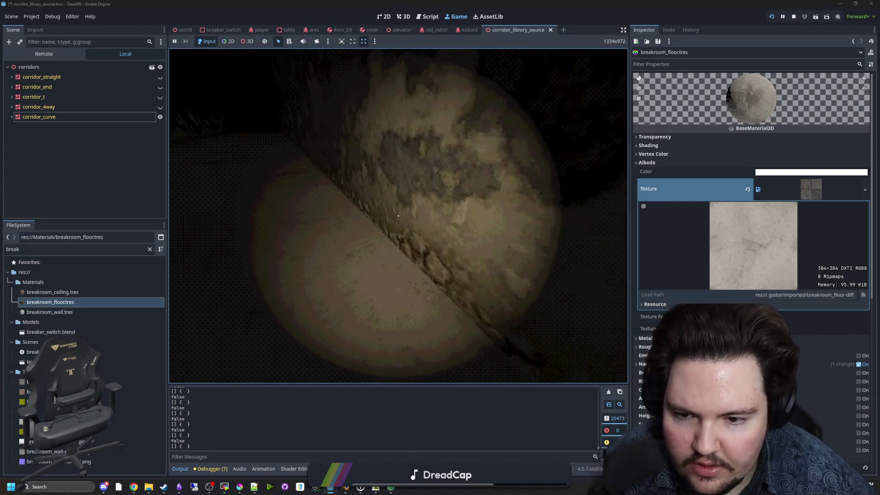
{"action": "key", "text": "w"}
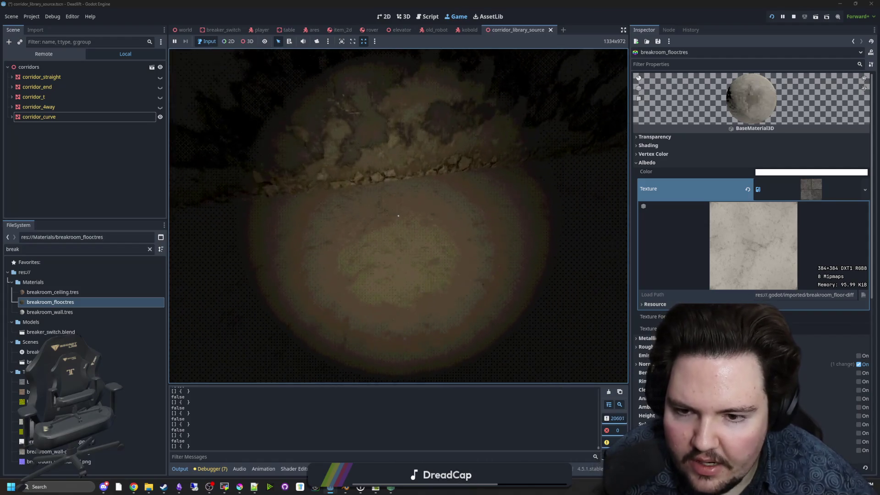
{"action": "key", "text": "w"}
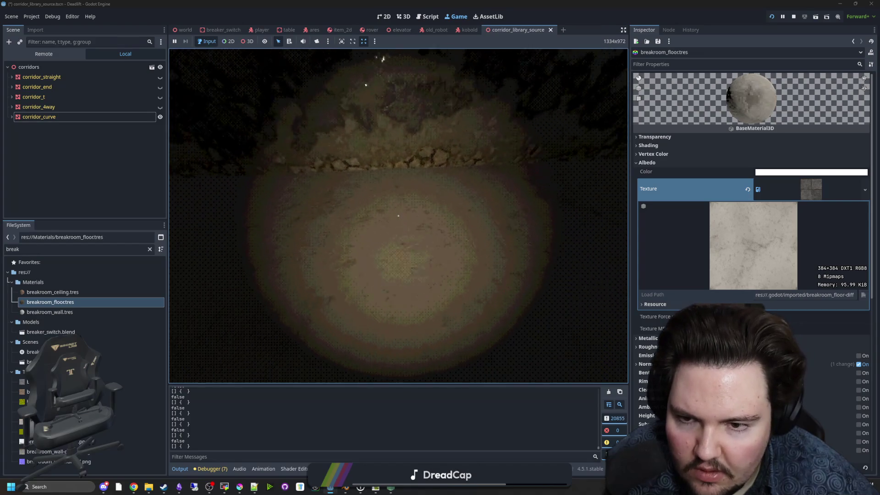
{"action": "key", "text": "super"}
{"action": "key", "text": "alt+Tab"}
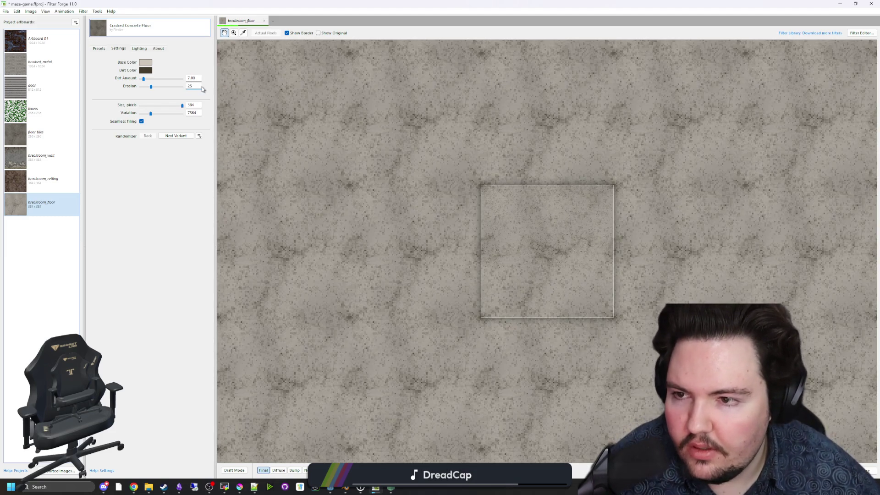
Step: Accept the base colour and export the Erosion-25 diffuse, bump and normal maps into Textures
{"action": "left_click", "coordinate": [141, 63]}
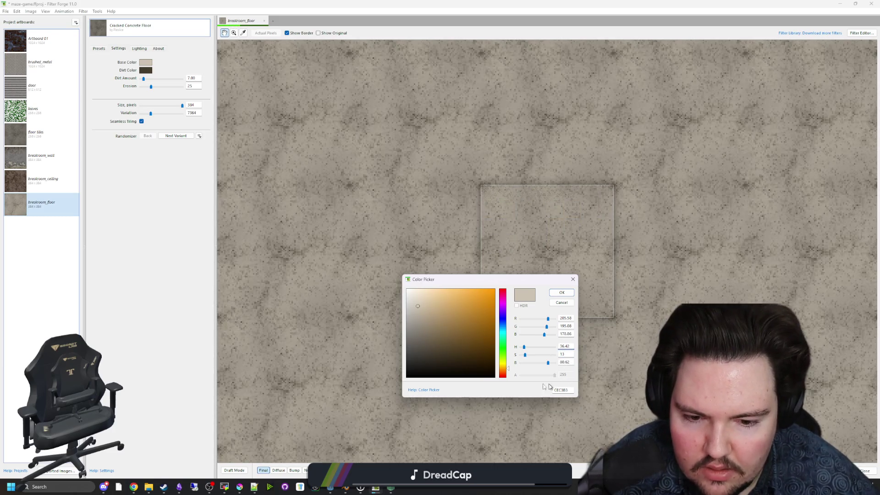
{"action": "left_click", "coordinate": [562, 294]}
{"action": "left_click", "coordinate": [9, 12]}
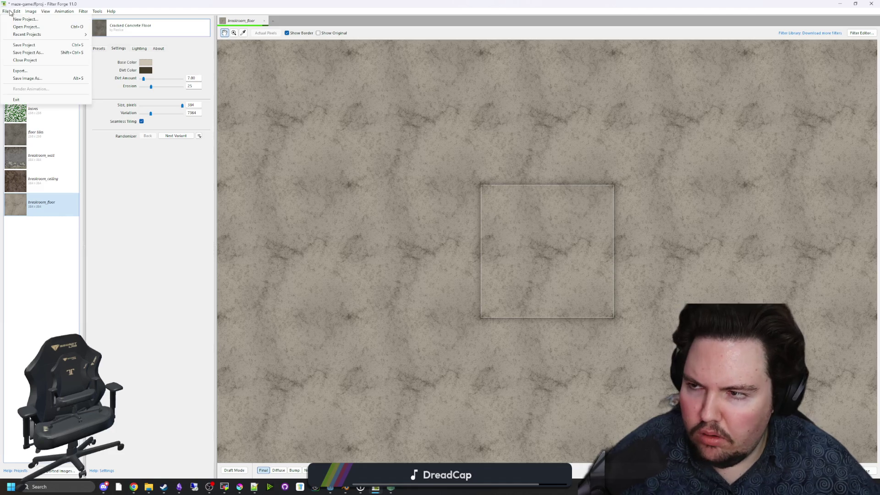
{"action": "left_click", "coordinate": [21, 70]}
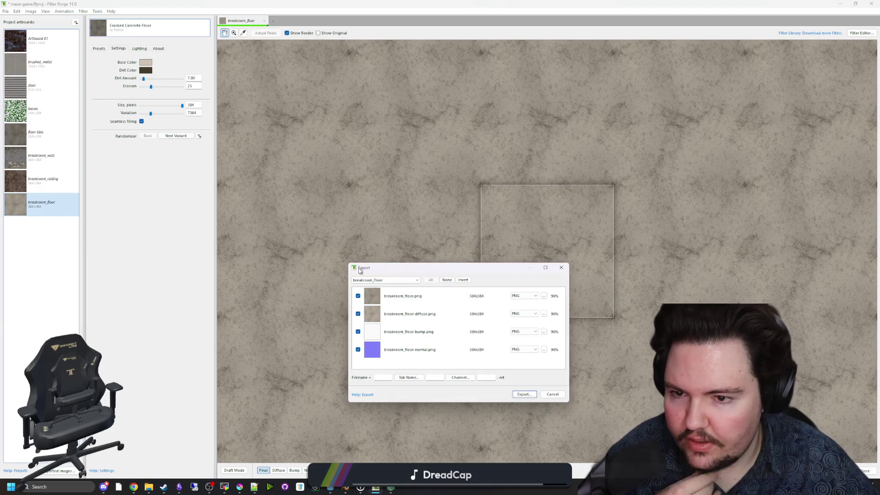
{"action": "left_click", "coordinate": [534, 394]}
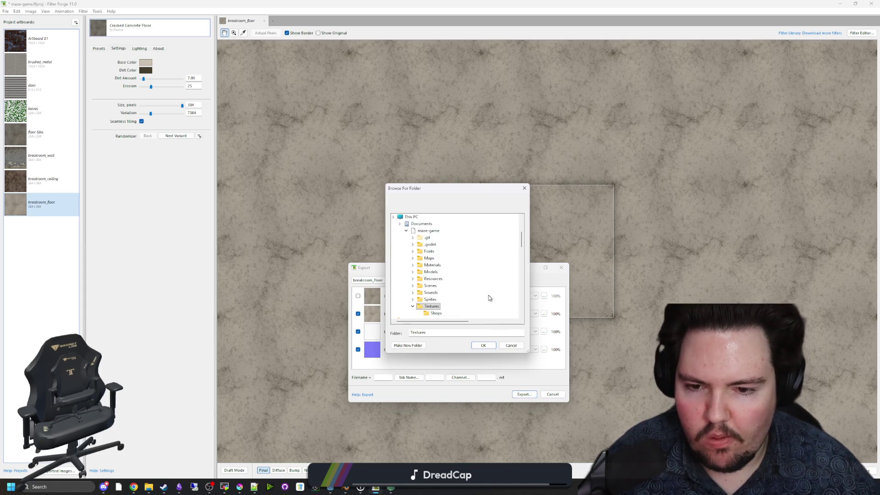
{"action": "left_click", "coordinate": [482, 346]}
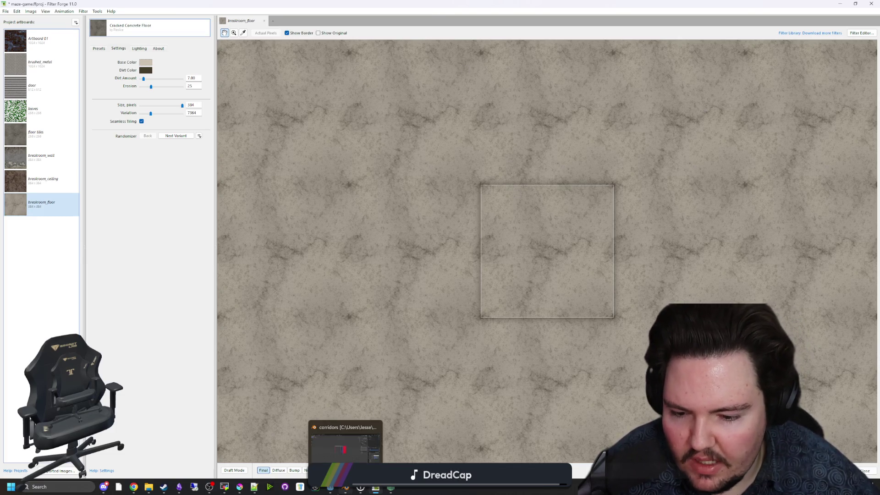
{"action": "mouse_move", "coordinate": [375, 486]}
{"action": "left_click", "coordinate": [231, 447]}
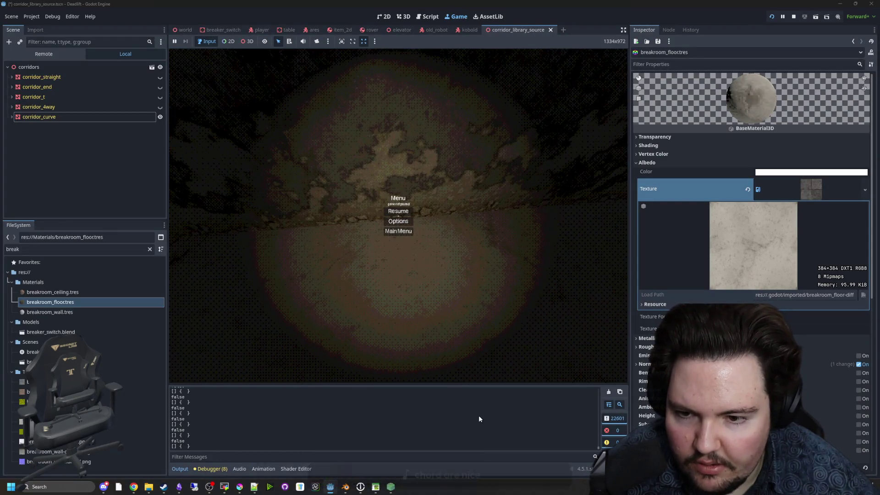
{"action": "left_click", "coordinate": [398, 211]}
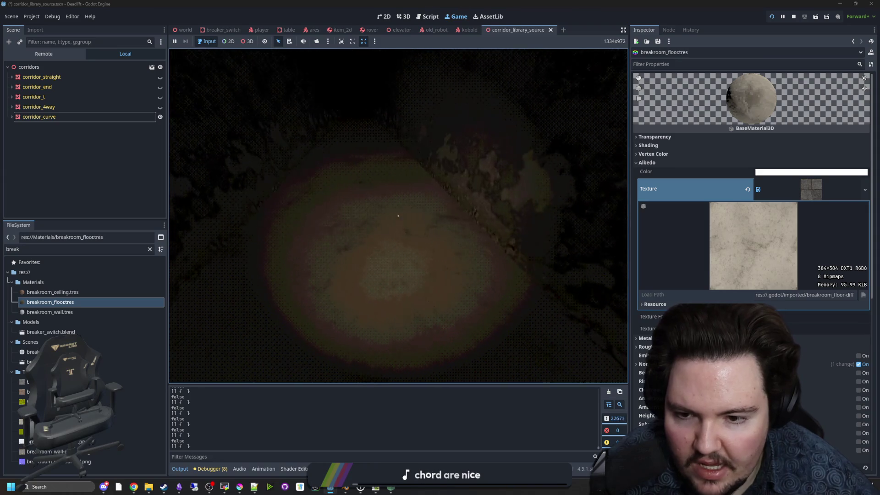
{"action": "mouse_move", "coordinate": [398, 215]}
{"action": "key", "text": "w"}
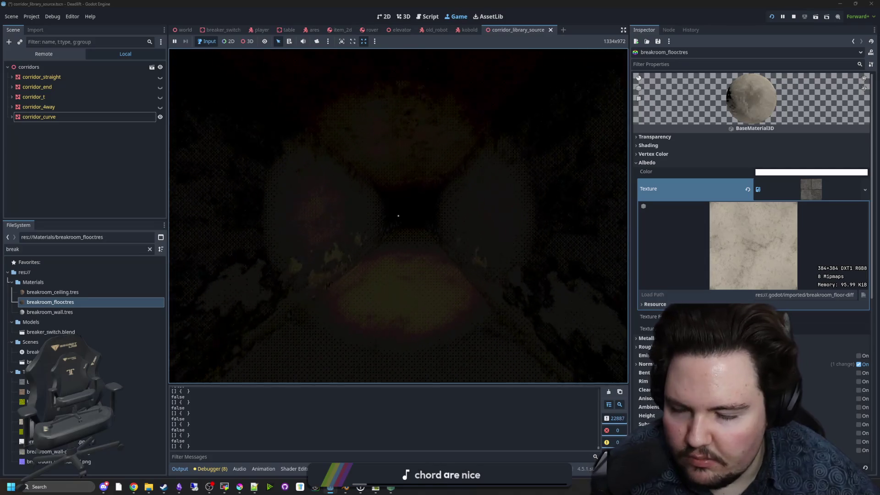
{"action": "key", "text": "Escape"}
{"action": "key", "text": "super"}
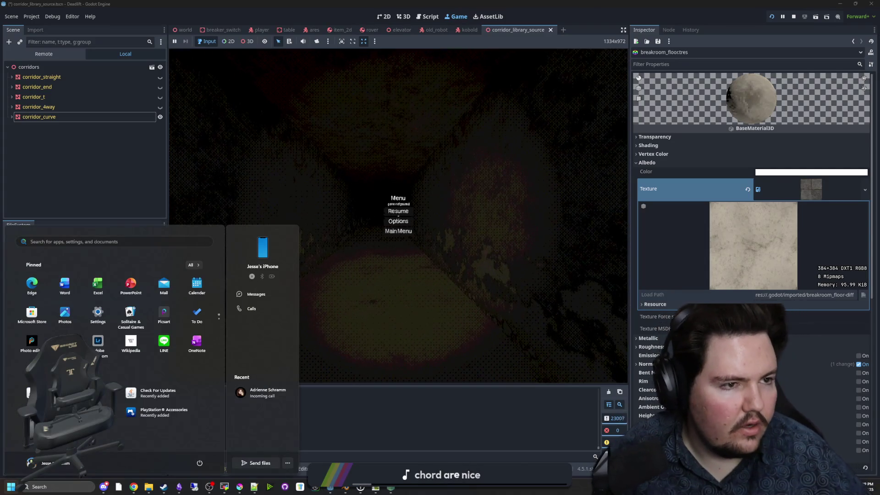
{"action": "left_click", "coordinate": [133, 486]}
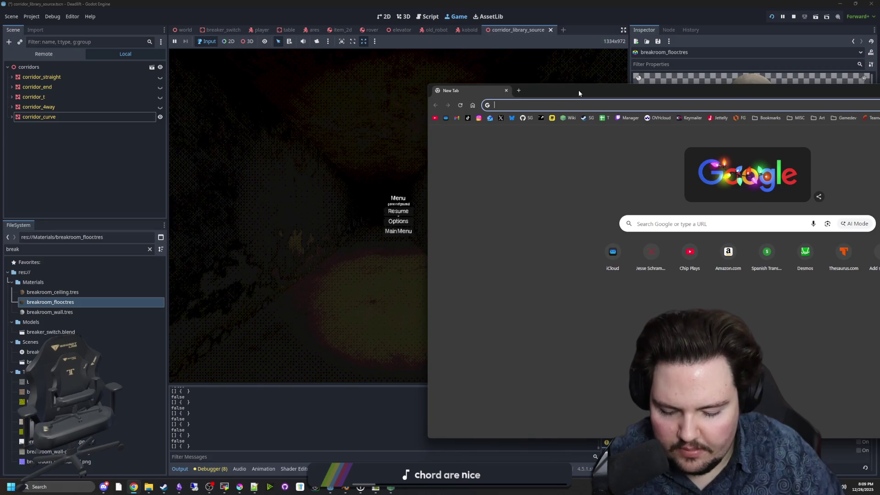
Step: Search Google for 'godot procedural rubble' and skim the results
{"action": "type", "text": "godot procedural "}
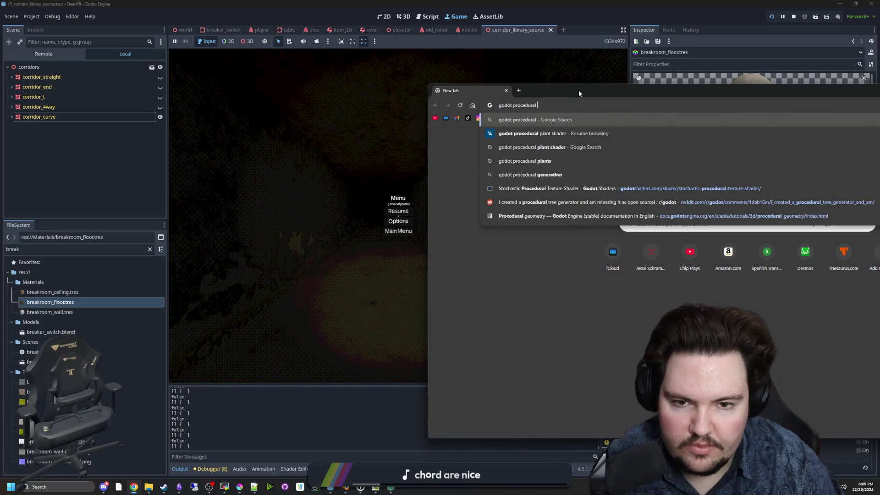
{"action": "type", "text": "rubble"}
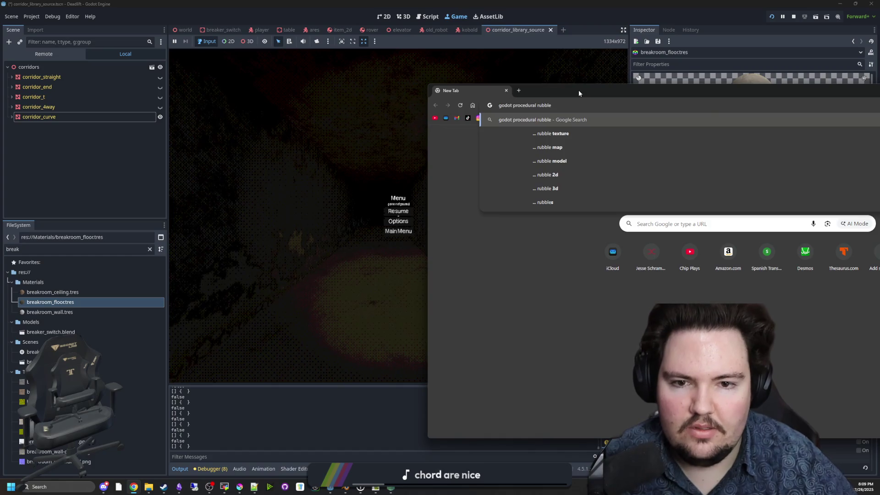
{"action": "key", "text": "Return"}
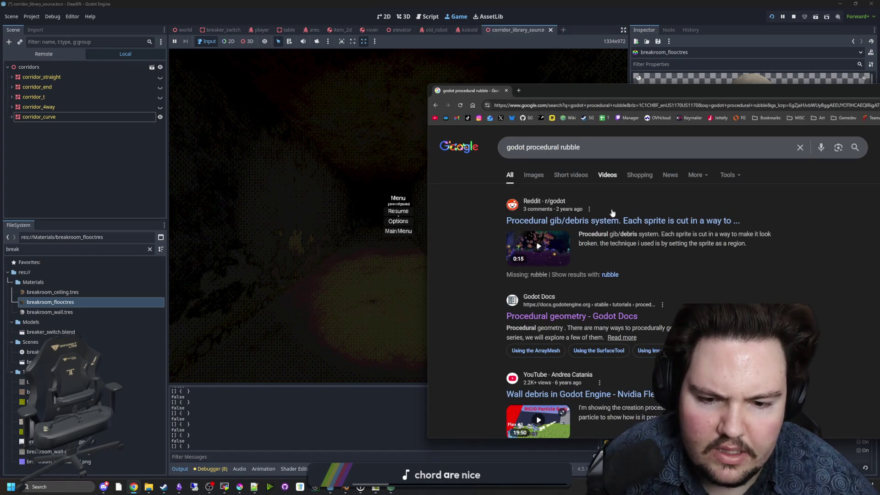
{"action": "scroll", "coordinate": [593, 321], "scroll_direction": "down", "scroll_amount": 5}
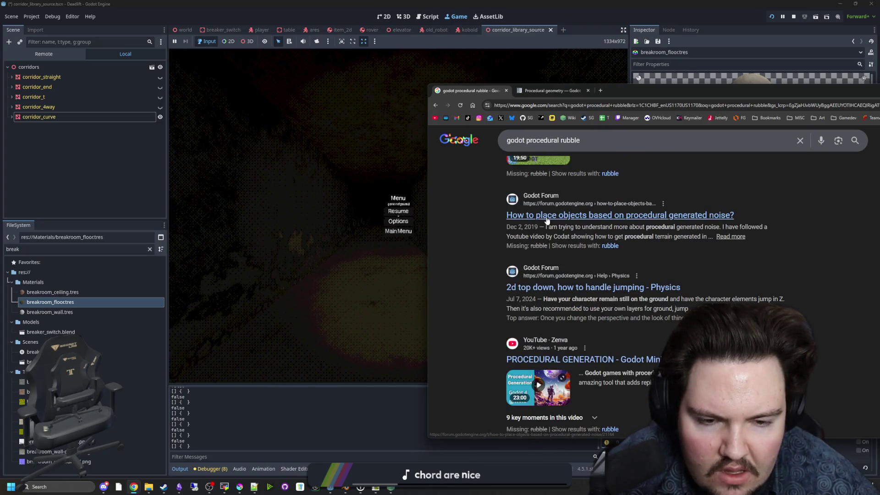
{"action": "scroll", "coordinate": [547, 221], "scroll_direction": "down", "scroll_amount": 10}
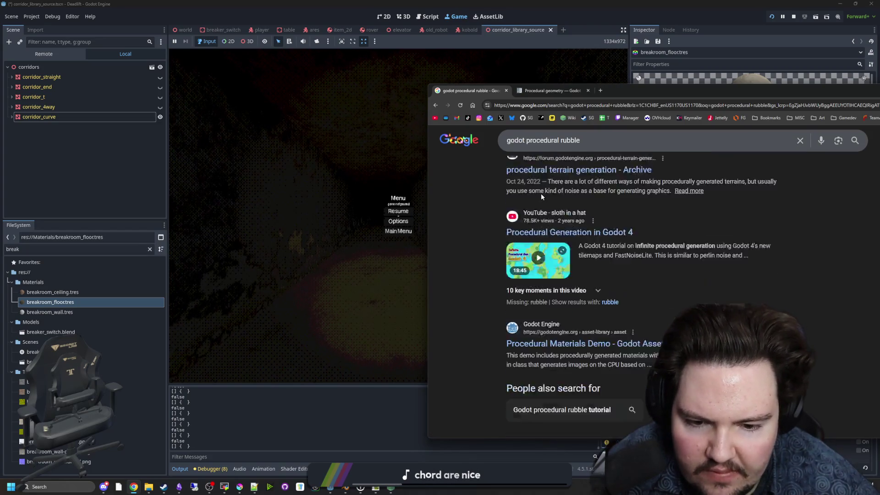
{"action": "scroll", "coordinate": [541, 196], "scroll_direction": "up", "scroll_amount": 10}
Step: Read the Godot Procedural geometry docs page in a maximized window
{"action": "left_click", "coordinate": [564, 89]}
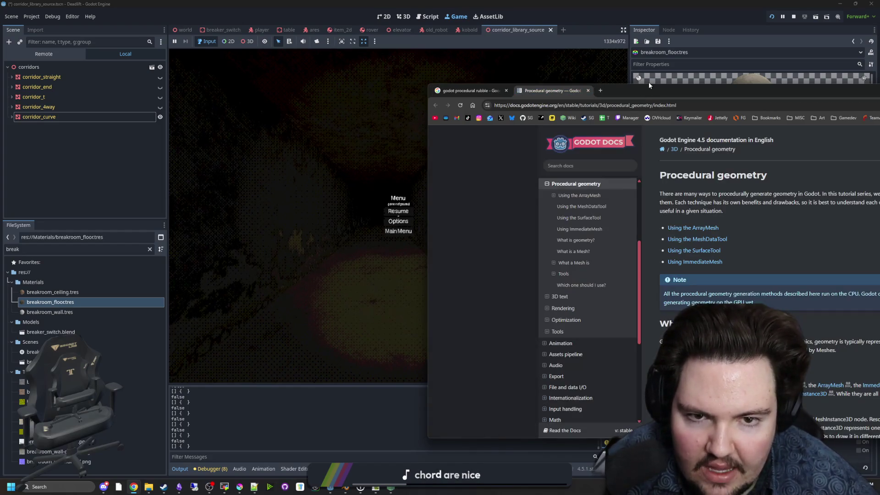
{"action": "double_click", "coordinate": [641, 91]}
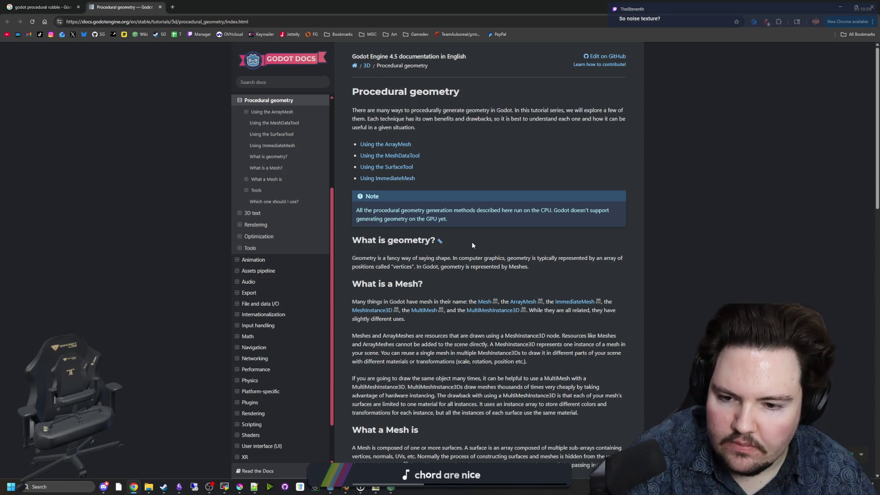
{"action": "scroll", "coordinate": [471, 241], "scroll_direction": "down", "scroll_amount": 18}
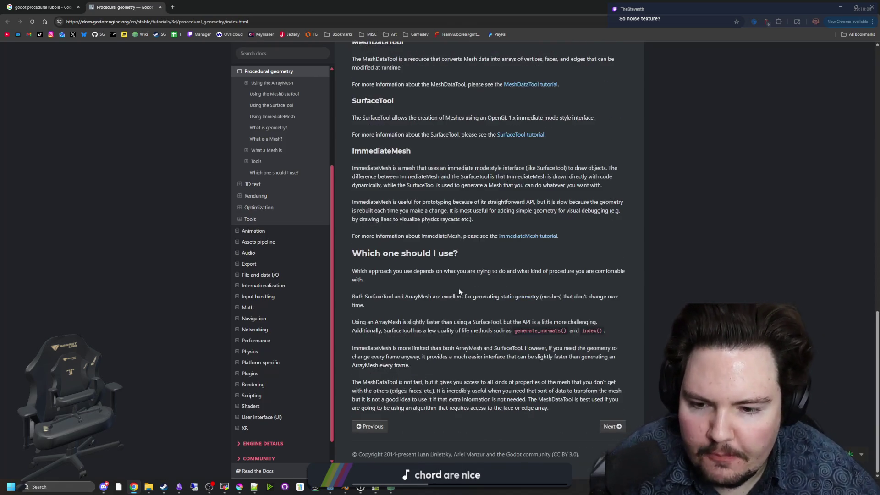
{"action": "scroll", "coordinate": [461, 292], "scroll_direction": "up", "scroll_amount": 15}
Step: Back in the search results, open the 'Wall debris in Godot Engine' video in a new tab
{"action": "key", "text": "ctrl+shift+Tab"}
{"action": "scroll", "coordinate": [307, 234], "scroll_direction": "down", "scroll_amount": 4}
{"action": "scroll", "coordinate": [295, 234], "scroll_direction": "down", "scroll_amount": 8}
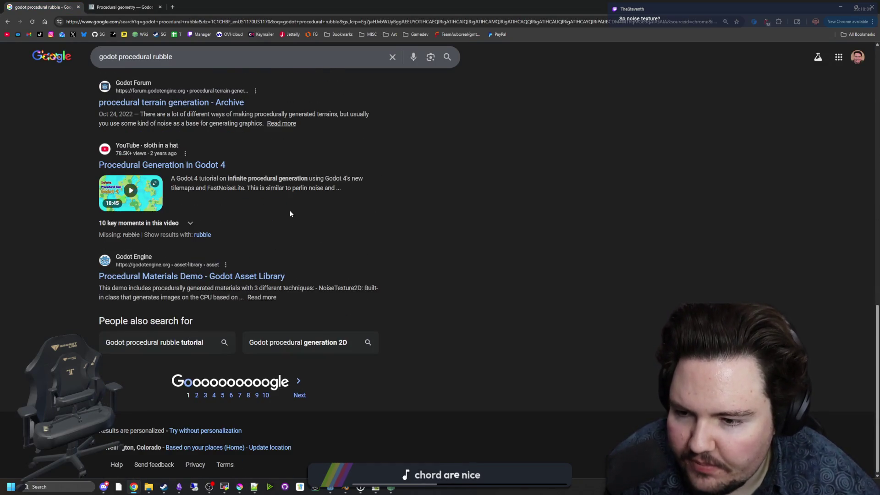
{"action": "scroll", "coordinate": [291, 214], "scroll_direction": "up", "scroll_amount": 12}
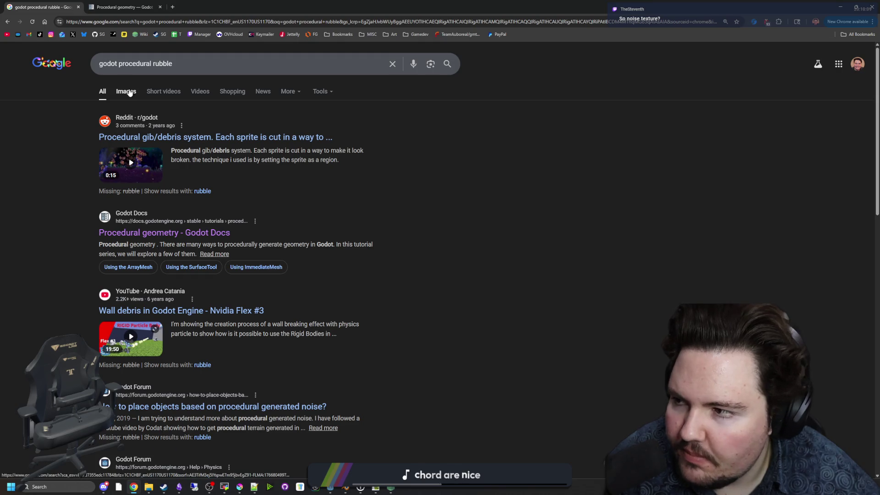
{"action": "mouse_move", "coordinate": [228, 3]}
{"action": "left_mouse_down"}
{"action": "mouse_move", "coordinate": [507, 236]}
{"action": "mouse_move", "coordinate": [565, 418]}
{"action": "mouse_move", "coordinate": [458, 1]}
{"action": "left_mouse_up"}
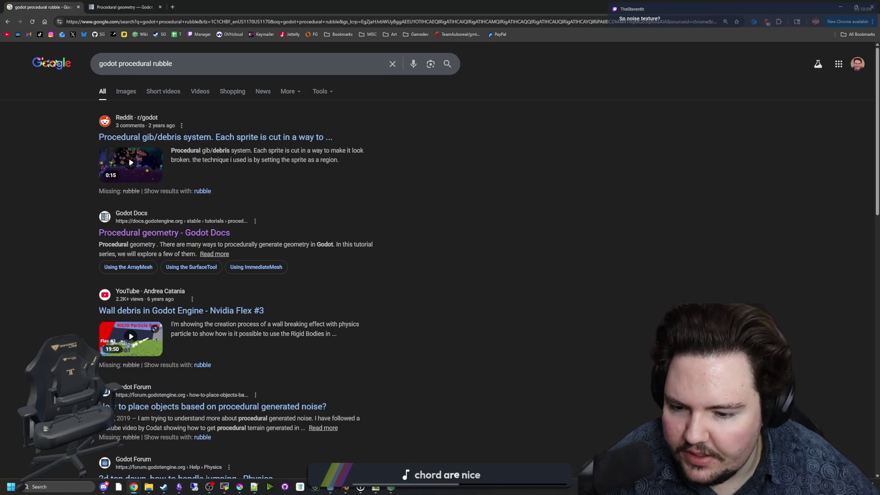
{"action": "scroll", "coordinate": [120, 195], "scroll_direction": "down", "scroll_amount": 1}
{"action": "scroll", "coordinate": [141, 210], "scroll_direction": "up", "scroll_amount": 1}
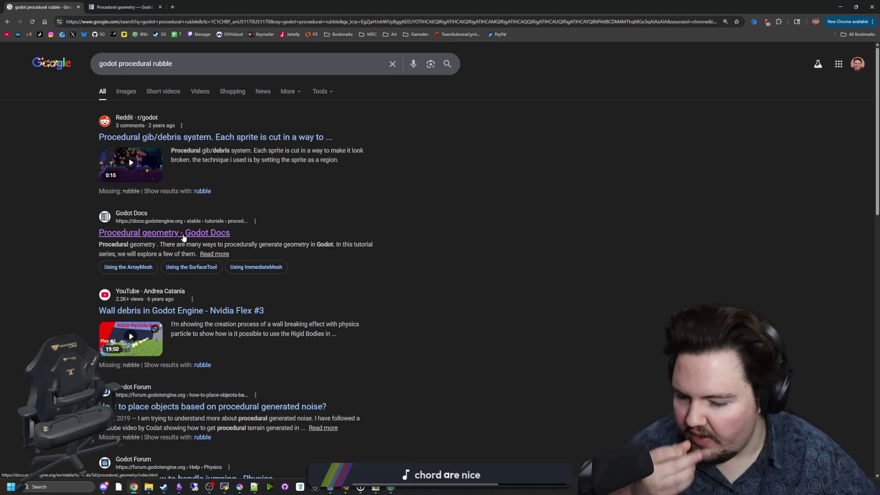
{"action": "middle_click", "coordinate": [179, 316]}
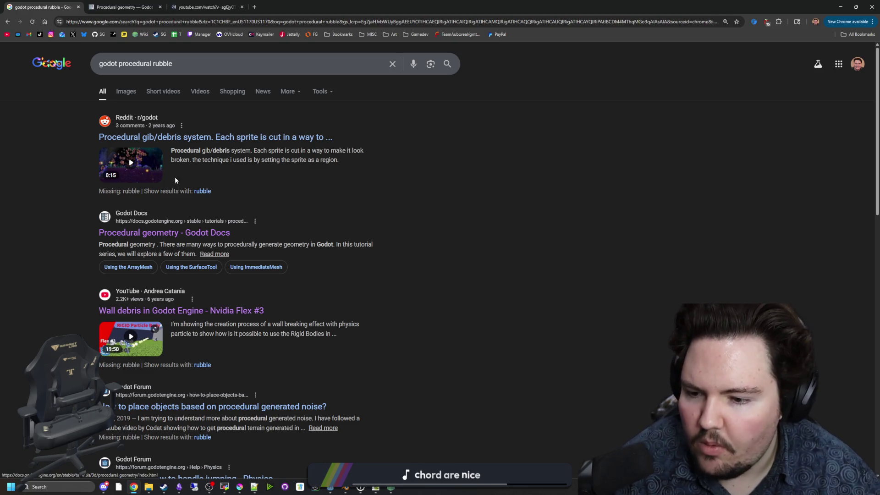
{"action": "key", "text": "ctrl+3"}
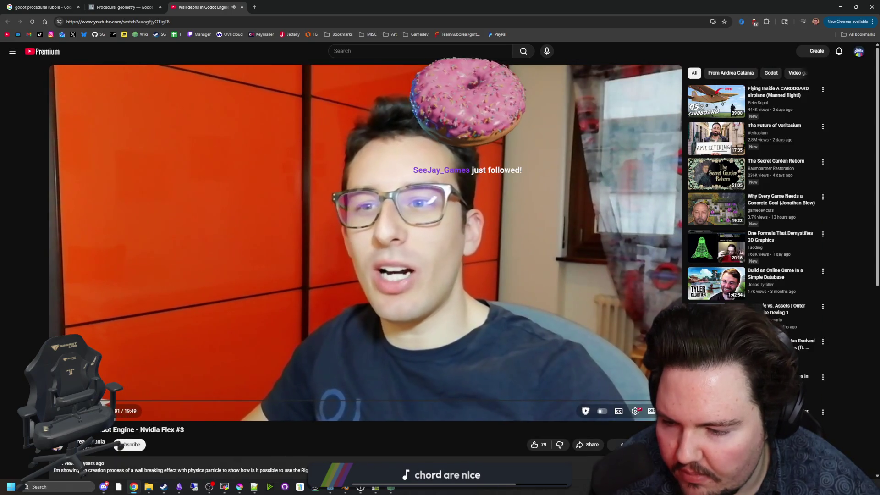
Step: Skim the Wall debris video to its shard-spawning code, pause it, and return to Godot
{"action": "left_click", "coordinate": [95, 400]}
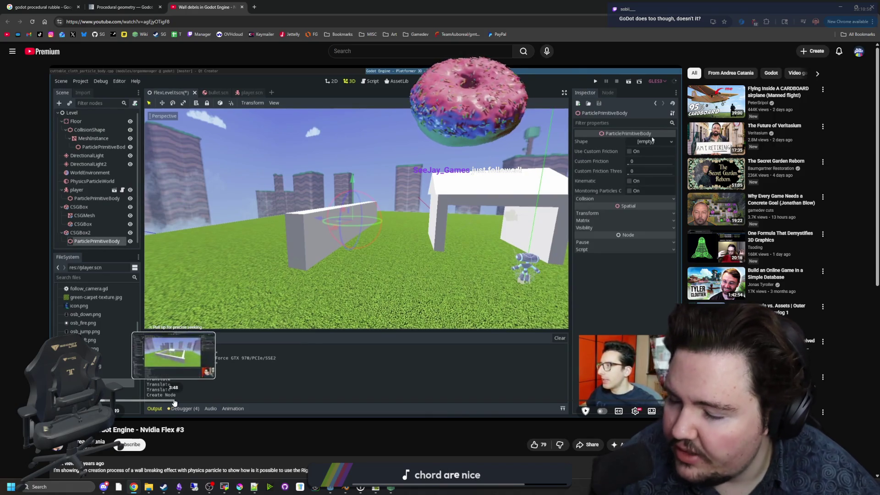
{"action": "left_click", "coordinate": [175, 401]}
{"action": "left_click", "coordinate": [209, 401]}
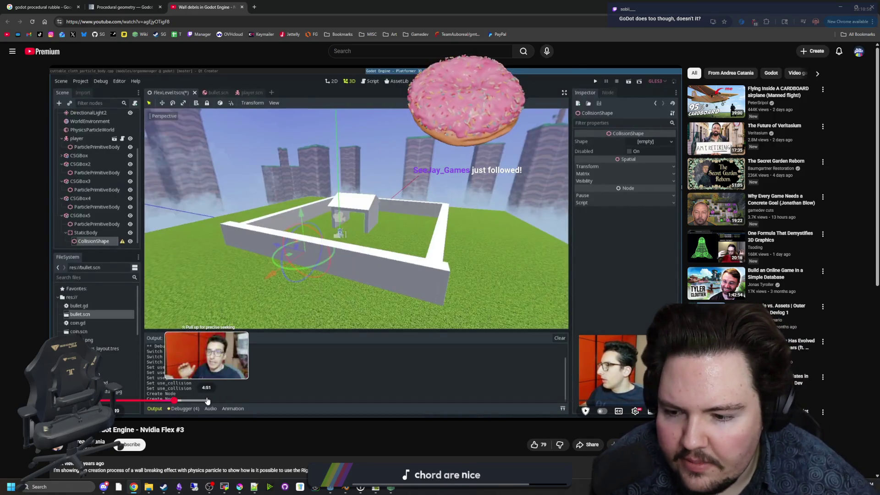
{"action": "left_click_drag", "start_coordinate": [209, 401], "coordinate": [427, 405]}
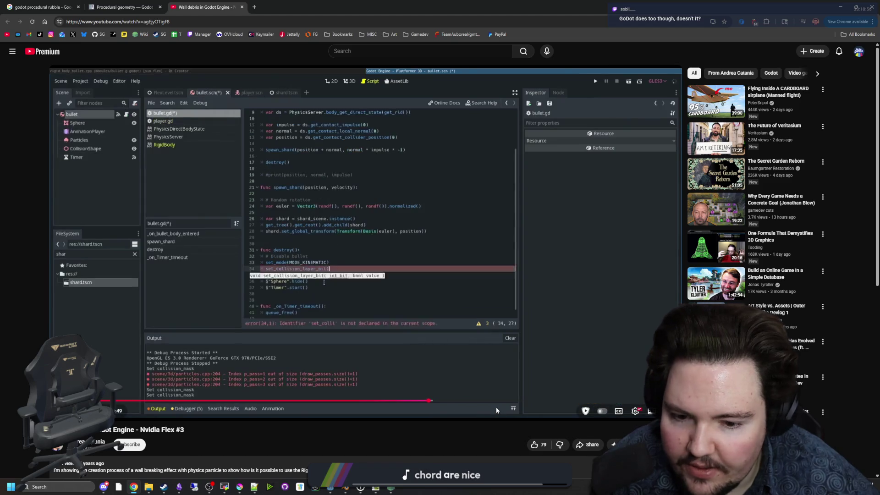
{"action": "mouse_move", "coordinate": [521, 401]}
{"action": "left_mouse_down"}
{"action": "mouse_move", "coordinate": [540, 402]}
{"action": "mouse_move", "coordinate": [510, 401]}
{"action": "left_mouse_up"}
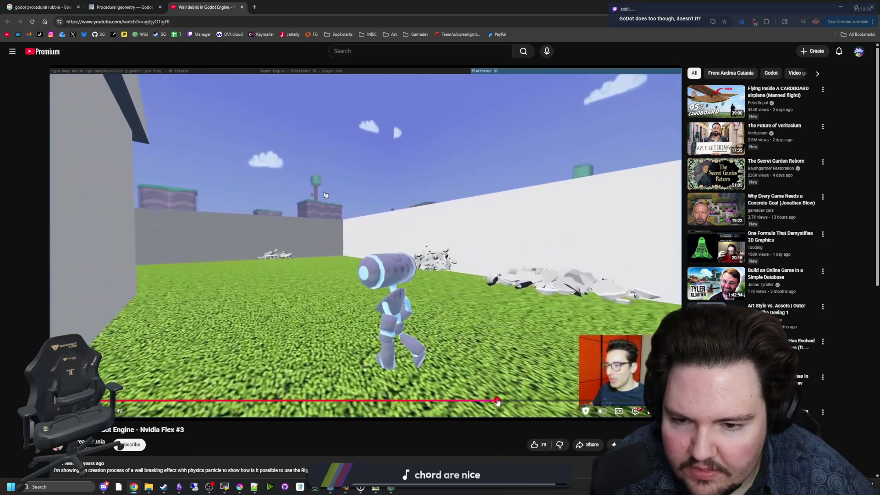
{"action": "left_click", "coordinate": [497, 400]}
{"action": "left_click", "coordinate": [457, 402]}
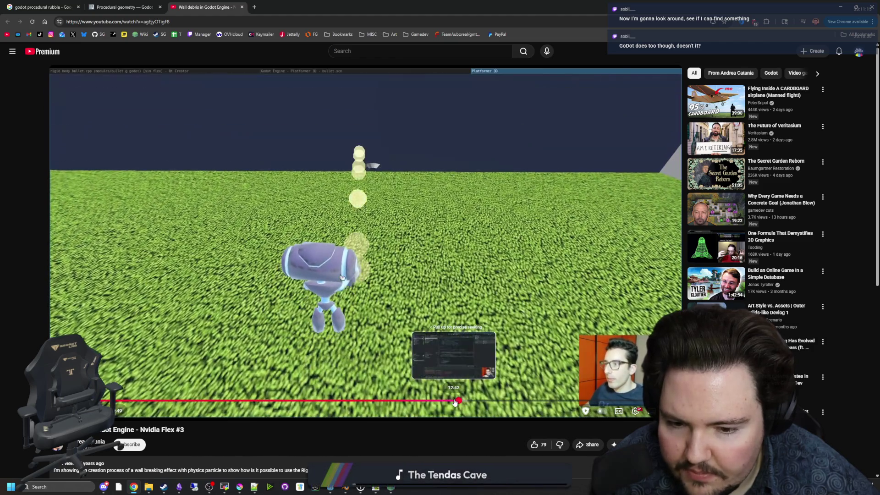
{"action": "left_click", "coordinate": [454, 401]}
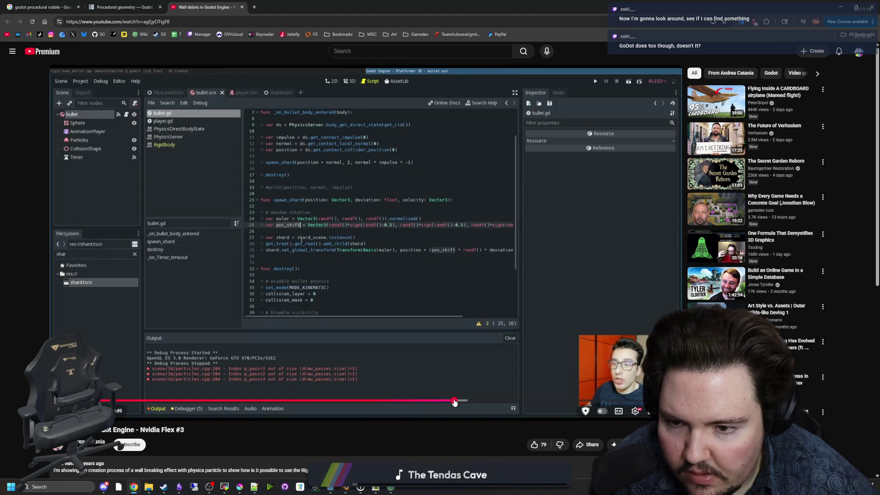
{"action": "left_click", "coordinate": [339, 251]}
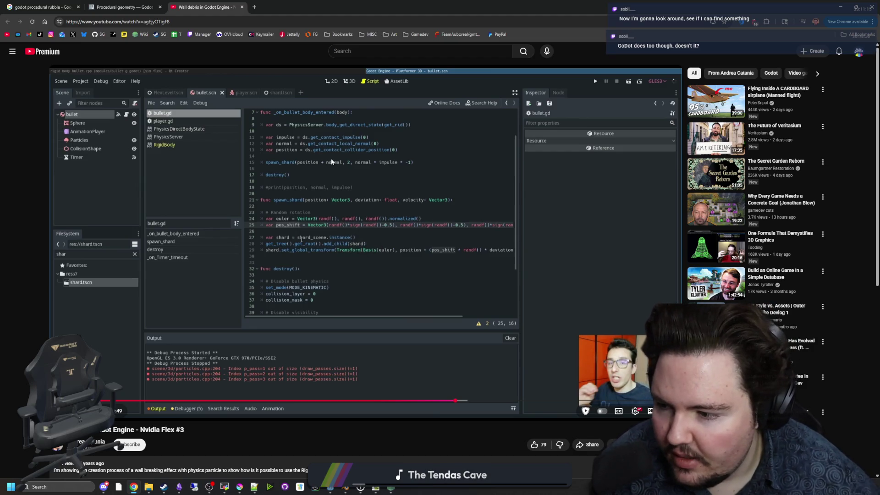
{"action": "key", "text": "alt+Tab"}
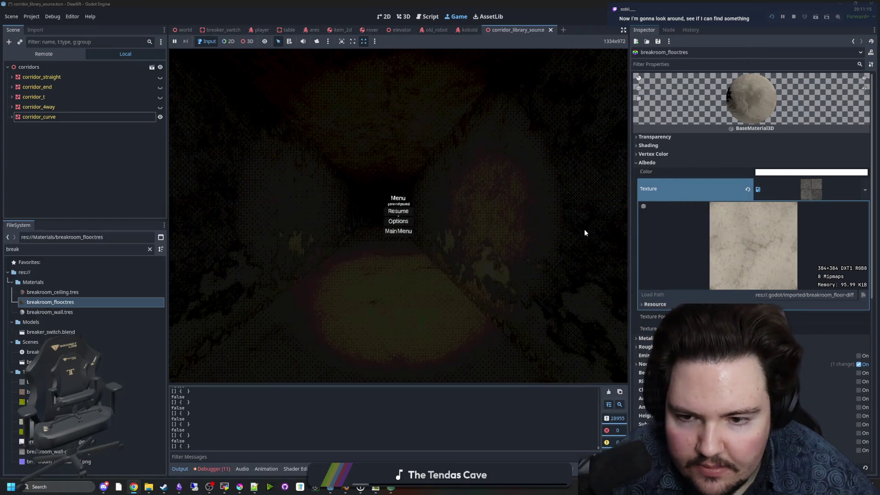
Step: Stop the game and add a CPUParticles3D child node under corridors
{"action": "left_click", "coordinate": [793, 17]}
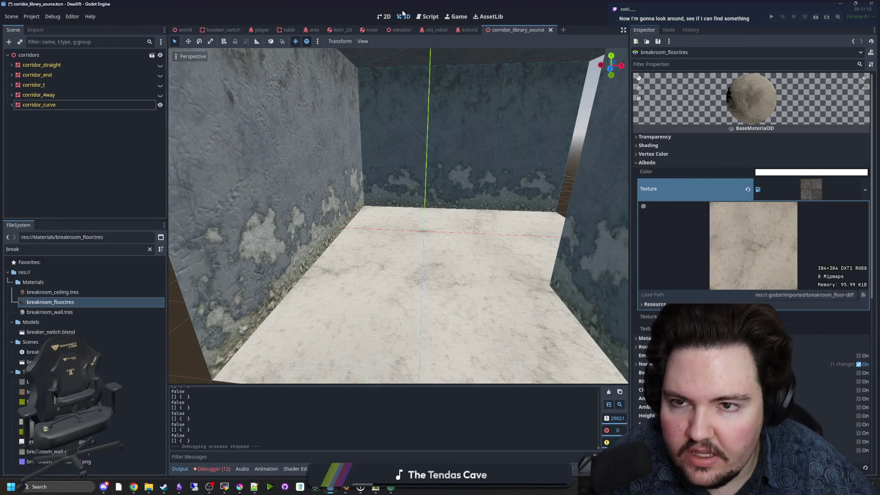
{"action": "scroll", "coordinate": [224, 147], "scroll_direction": "down", "scroll_amount": 5}
{"action": "right_click", "coordinate": [48, 57]}
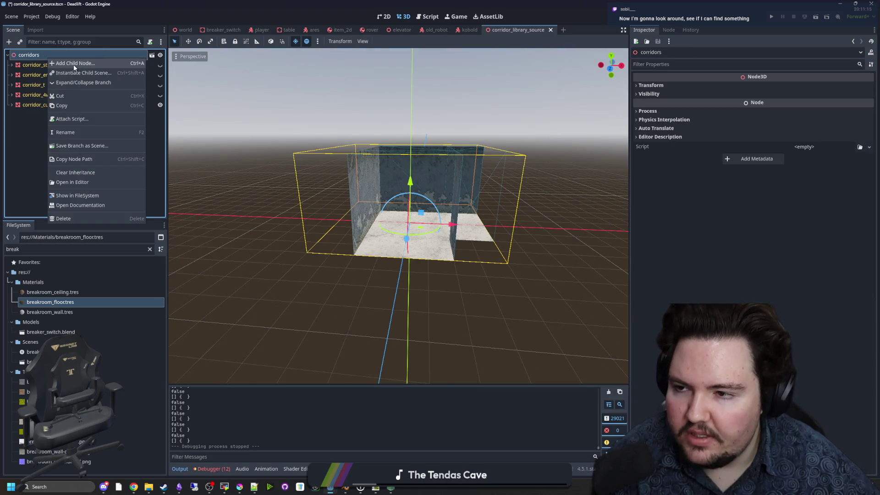
{"action": "left_click", "coordinate": [73, 64]}
{"action": "type", "text": "cpuparticles"}
{"action": "key", "text": "Return"}
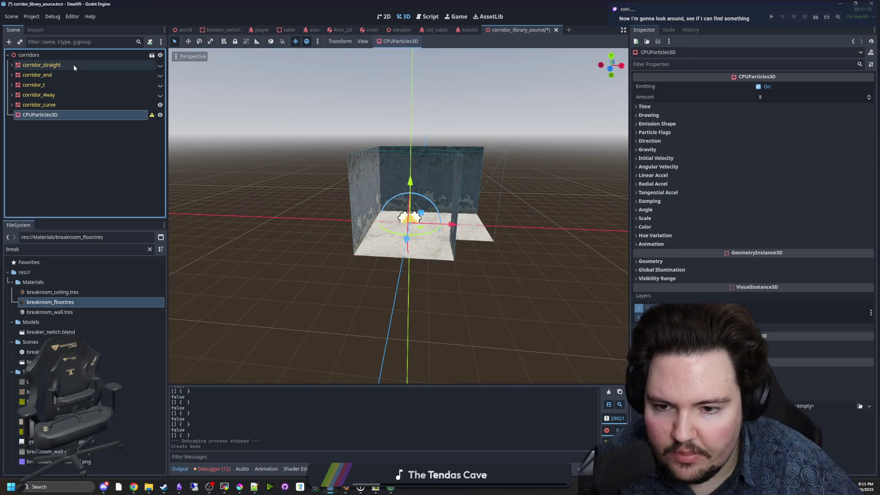
{"action": "scroll", "coordinate": [461, 232], "scroll_direction": "up", "scroll_amount": 6}
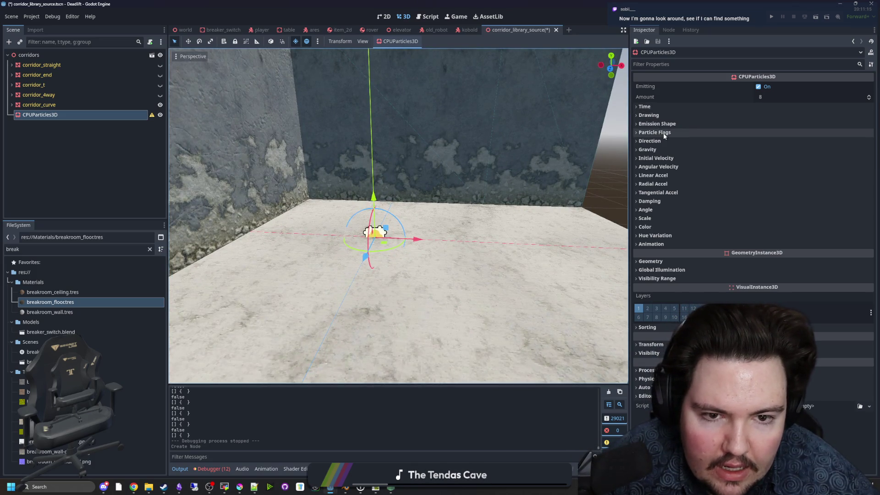
Step: Set the particles' Gravity y component to 0
{"action": "left_click", "coordinate": [664, 159]}
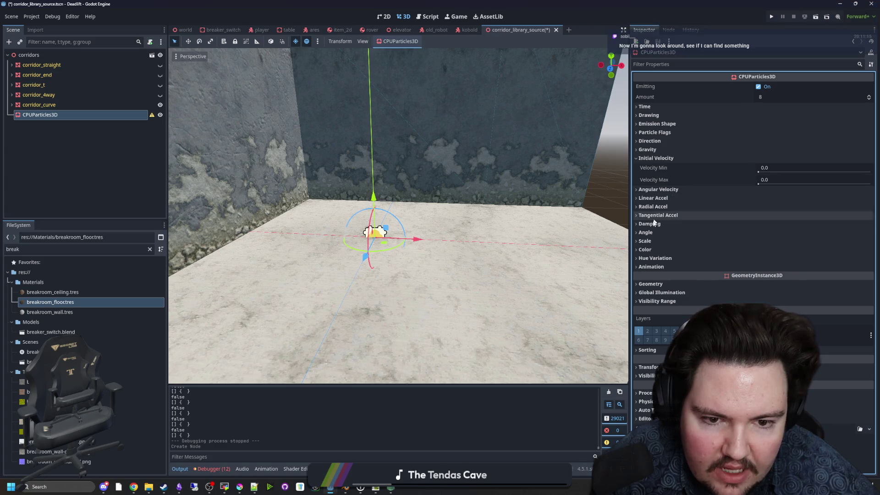
{"action": "left_click", "coordinate": [651, 150]}
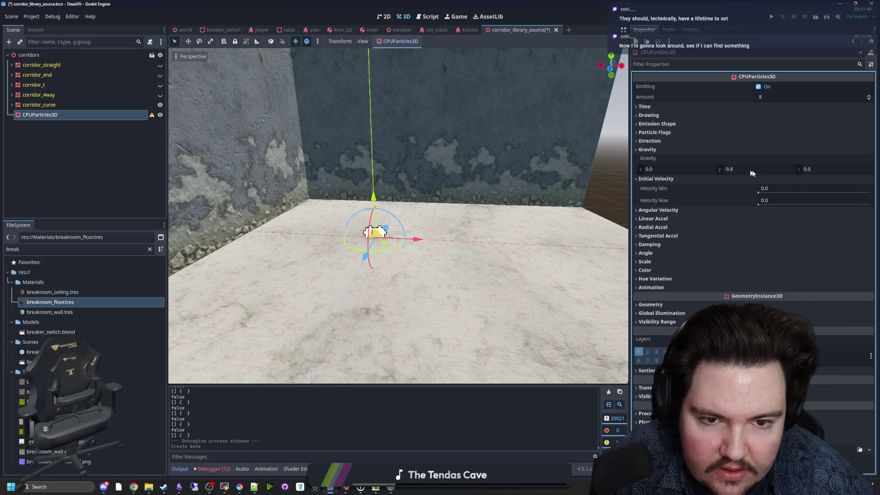
{"action": "left_click", "coordinate": [732, 170]}
{"action": "type", "text": "0"}
{"action": "key", "text": "Return"}
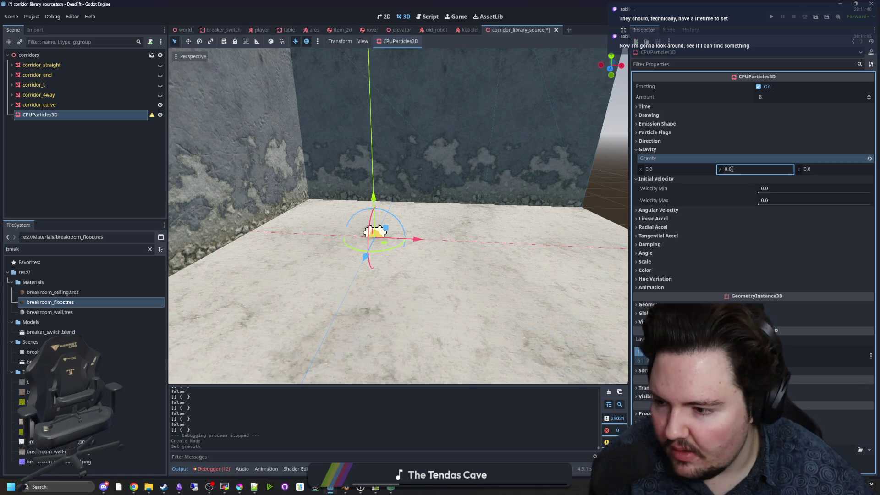
Step: Set the particle Lifetime to 600 s and Speed Scale to 0
{"action": "left_click", "coordinate": [765, 107]}
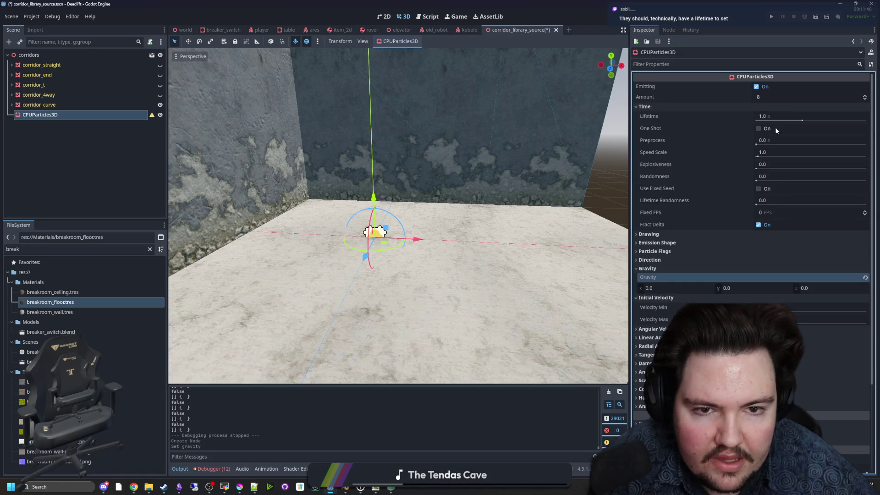
{"action": "left_click_drag", "start_coordinate": [802, 120], "coordinate": [866, 120]}
{"action": "left_click_drag", "start_coordinate": [760, 121], "coordinate": [820, 120]}
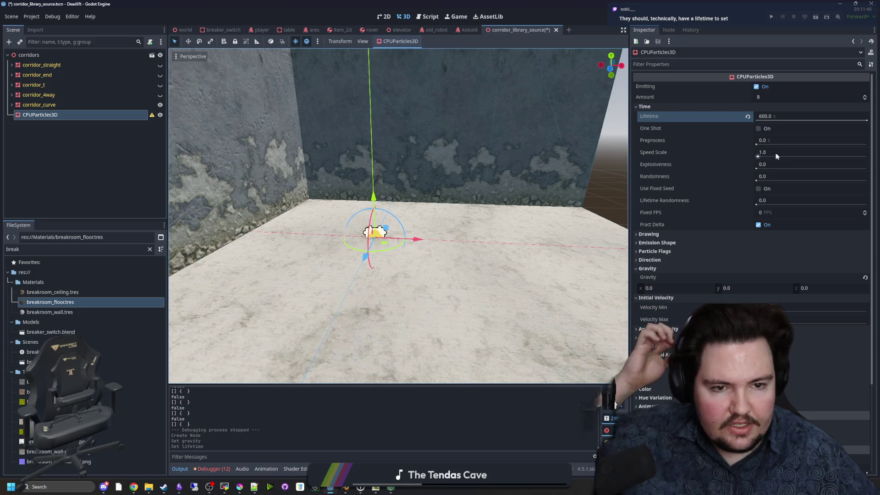
{"action": "left_click_drag", "start_coordinate": [758, 156], "coordinate": [686, 151]}
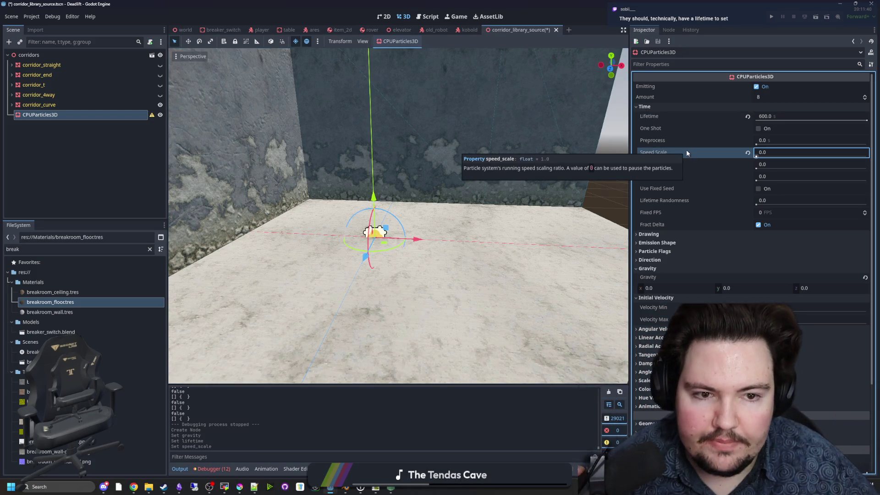
{"action": "scroll", "coordinate": [553, 178], "scroll_direction": "down", "scroll_amount": 5}
{"action": "scroll", "coordinate": [509, 211], "scroll_direction": "up", "scroll_amount": 6}
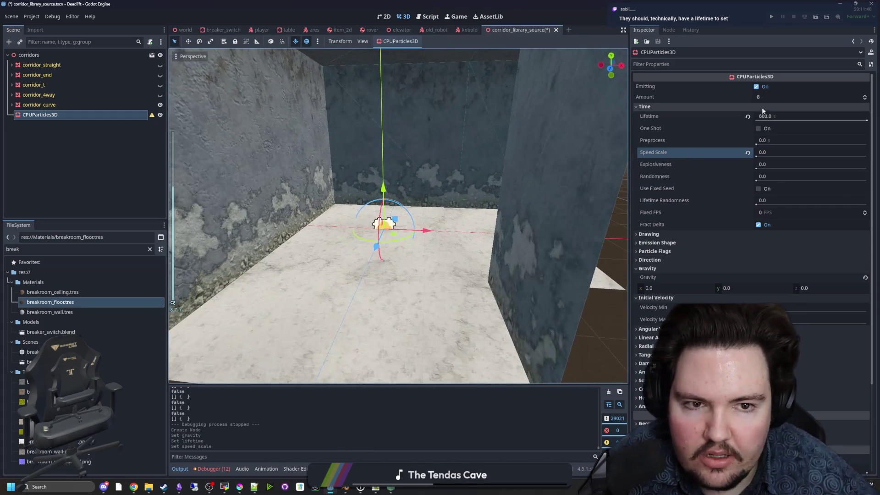
{"action": "left_click", "coordinate": [648, 234]}
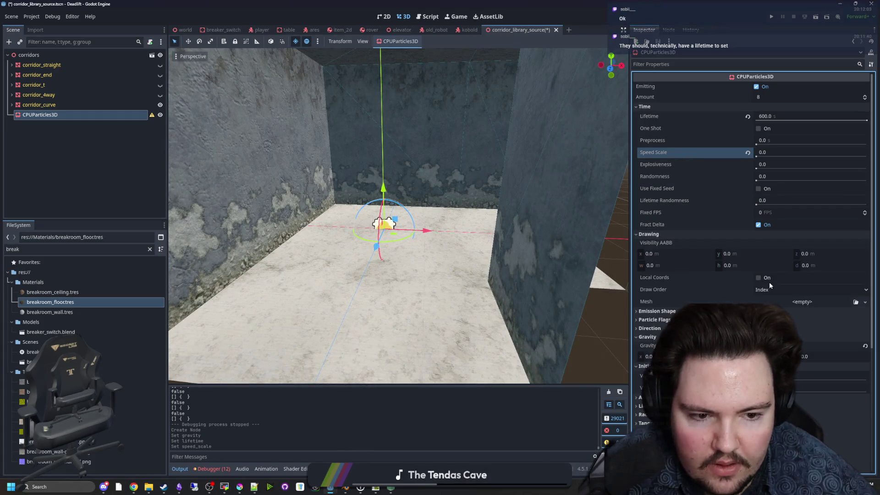
Step: Give the particles a sphere mesh and a Box emission shape
{"action": "left_click", "coordinate": [789, 299]}
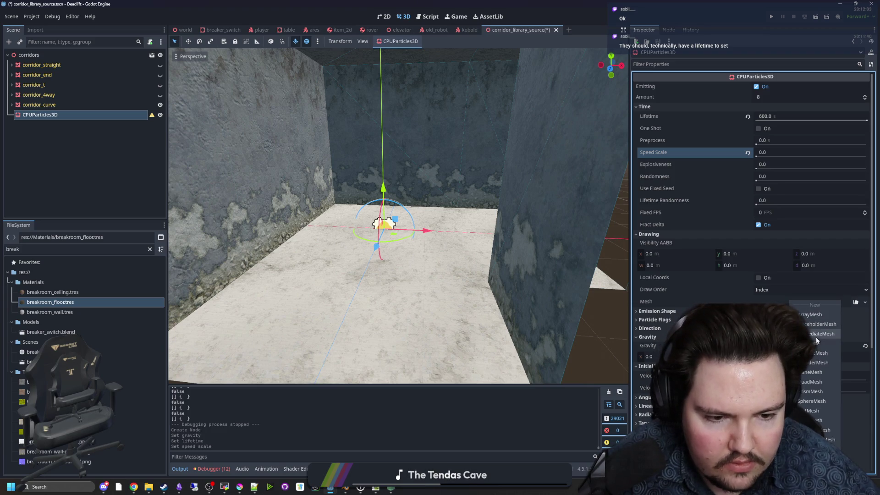
{"action": "left_click", "coordinate": [812, 401]}
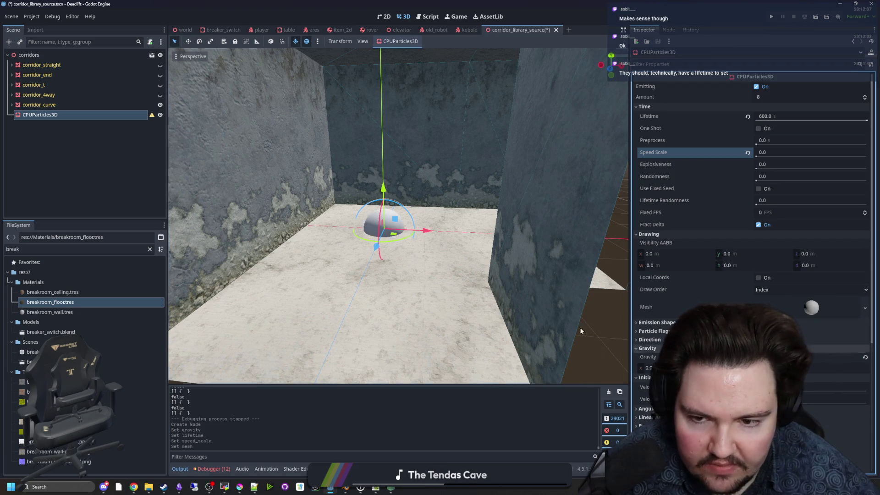
{"action": "mouse_move", "coordinate": [498, 238]}
{"action": "left_mouse_down"}
{"action": "mouse_move", "coordinate": [506, 285]}
{"action": "mouse_move", "coordinate": [516, 283]}
{"action": "left_mouse_up"}
{"action": "left_click", "coordinate": [655, 322]}
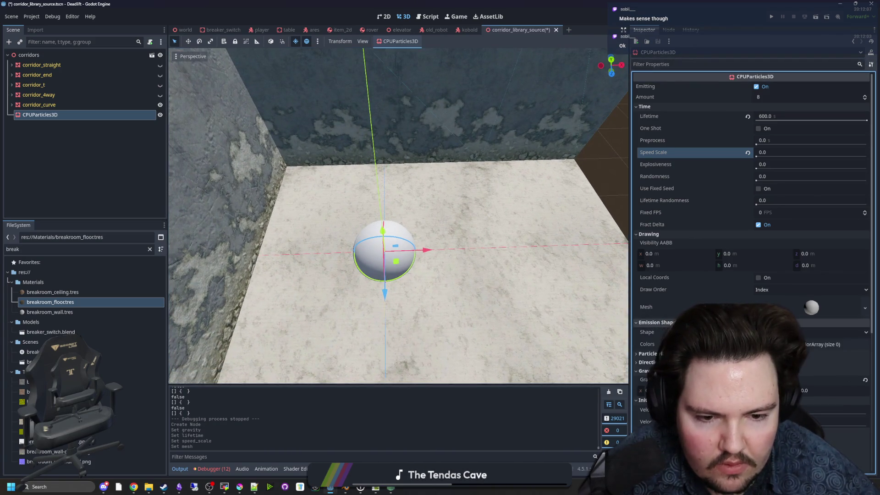
{"action": "left_click", "coordinate": [834, 332]}
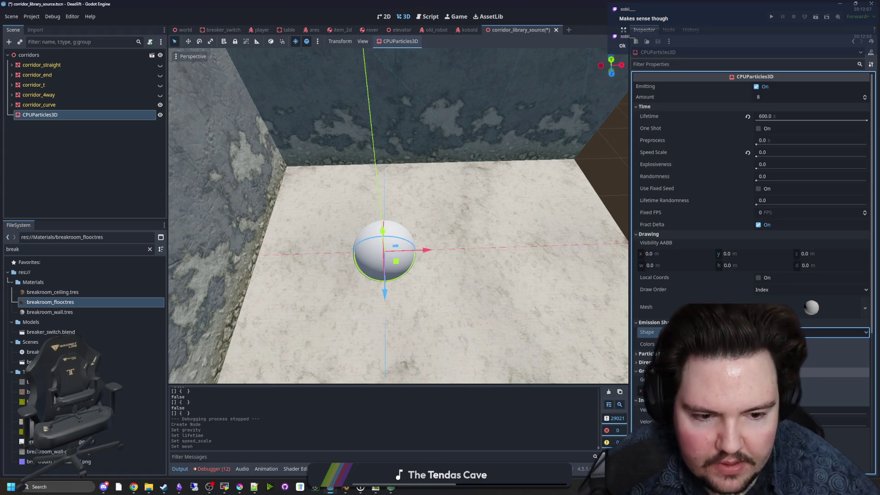
{"action": "left_click", "coordinate": [816, 376]}
Step: Set the particle Amount to 128 and Preprocess to 1.0 s
{"action": "scroll", "coordinate": [502, 263], "scroll_direction": "down", "scroll_amount": 2}
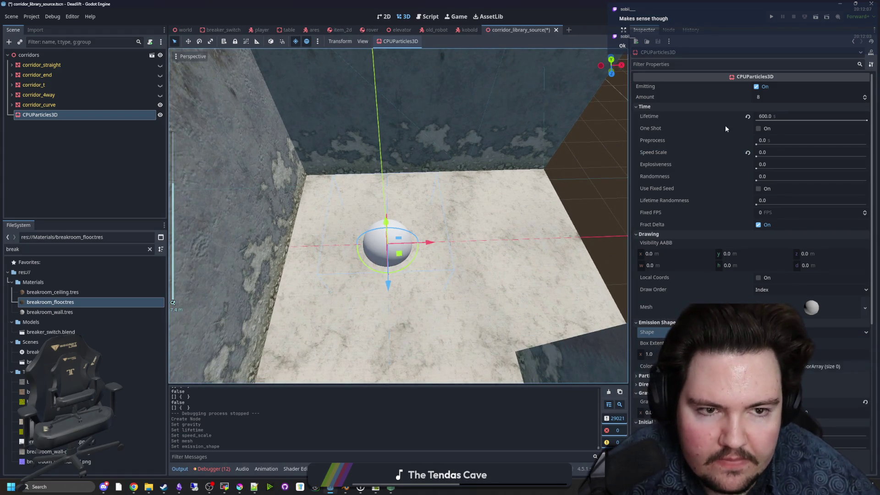
{"action": "left_click", "coordinate": [756, 96]}
{"action": "type", "text": "203"}
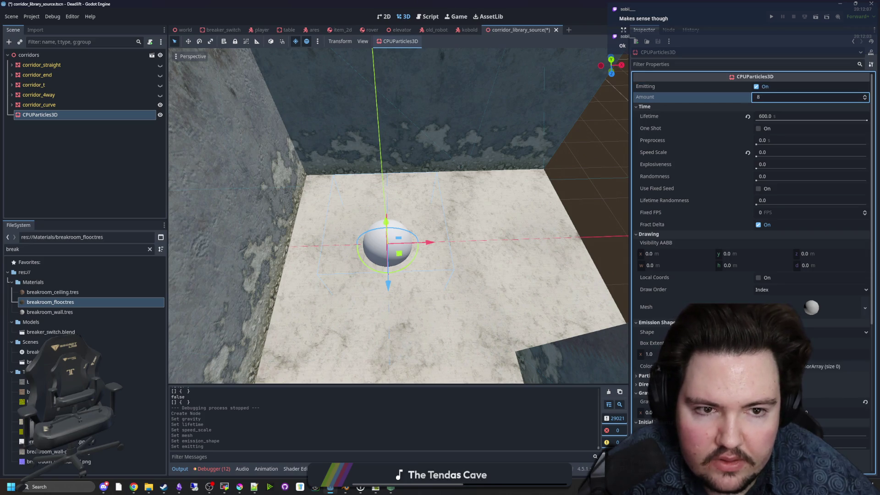
{"action": "left_click", "coordinate": [762, 98]}
{"action": "type", "text": "73"}
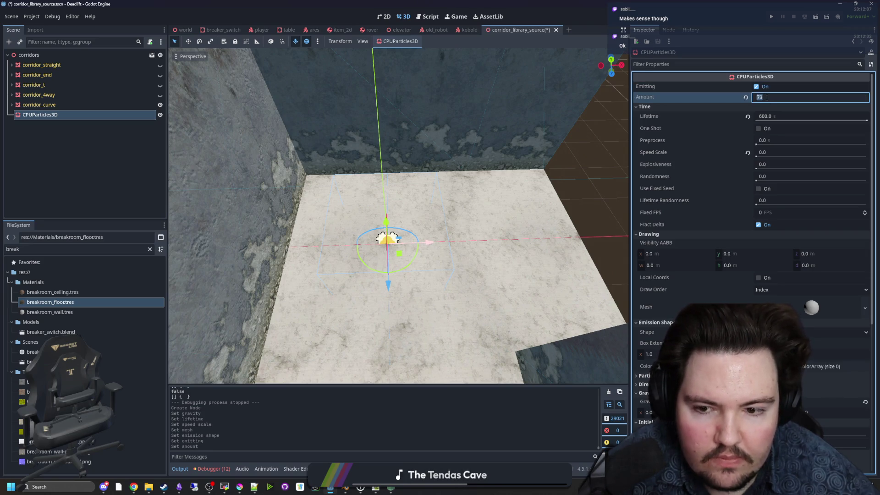
{"action": "type", "text": "128"}
{"action": "key", "text": "Return"}
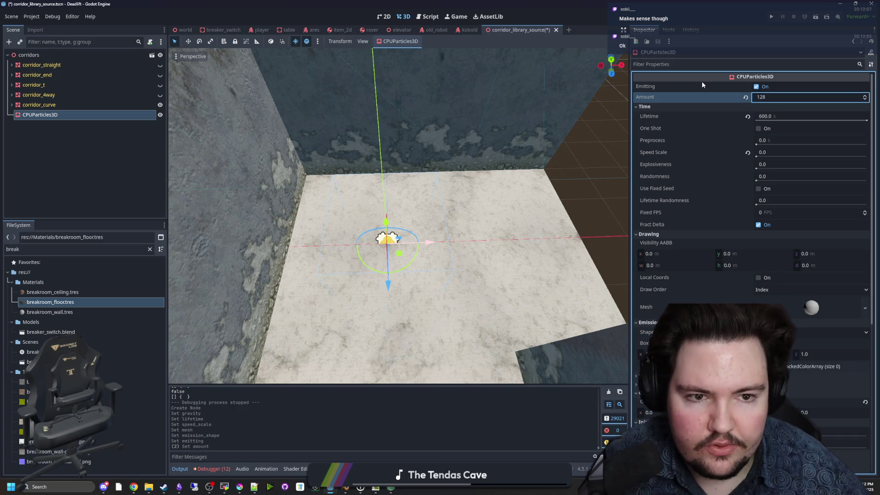
{"action": "left_click", "coordinate": [761, 153]}
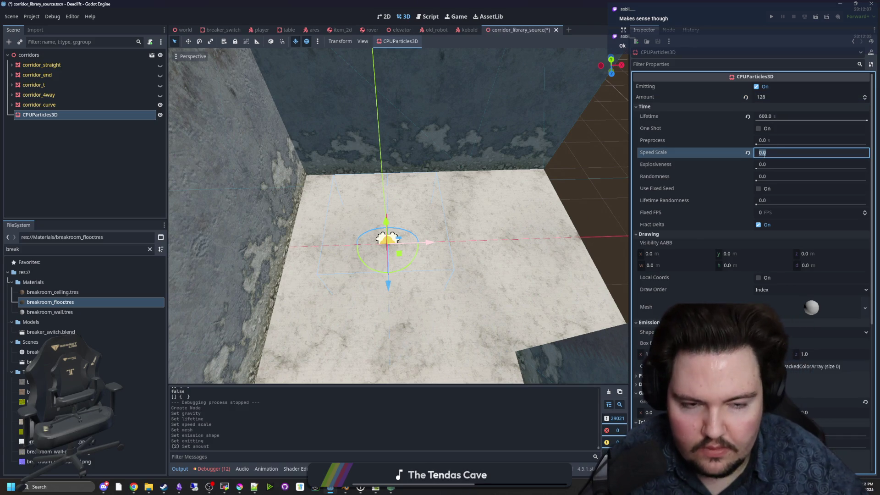
{"action": "left_click", "coordinate": [777, 141]}
{"action": "type", "text": "1"}
{"action": "key", "text": "Return"}
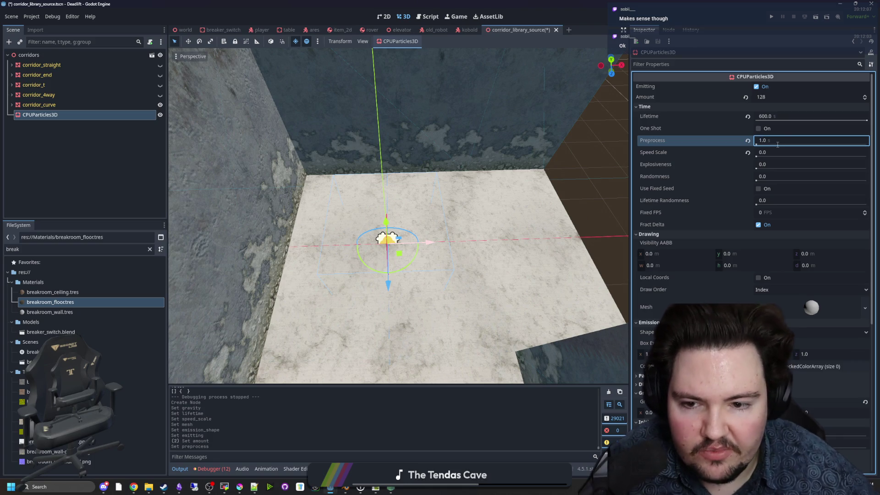
Step: Revert Lifetime from 600 s to 1.0 s and re-enable Emitting to show the sphere cloud
{"action": "mouse_move", "coordinate": [399, 215]}
{"action": "left_mouse_down"}
{"action": "mouse_move", "coordinate": [413, 220]}
{"action": "mouse_move", "coordinate": [458, 197]}
{"action": "mouse_move", "coordinate": [440, 174]}
{"action": "mouse_move", "coordinate": [421, 202]}
{"action": "left_mouse_up"}
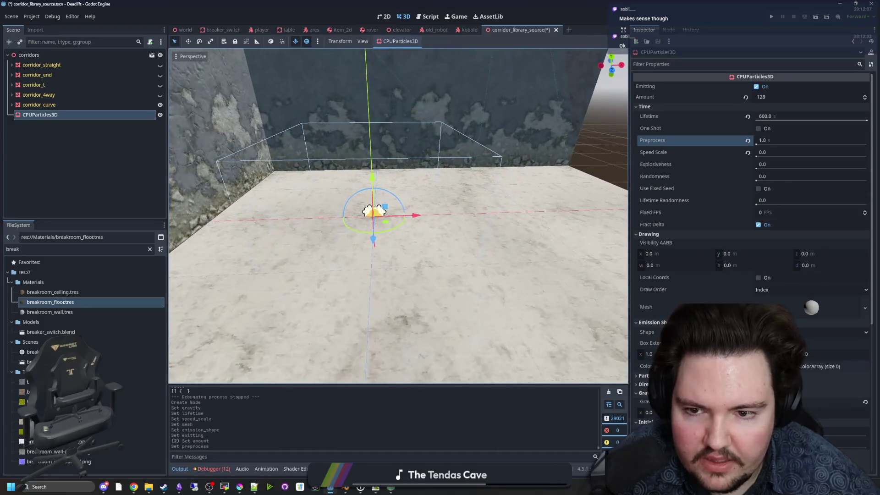
{"action": "left_click", "coordinate": [747, 116]}
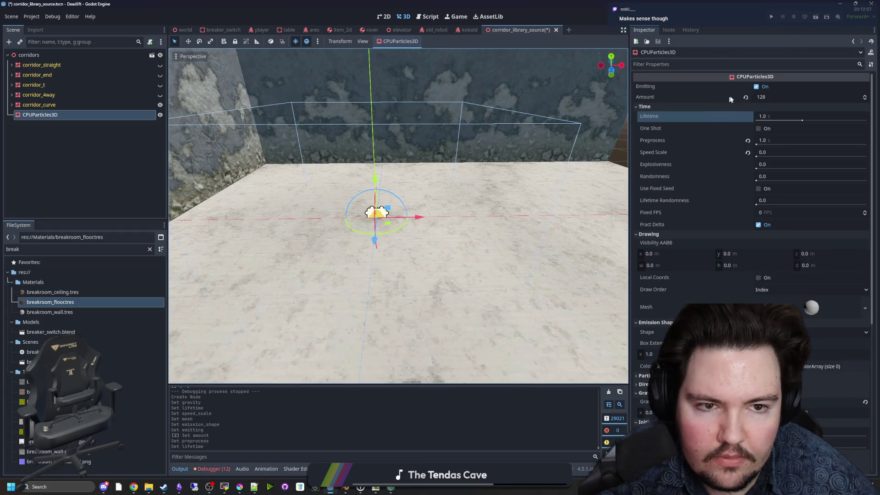
{"action": "left_click", "coordinate": [757, 86]}
{"action": "left_click_drag", "start_coordinate": [399, 215], "coordinate": [380, 193]}
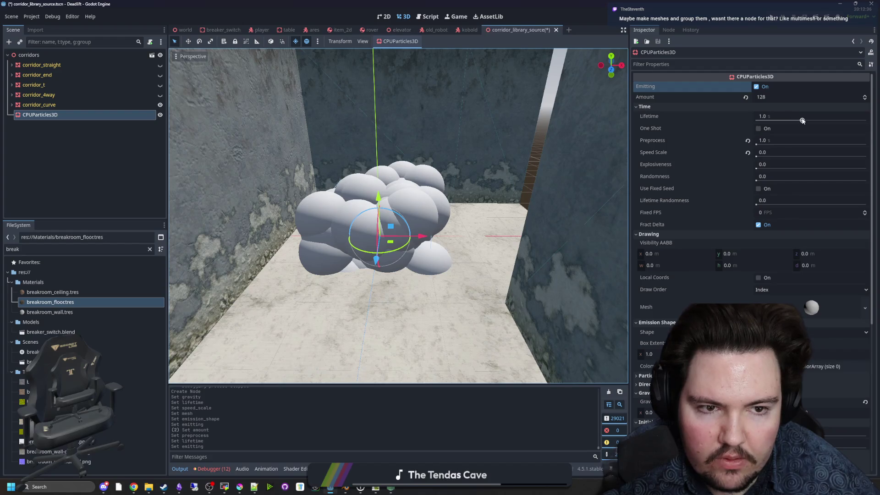
Step: Set Lifetime to 1.1 s, restart emission, and re-enter the particle Amount of 128
{"action": "left_click_drag", "start_coordinate": [802, 121], "coordinate": [793, 121]}
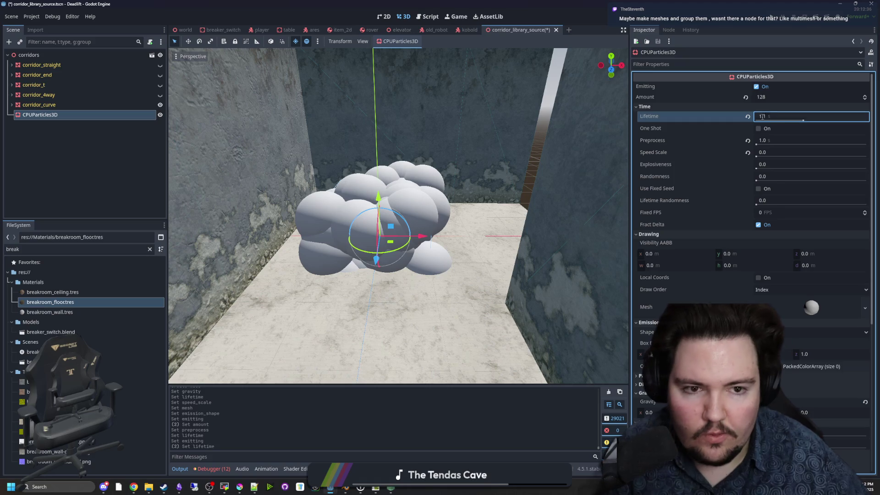
{"action": "left_click", "coordinate": [756, 87]}
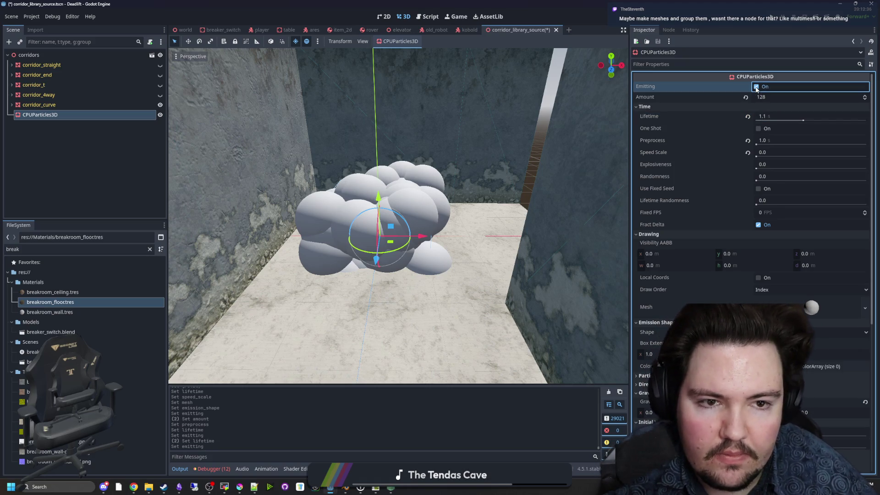
{"action": "left_click", "coordinate": [774, 97]}
{"action": "type", "text": "1"}
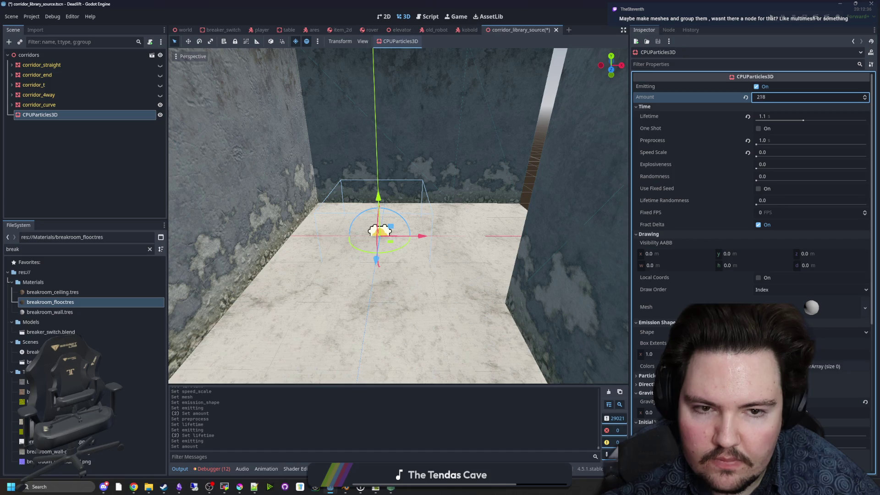
{"action": "type", "text": "8"}
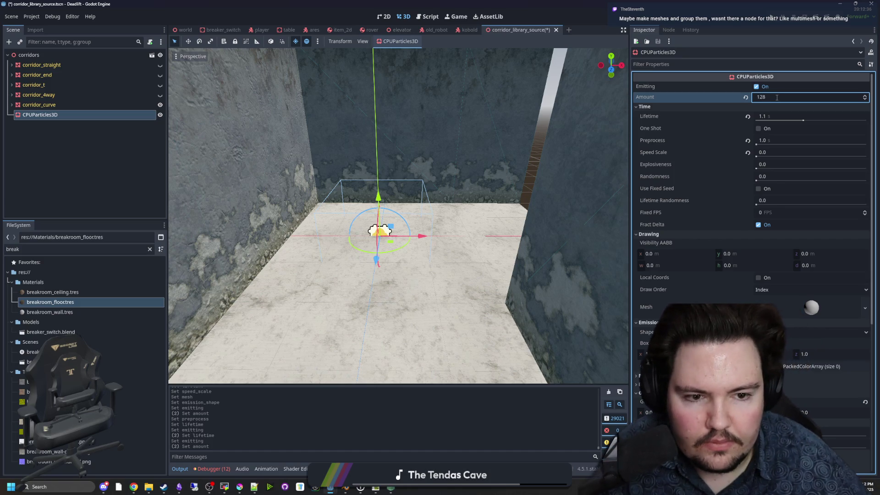
Step: Try the Fract Delta and Use Fixed Seed options, leaving the fixed seed off
{"action": "mouse_move", "coordinate": [776, 213]}
{"action": "left_mouse_down"}
{"action": "mouse_move", "coordinate": [807, 213]}
{"action": "mouse_move", "coordinate": [774, 212]}
{"action": "left_mouse_up"}
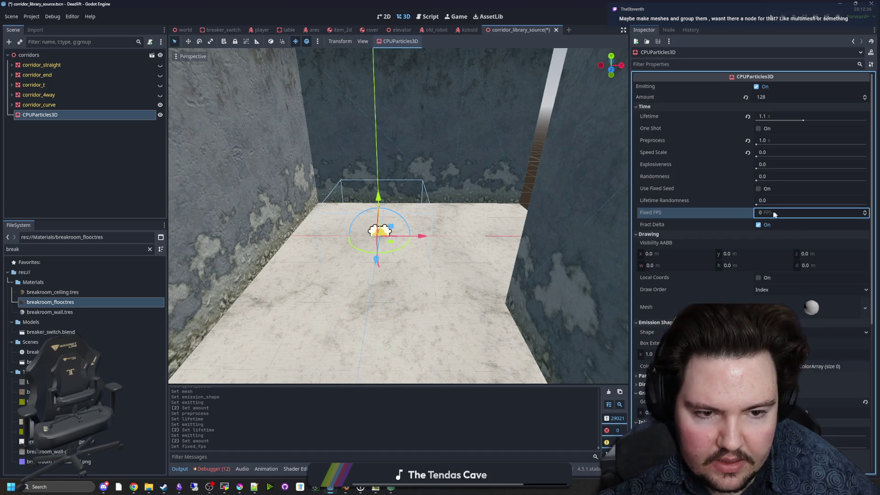
{"action": "left_click", "coordinate": [758, 225]}
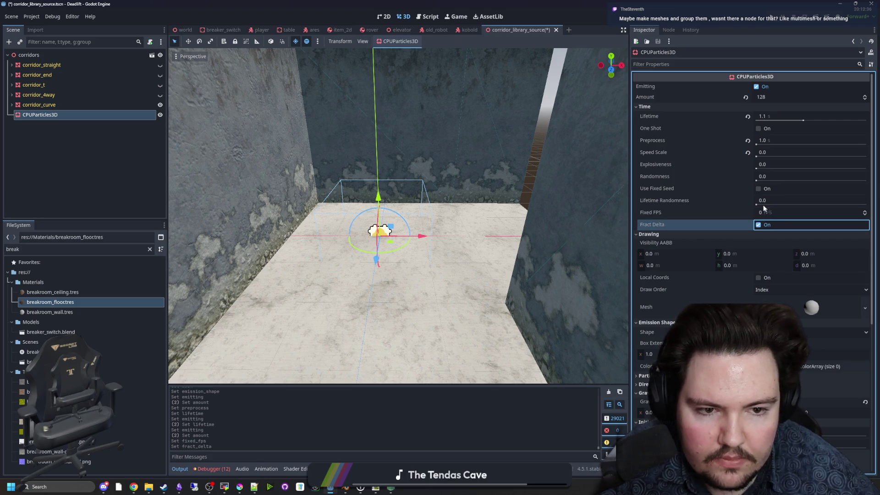
{"action": "left_click", "coordinate": [758, 189]}
{"action": "left_click", "coordinate": [758, 189]}
{"action": "left_click", "coordinate": [758, 188]}
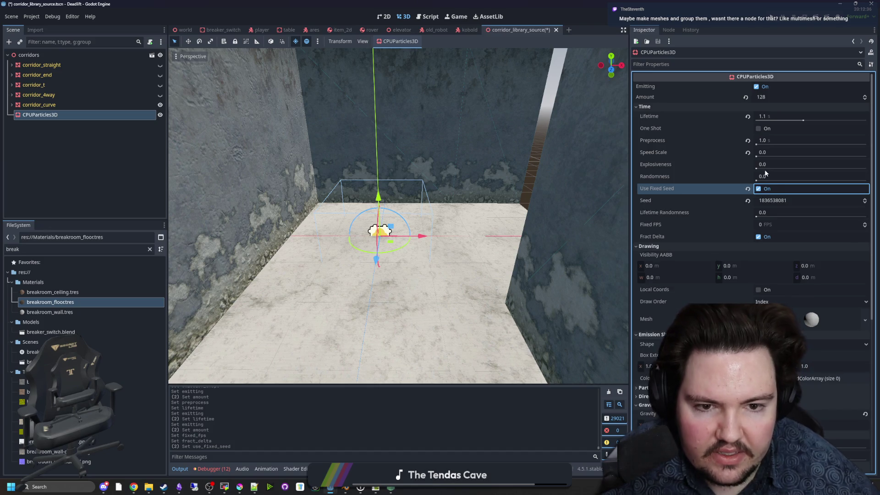
{"action": "left_click", "coordinate": [757, 178]}
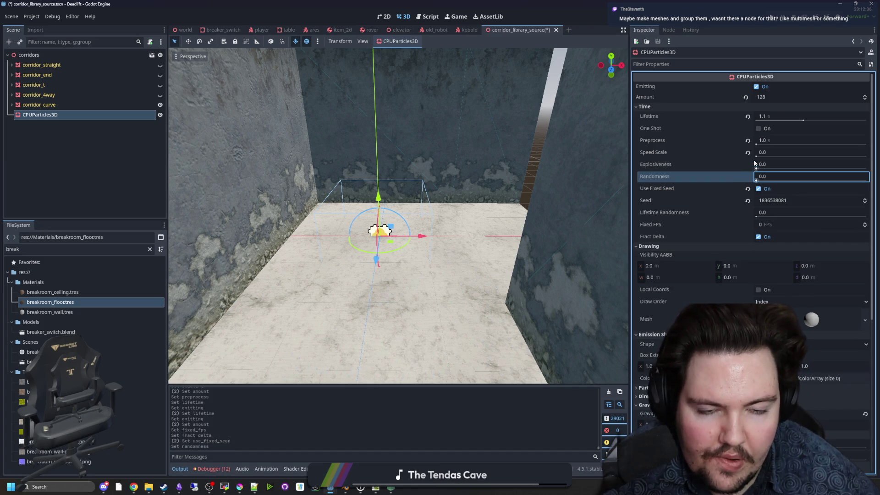
{"action": "left_click", "coordinate": [759, 188]}
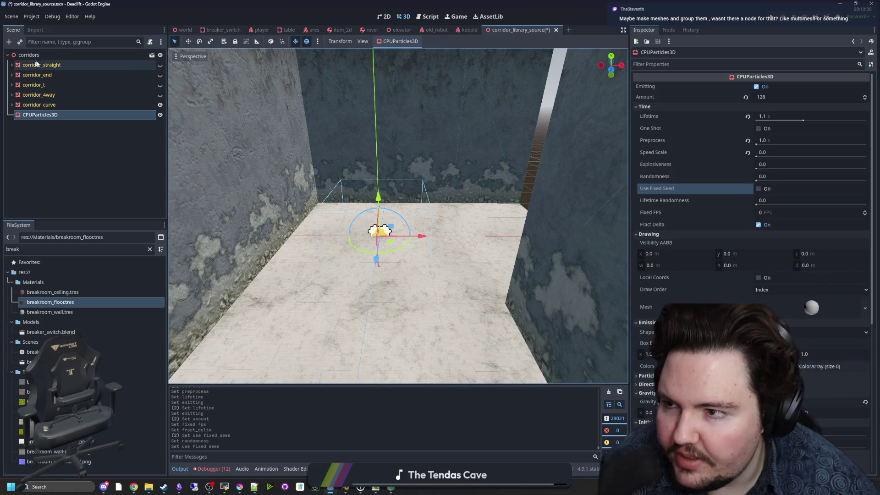
Step: Add a MultiMeshInstance3D child node under the corridors root
{"action": "left_click", "coordinate": [45, 55]}
{"action": "right_click", "coordinate": [45, 55]}
{"action": "left_click", "coordinate": [69, 62]}
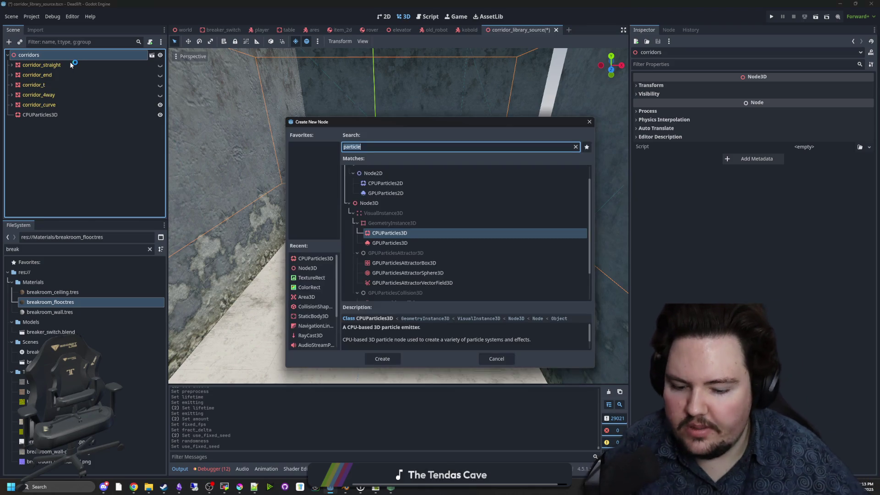
{"action": "type", "text": "multi"}
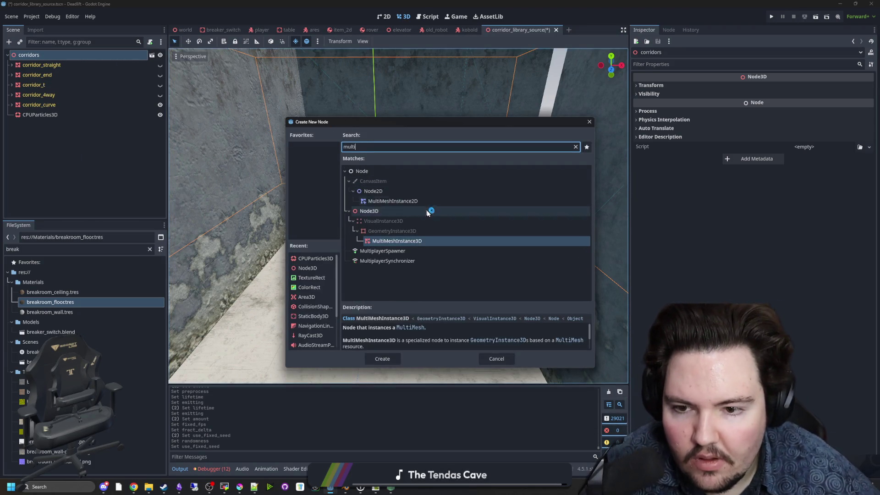
{"action": "double_click", "coordinate": [414, 243]}
{"action": "scroll", "coordinate": [407, 202], "scroll_direction": "down", "scroll_amount": 5}
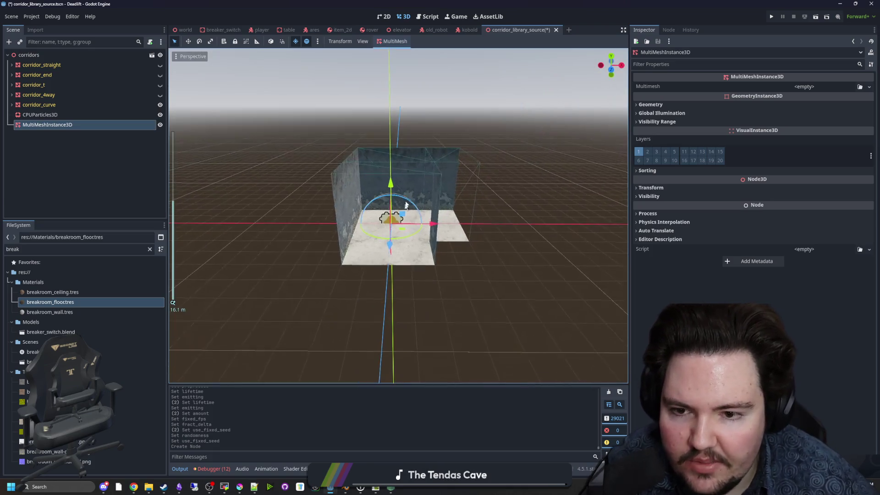
{"action": "scroll", "coordinate": [406, 202], "scroll_direction": "up", "scroll_amount": 8}
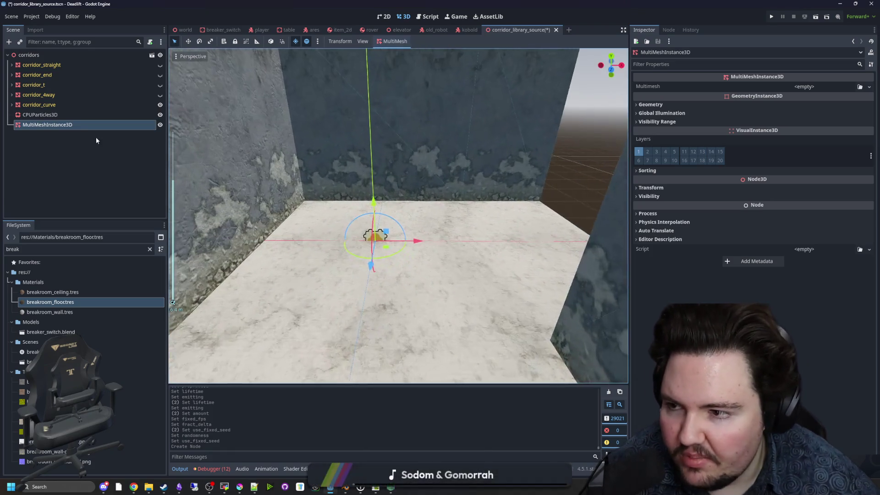
Step: Delete the CPUParticles3D node
{"action": "left_click", "coordinate": [67, 115]}
{"action": "right_click", "coordinate": [67, 115]}
{"action": "left_click", "coordinate": [106, 336]}
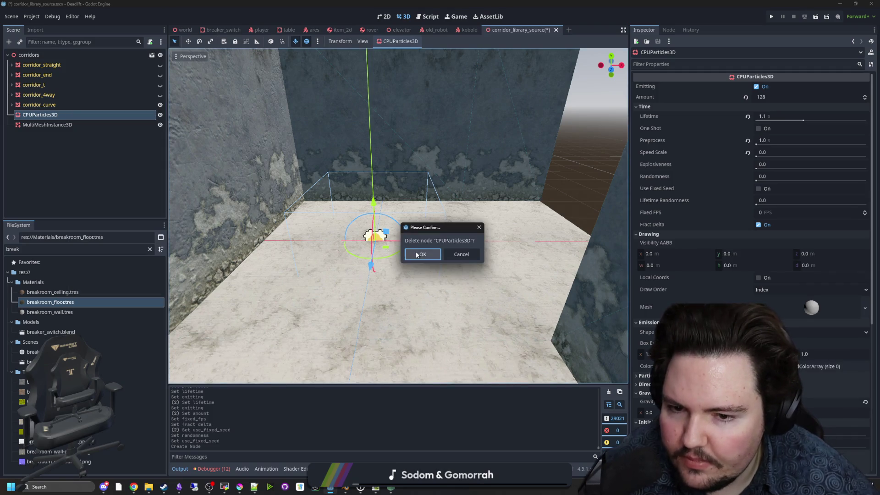
{"action": "key", "text": "Return"}
Step: Give the MultiMeshInstance3D a new MultiMesh that uses a BoxMesh
{"action": "scroll", "coordinate": [398, 215], "scroll_direction": "down", "scroll_amount": 3}
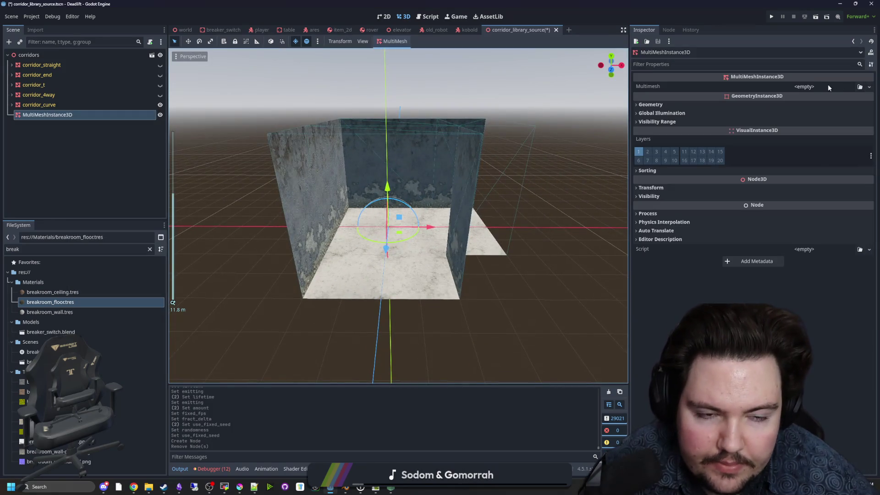
{"action": "left_click", "coordinate": [828, 88]}
{"action": "left_click", "coordinate": [848, 101]}
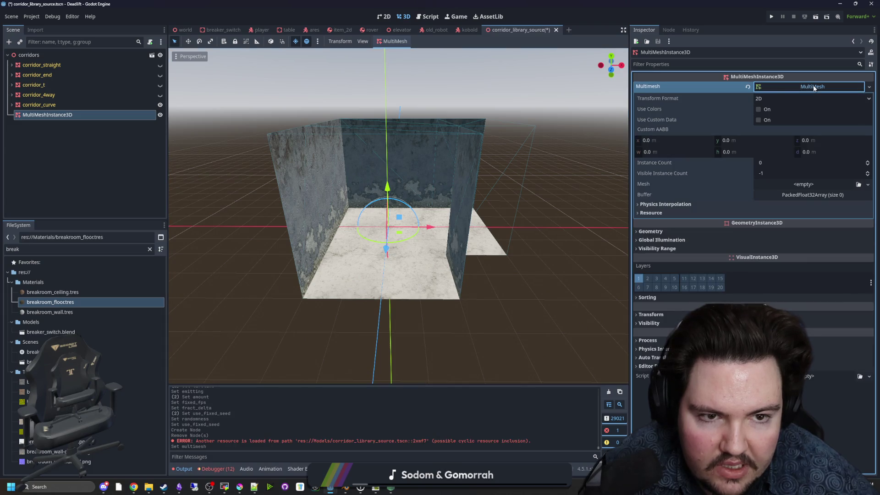
{"action": "left_click", "coordinate": [804, 185]}
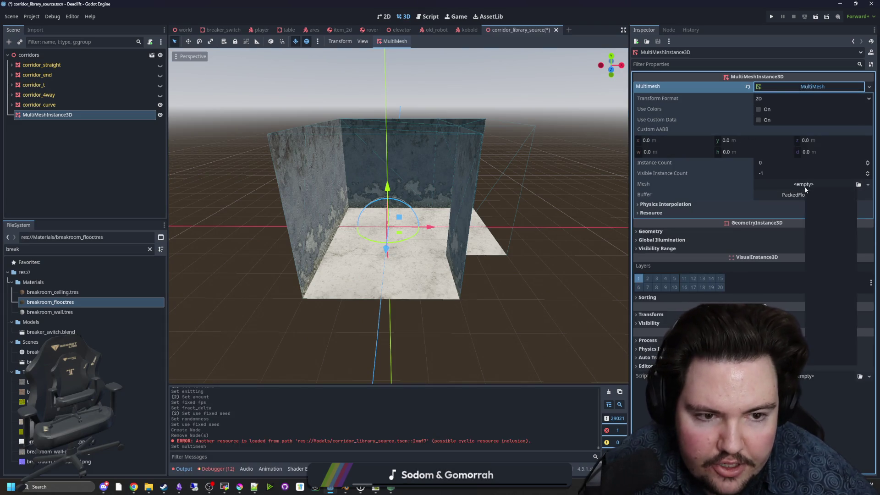
{"action": "left_click", "coordinate": [825, 231]}
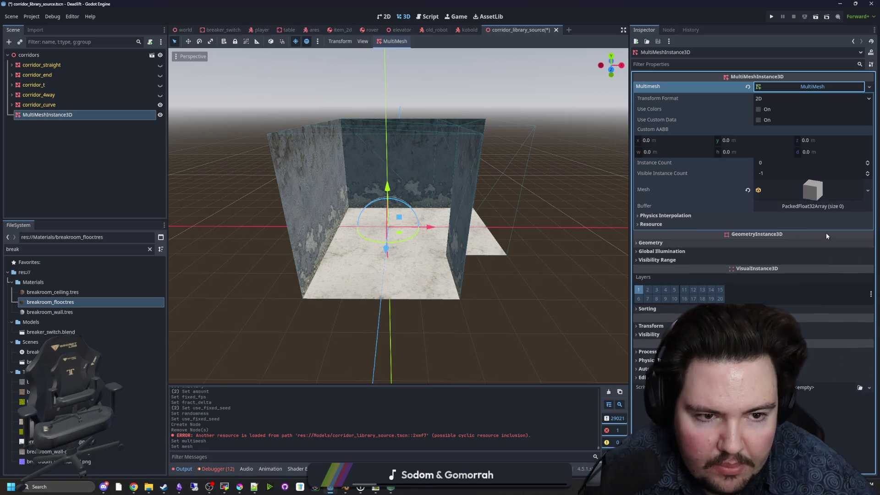
{"action": "scroll", "coordinate": [462, 223], "scroll_direction": "up", "scroll_amount": 5}
{"action": "scroll", "coordinate": [476, 230], "scroll_direction": "down", "scroll_amount": 4}
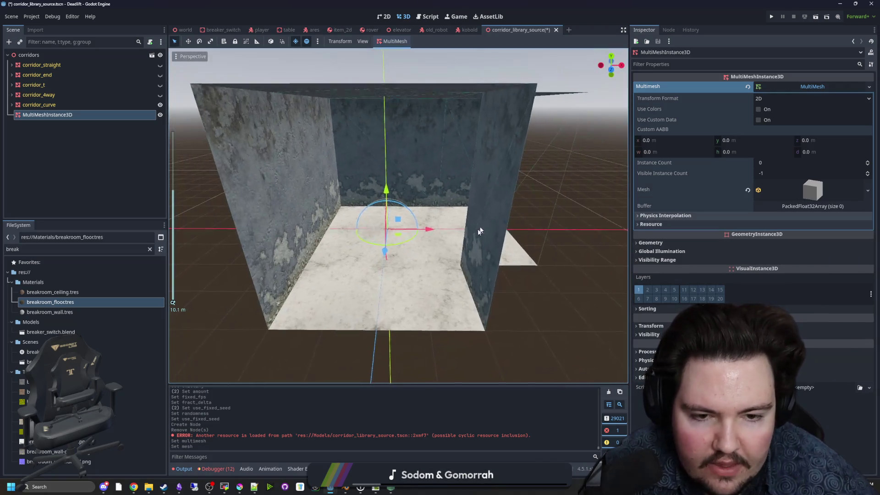
{"action": "scroll", "coordinate": [482, 221], "scroll_direction": "up", "scroll_amount": 2}
{"action": "scroll", "coordinate": [483, 224], "scroll_direction": "up", "scroll_amount": 2}
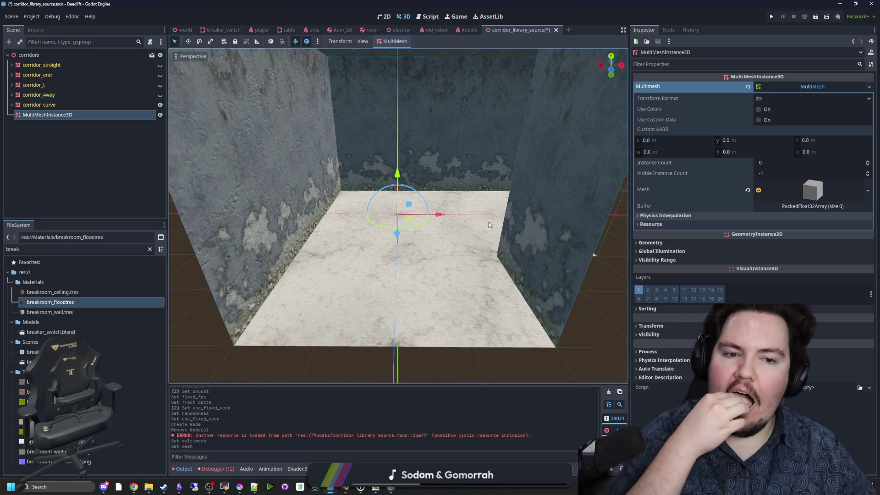
Step: Set the MultiMesh Instance Count to 10 and frame the node in the viewport
{"action": "left_click", "coordinate": [777, 162]}
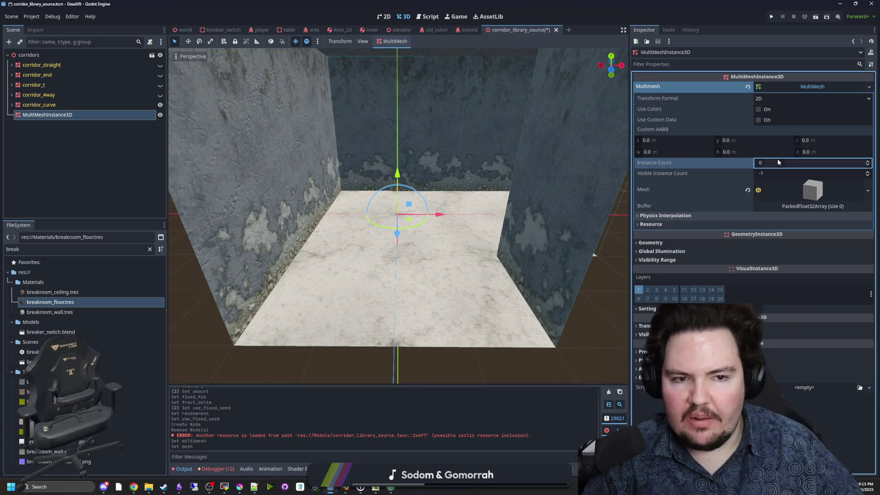
{"action": "type", "text": "10"}
{"action": "key", "text": "Return"}
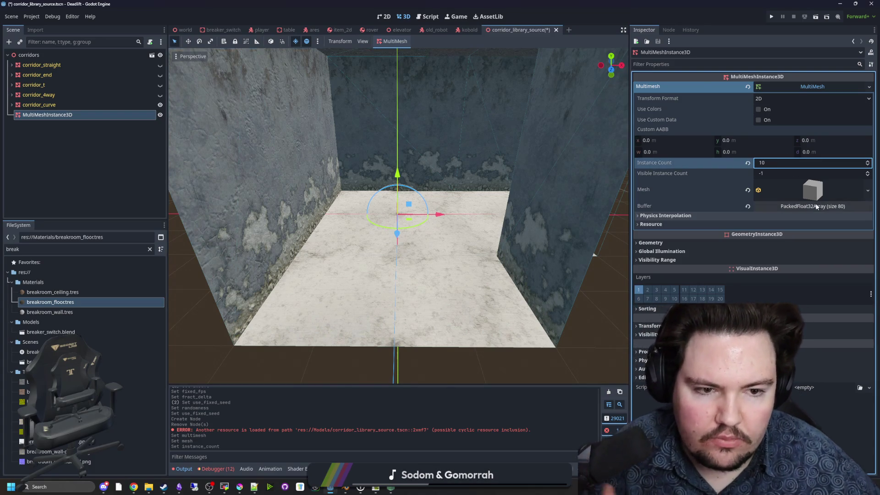
{"action": "scroll", "coordinate": [397, 216], "scroll_direction": "down", "scroll_amount": 10}
{"action": "key", "text": "f"}
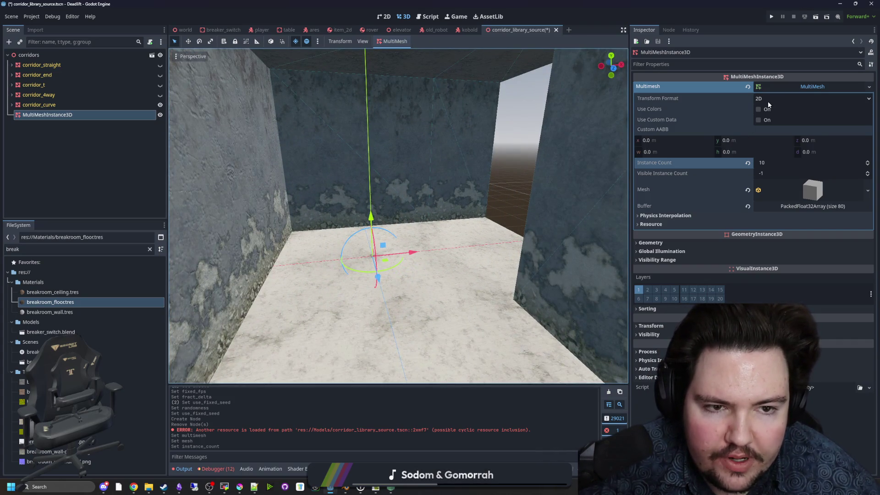
Step: Switch the MultiMesh Transform Format to 3D after zeroing instances, then set Instance Count to 100
{"action": "mouse_move", "coordinate": [672, 101]}
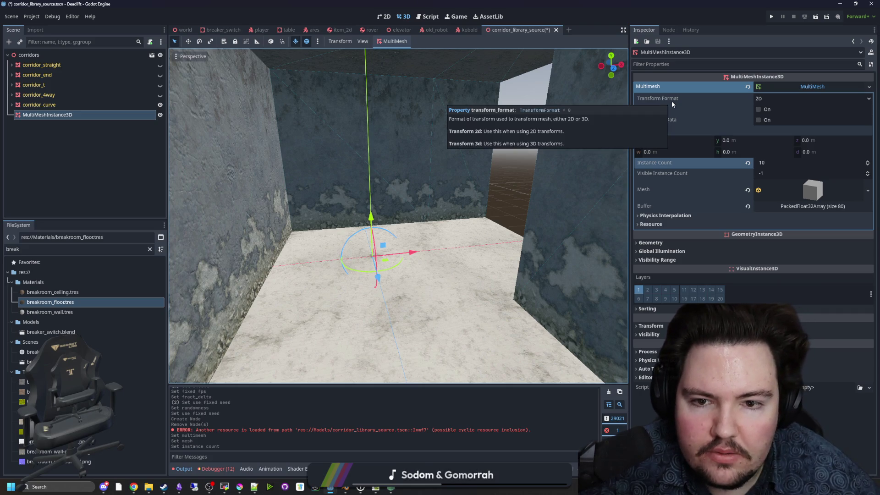
{"action": "left_click", "coordinate": [792, 97]}
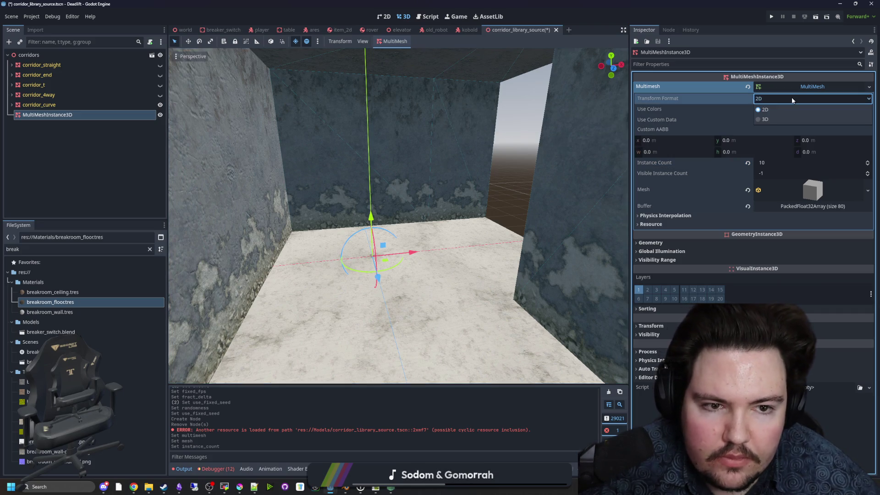
{"action": "left_click", "coordinate": [772, 119]}
{"action": "left_click", "coordinate": [769, 100]}
{"action": "left_click", "coordinate": [768, 119]}
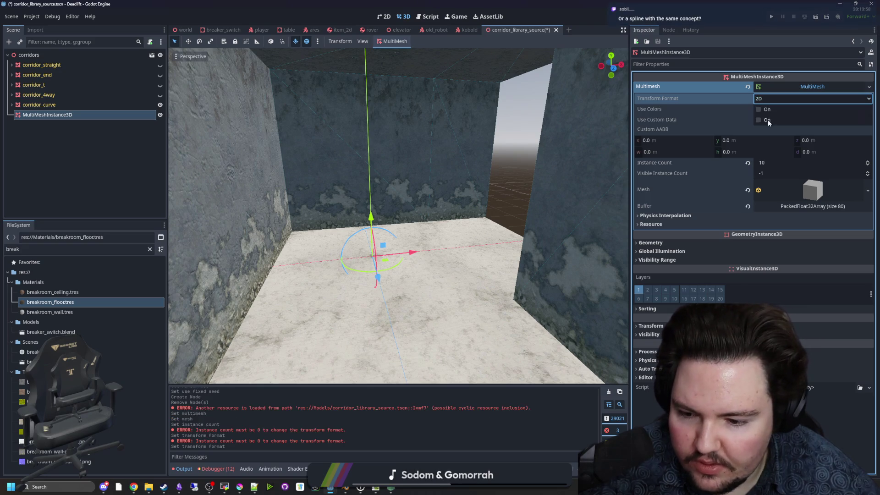
{"action": "left_click", "coordinate": [771, 164]}
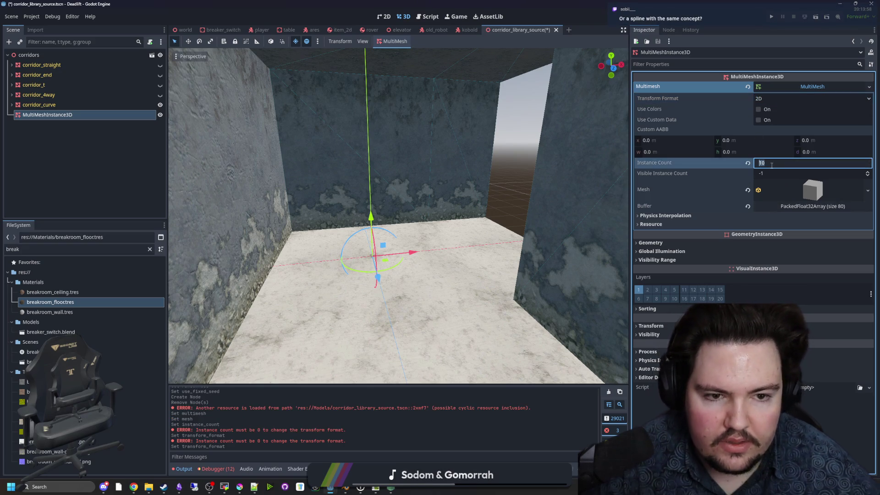
{"action": "type", "text": "0"}
{"action": "key", "text": "Return"}
{"action": "left_click", "coordinate": [776, 99]}
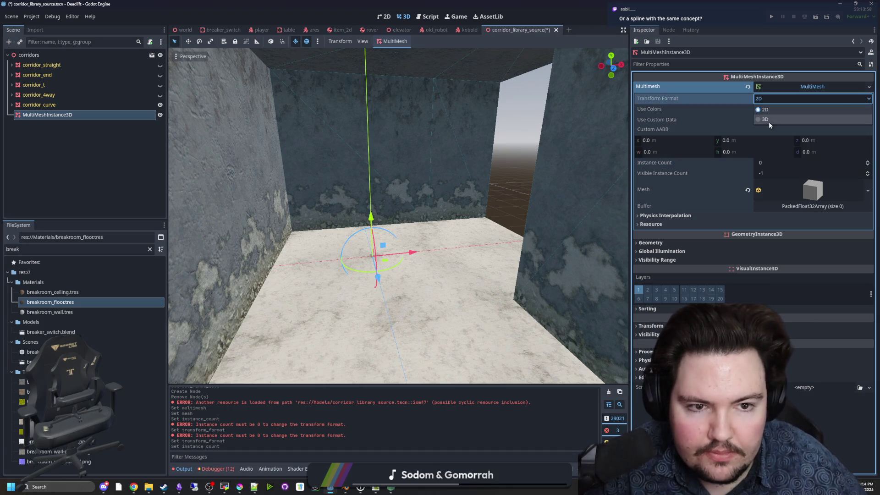
{"action": "left_click", "coordinate": [768, 122]}
{"action": "left_click", "coordinate": [773, 160]}
{"action": "type", "text": "100"}
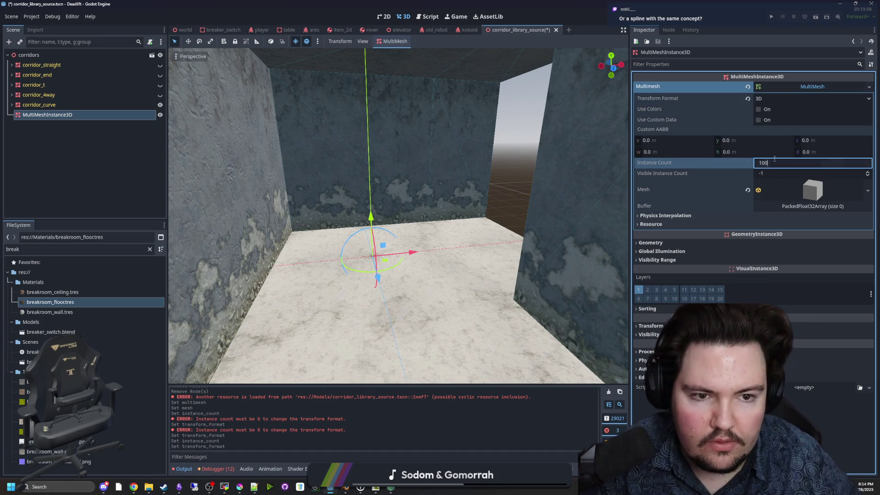
{"action": "key", "text": "Return"}
Step: Inspect the buffer, physics interpolation and box mesh properties of the MultiMesh
{"action": "scroll", "coordinate": [397, 216], "scroll_direction": "down", "scroll_amount": 3}
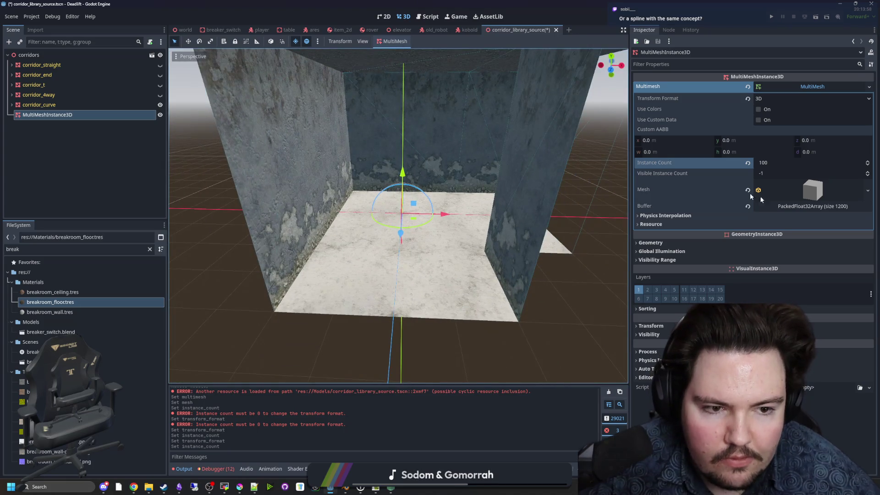
{"action": "left_click", "coordinate": [797, 208]}
{"action": "left_click", "coordinate": [797, 208]}
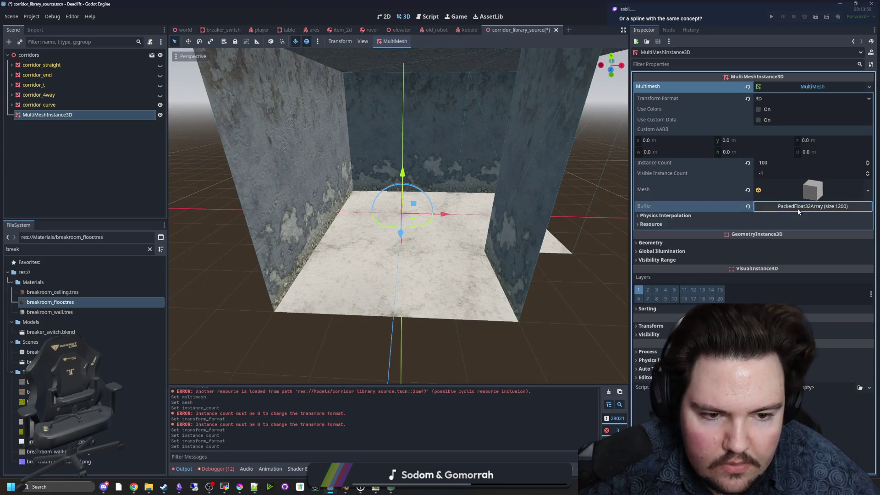
{"action": "left_click", "coordinate": [674, 216]}
{"action": "left_click", "coordinate": [674, 216]}
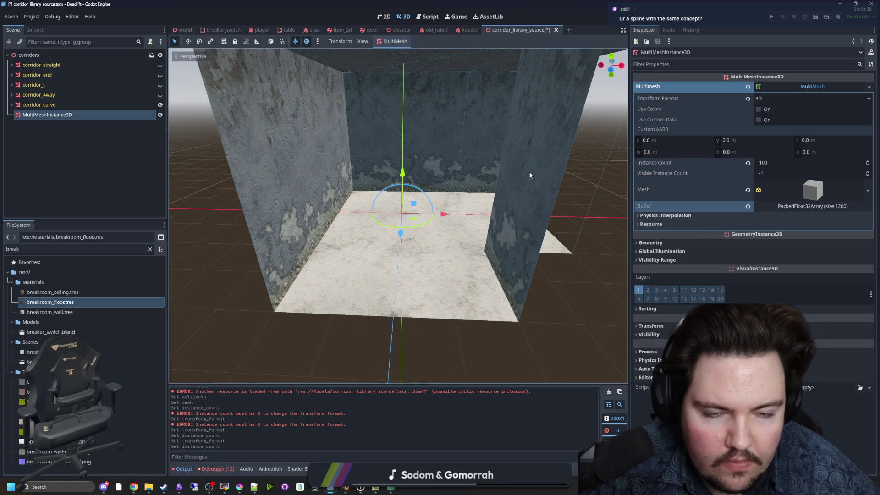
{"action": "scroll", "coordinate": [539, 171], "scroll_direction": "up", "scroll_amount": 2}
{"action": "left_click", "coordinate": [787, 191]}
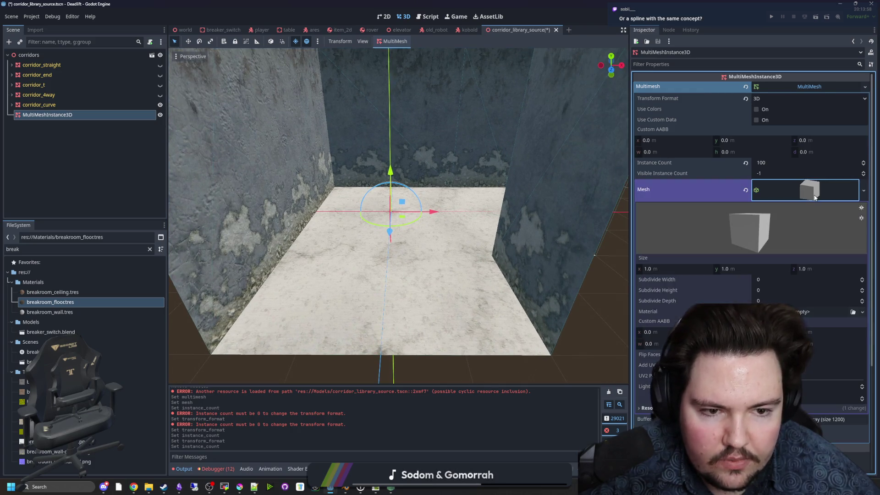
{"action": "left_click", "coordinate": [787, 190]}
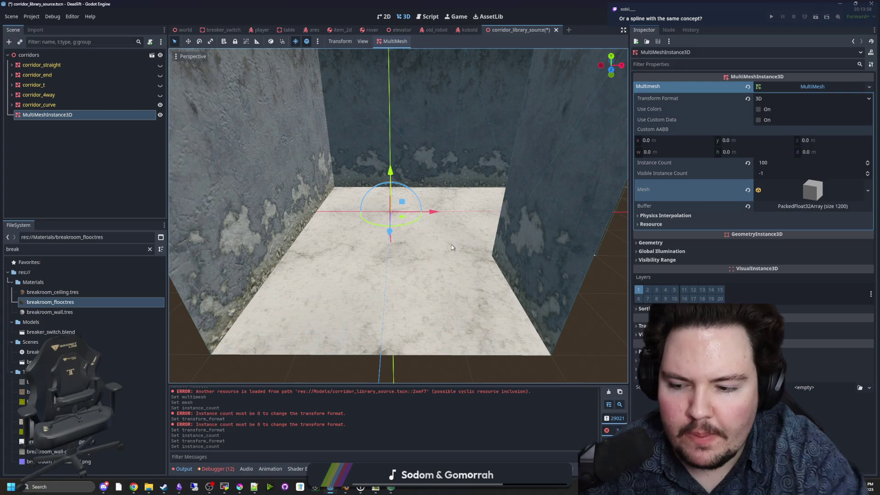
{"action": "scroll", "coordinate": [344, 205], "scroll_direction": "down", "scroll_amount": 5}
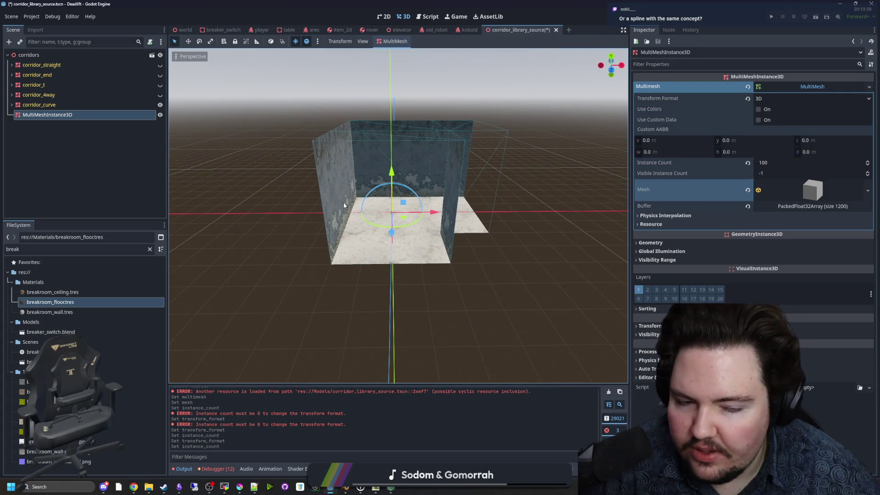
{"action": "left_click", "coordinate": [820, 185]}
{"action": "scroll", "coordinate": [398, 216], "scroll_direction": "up", "scroll_amount": 3}
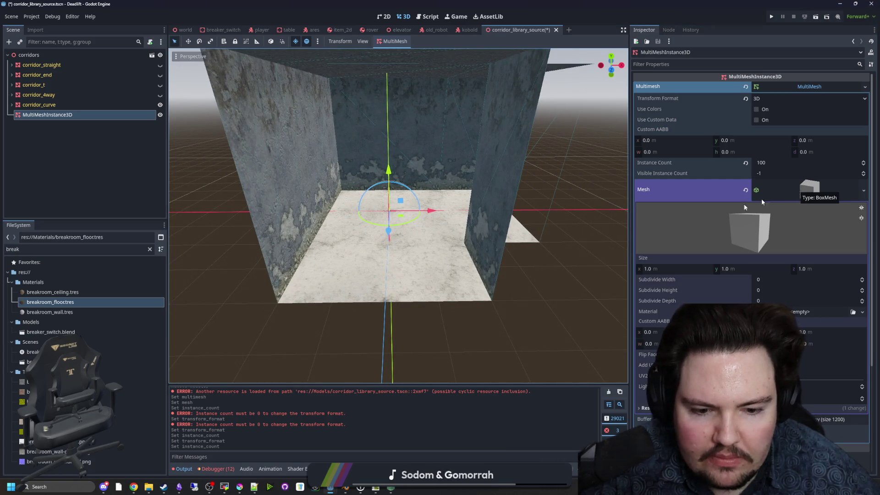
{"action": "left_click", "coordinate": [791, 191]}
Step: Replace the mesh with a new TorusMesh and save the corridor scene
{"action": "right_click", "coordinate": [807, 184]}
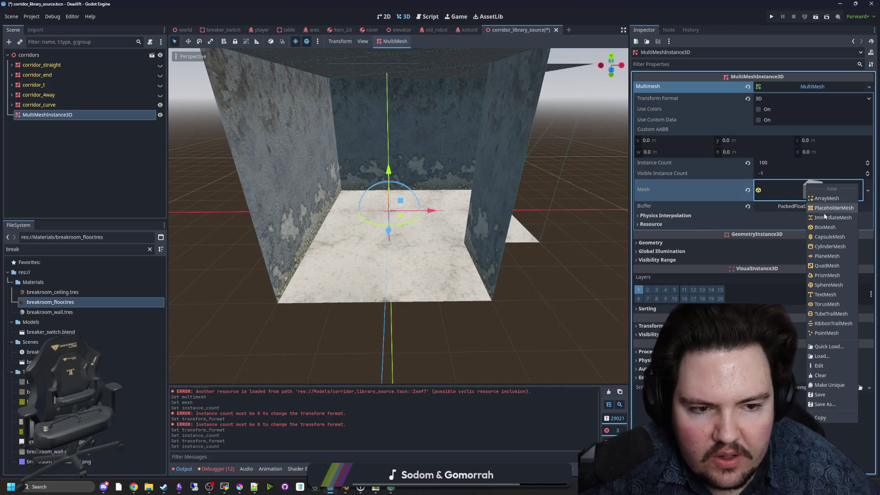
{"action": "left_click", "coordinate": [826, 304]}
{"action": "left_click", "coordinate": [466, 347]}
{"action": "key", "text": "ctrl+s"}
{"action": "scroll", "coordinate": [445, 275], "scroll_direction": "down", "scroll_amount": 5}
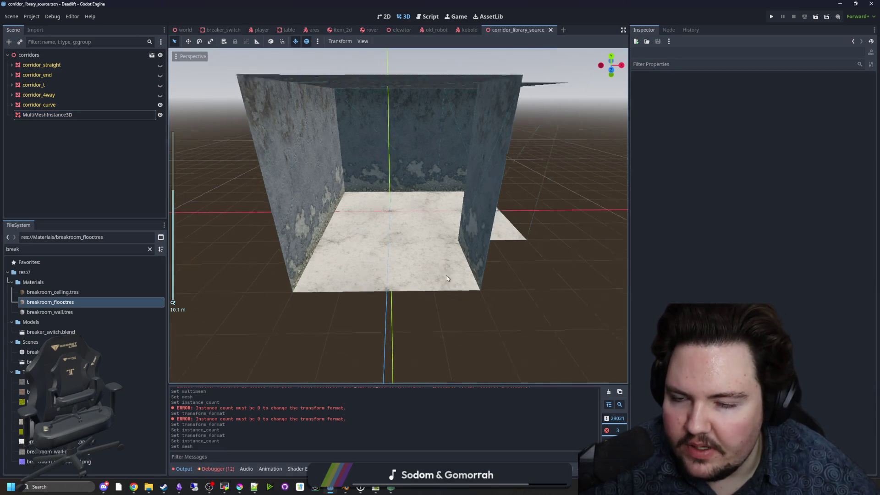
Step: Cut the MultiMeshInstance3D node out of the corridor scene
{"action": "scroll", "coordinate": [450, 275], "scroll_direction": "up", "scroll_amount": 5}
{"action": "right_click", "coordinate": [441, 245], "text": "alt"}
{"action": "left_click", "coordinate": [442, 243]}
{"action": "right_click", "coordinate": [53, 115]}
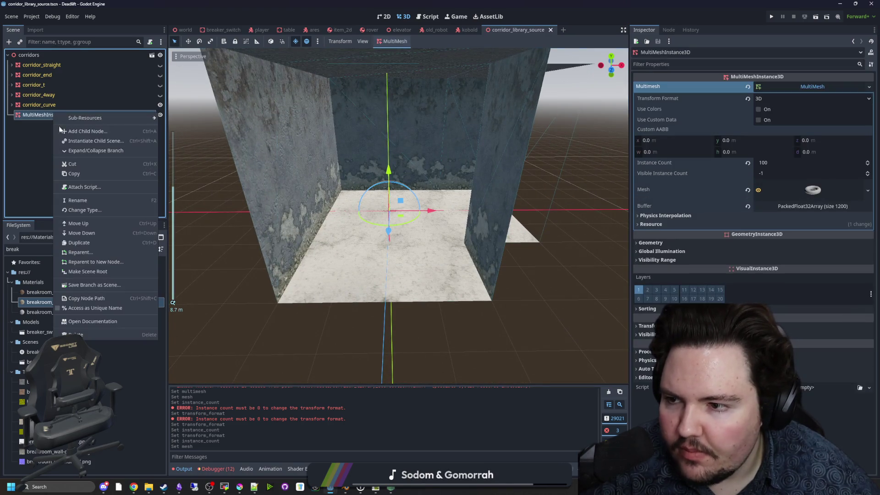
{"action": "left_click", "coordinate": [75, 165]}
Step: Paste the node under World in the world scene and rename it Rubble
{"action": "left_click", "coordinate": [183, 30]}
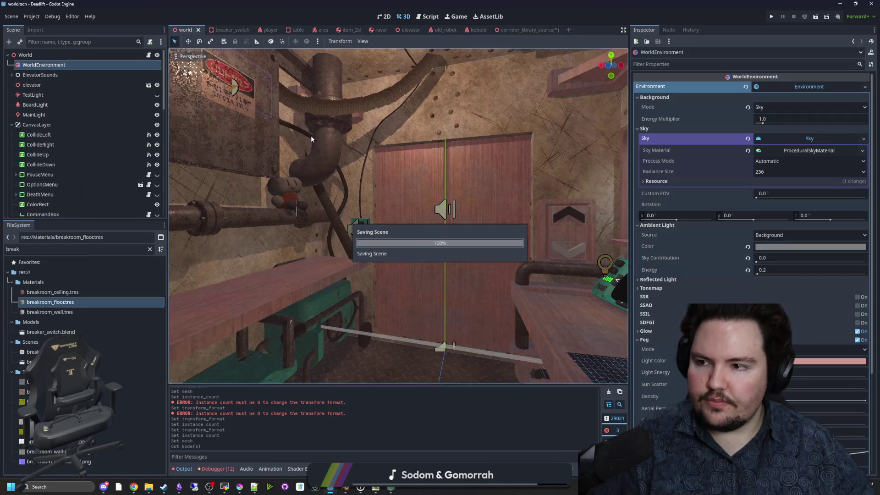
{"action": "left_click", "coordinate": [63, 51]}
{"action": "right_click", "coordinate": [62, 52]}
{"action": "left_click", "coordinate": [86, 126]}
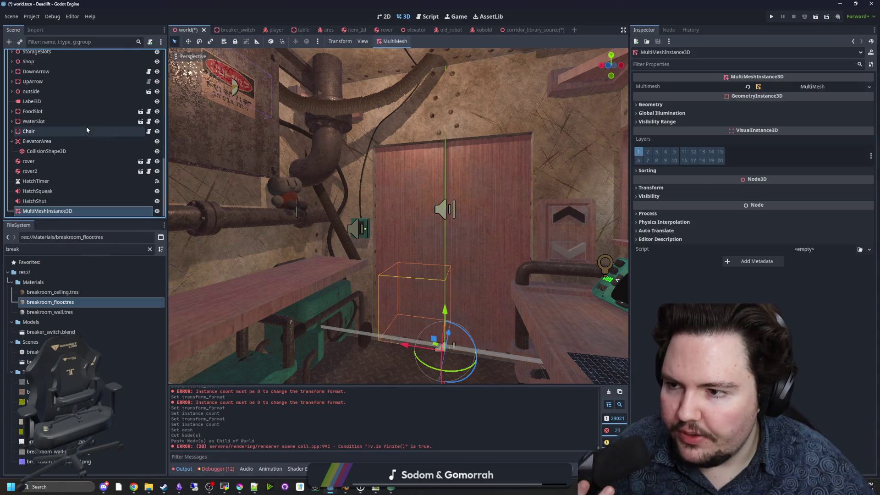
{"action": "left_click", "coordinate": [73, 211]}
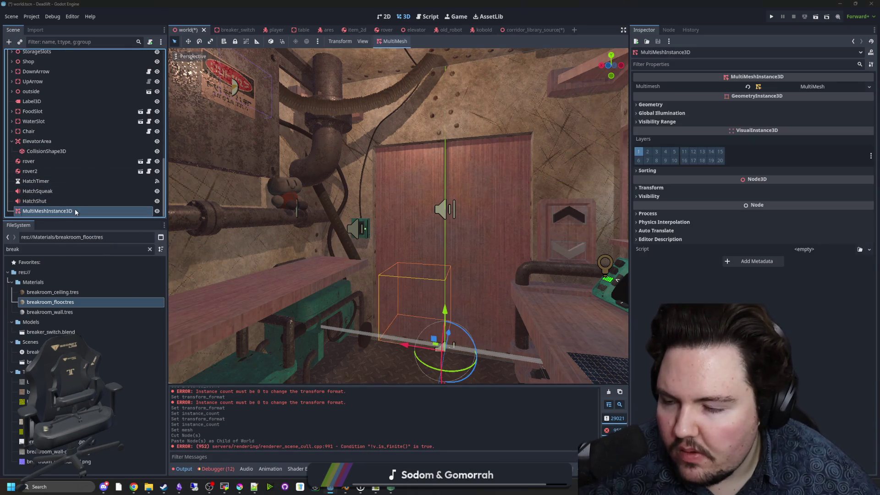
{"action": "type", "text": "Rubble"}
{"action": "key", "text": "Return"}
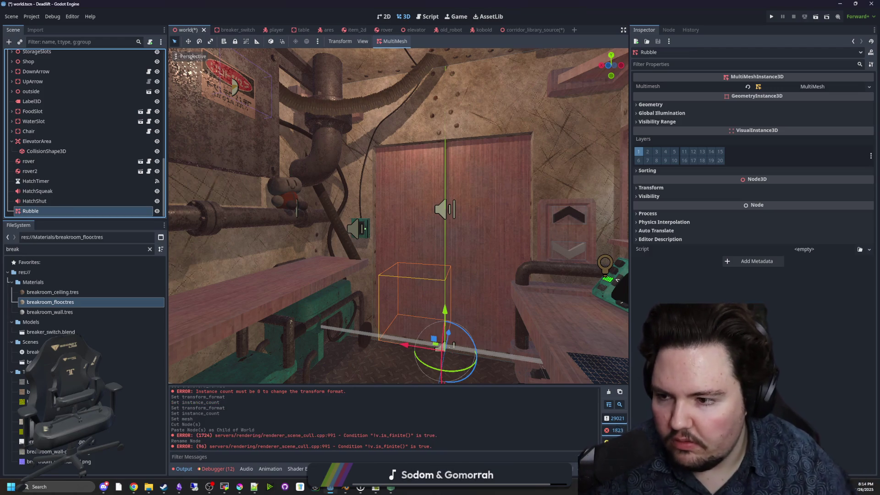
Step: Open world.gd and search it for generate_maze
{"action": "scroll", "coordinate": [71, 191], "scroll_direction": "up", "scroll_amount": 5}
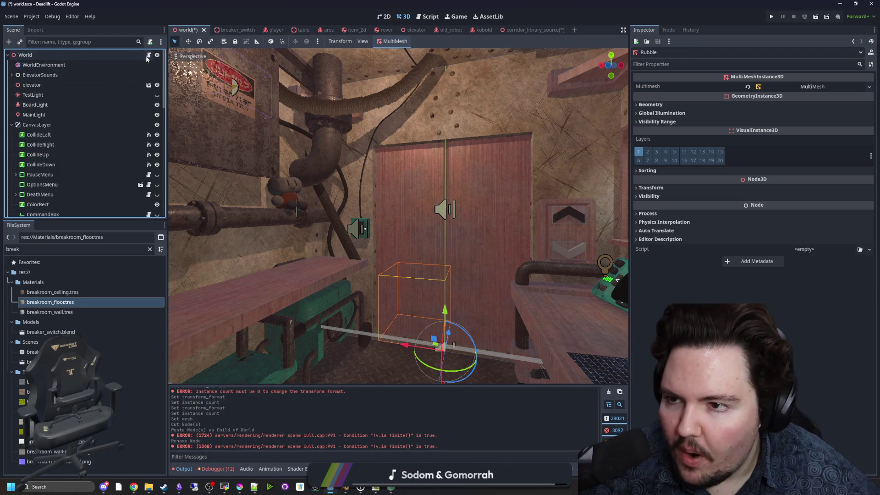
{"action": "key", "text": "ctrl+F3"}
{"action": "scroll", "coordinate": [110, 146], "scroll_direction": "down", "scroll_amount": 5}
{"action": "key", "text": "ctrl+f"}
{"action": "type", "text": "g"}
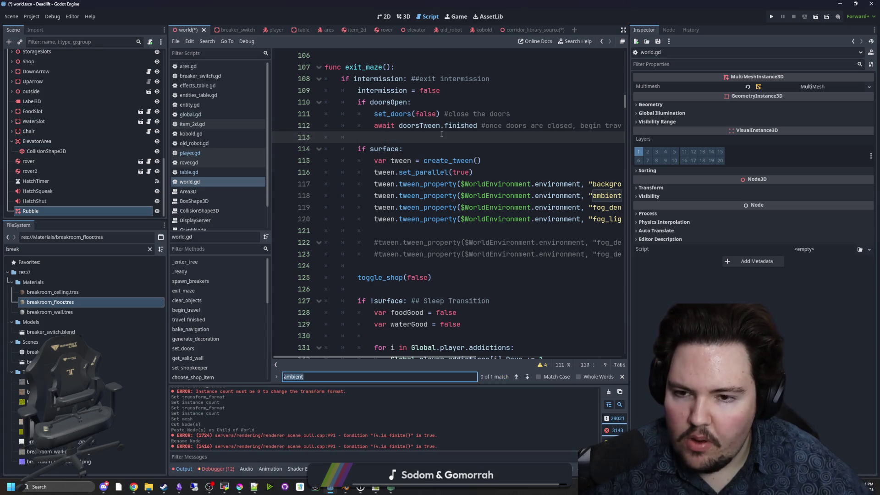
{"action": "type", "text": "enerate_maze"}
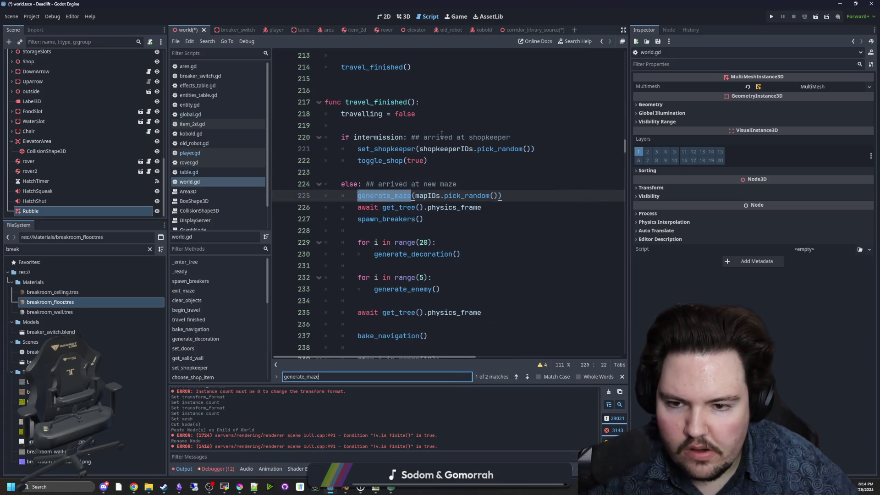
Step: In generate_maze, add an empty line after the set_cell_item grid loop
{"action": "left_click", "coordinate": [428, 160]}
{"action": "left_click", "coordinate": [384, 196], "text": "ctrl"}
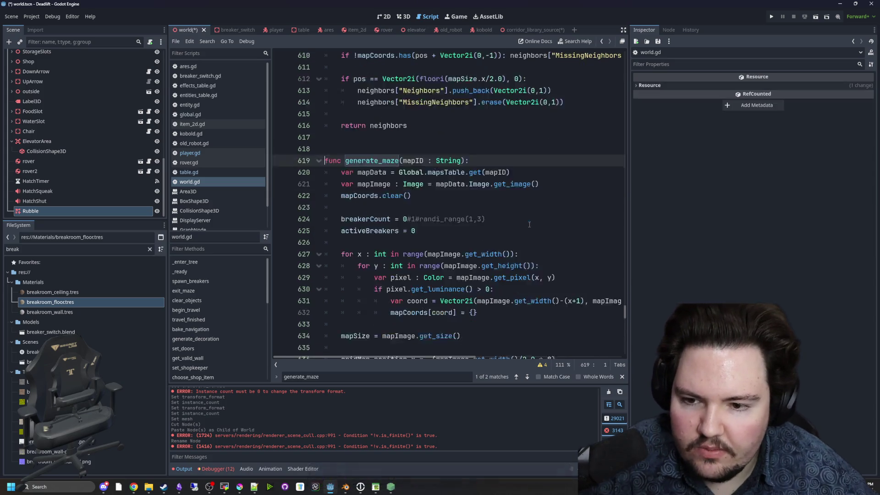
{"action": "left_click_drag", "start_coordinate": [628, 261], "coordinate": [717, 261]}
{"action": "scroll", "coordinate": [419, 285], "scroll_direction": "down", "scroll_amount": 7}
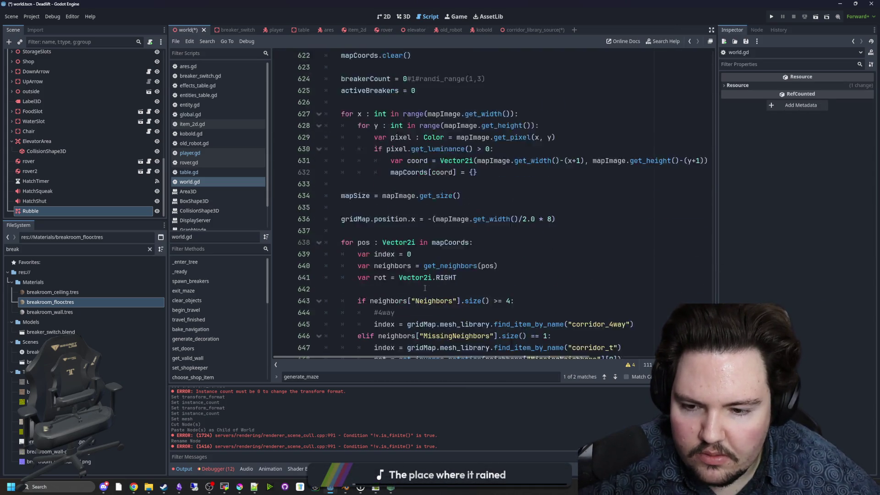
{"action": "scroll", "coordinate": [420, 285], "scroll_direction": "down", "scroll_amount": 11}
{"action": "scroll", "coordinate": [398, 211], "scroll_direction": "up", "scroll_amount": 2}
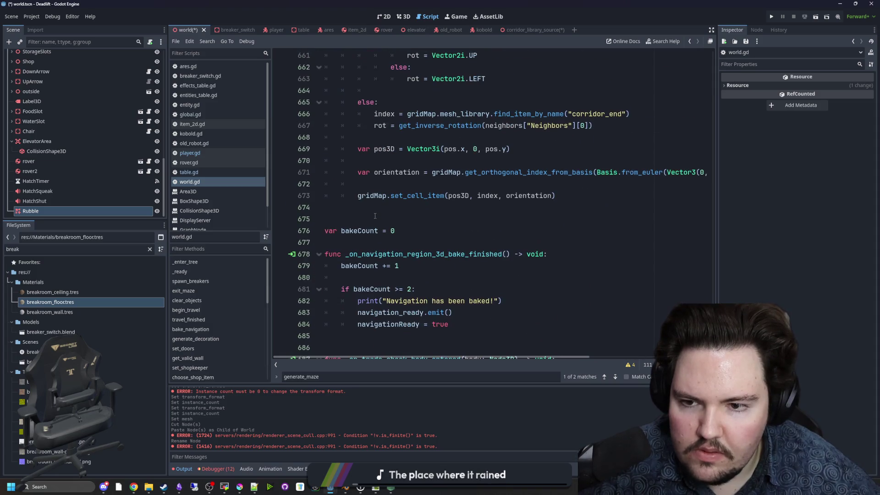
{"action": "left_click", "coordinate": [398, 211]}
{"action": "key", "text": "BackSpace"}
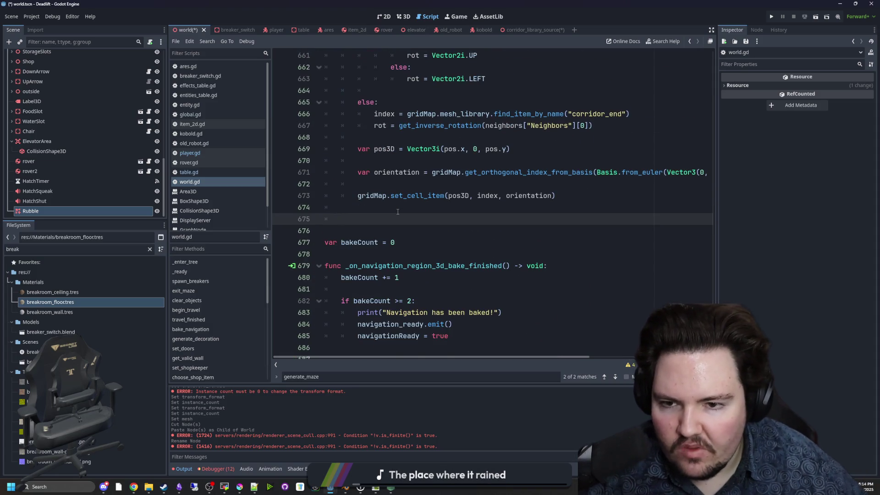
{"action": "scroll", "coordinate": [399, 206], "scroll_direction": "up", "scroll_amount": 10}
{"action": "scroll", "coordinate": [402, 198], "scroll_direction": "down", "scroll_amount": 8}
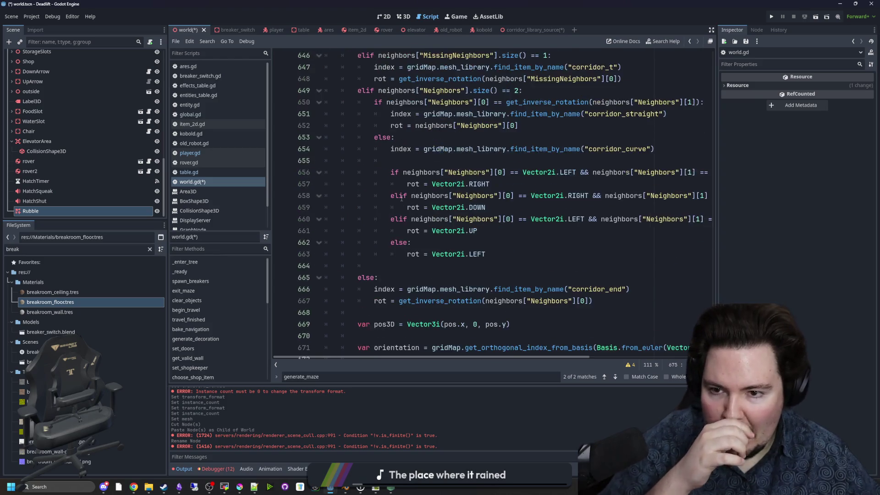
Step: Drag the Rubble node into the script to insert $Rubble, with blank lines above it
{"action": "left_click_drag", "start_coordinate": [58, 213], "coordinate": [385, 285]}
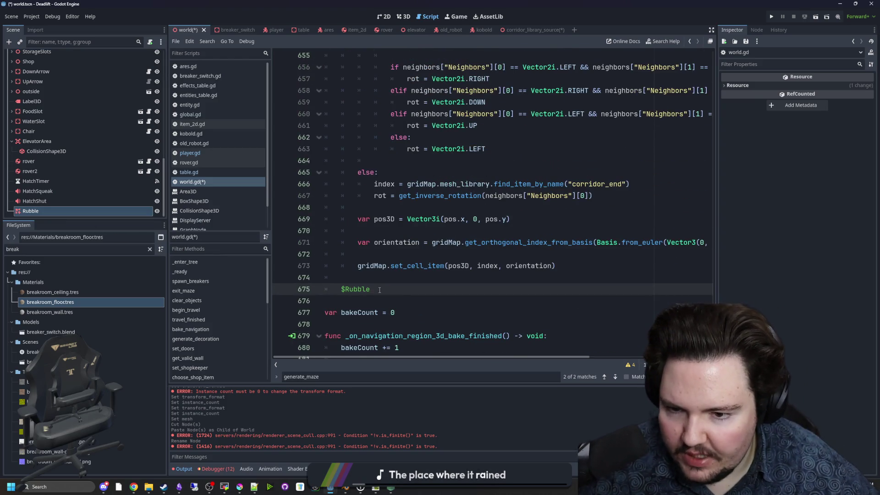
{"action": "left_click", "coordinate": [38, 214]}
{"action": "key", "text": "Up"}
{"action": "left_click", "coordinate": [38, 214]}
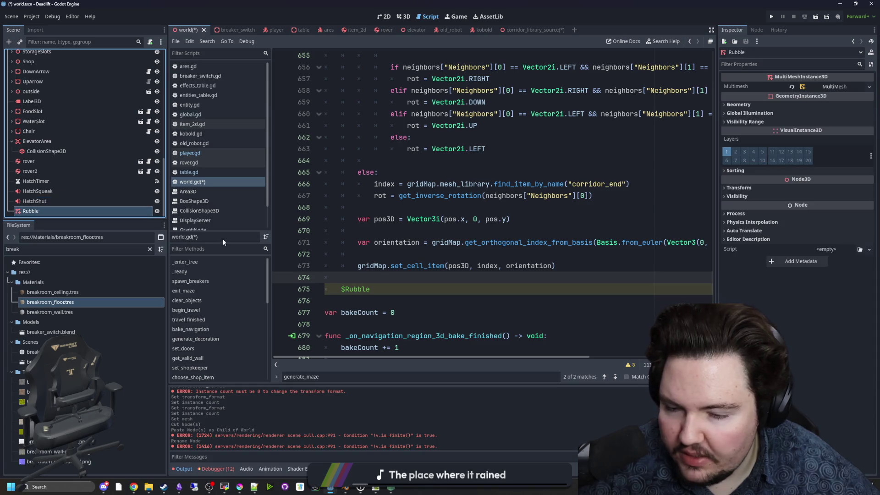
{"action": "left_click", "coordinate": [372, 277]}
{"action": "key", "text": "Return"}
{"action": "key", "text": "Return"}
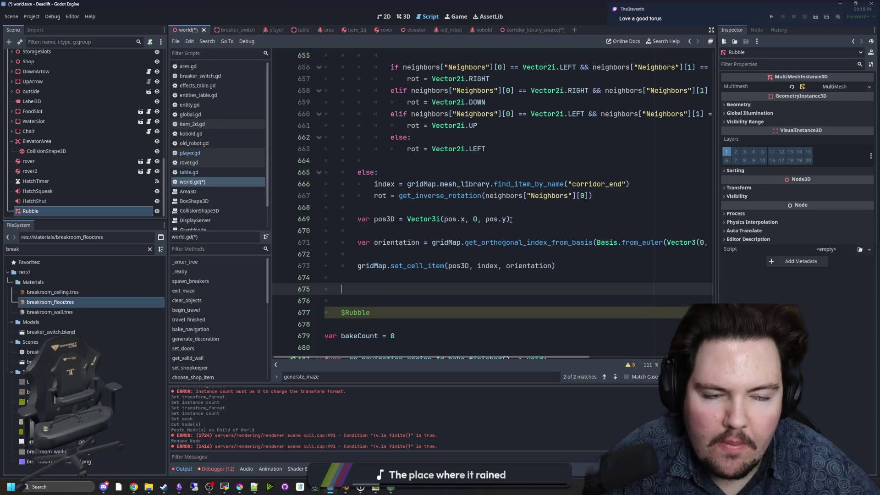
{"action": "left_click", "coordinate": [738, 105]}
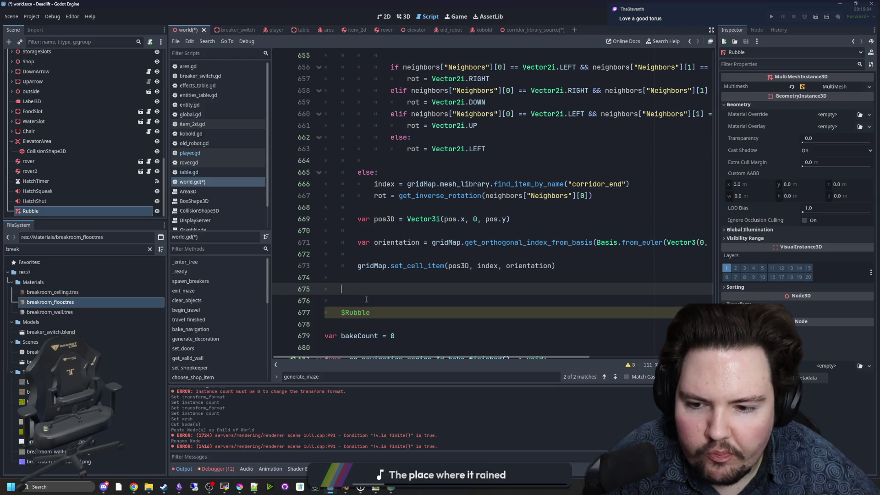
{"action": "left_click", "coordinate": [380, 311]}
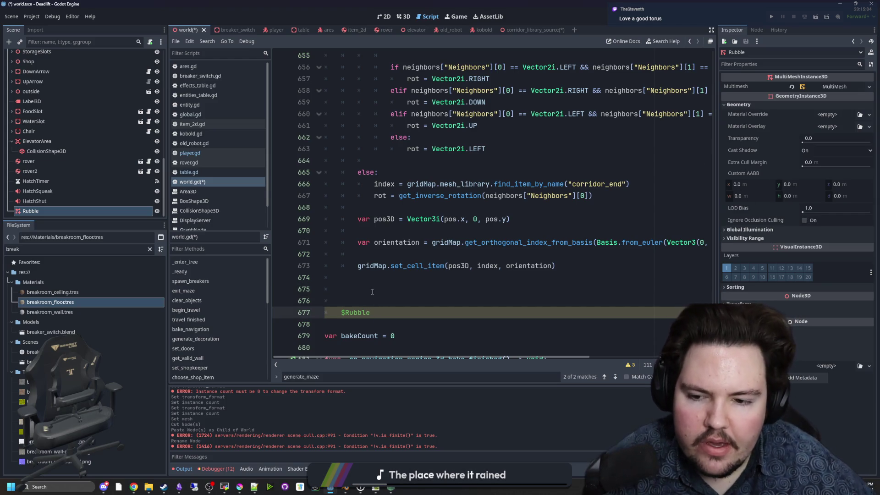
{"action": "left_click_drag", "start_coordinate": [52, 204], "coordinate": [51, 207]}
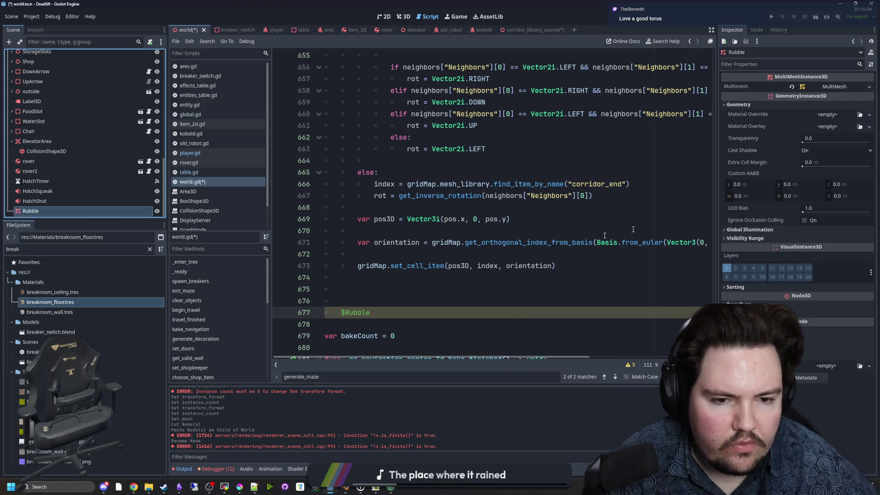
{"action": "left_click", "coordinate": [376, 290]}
Step: Write 'for pos : Vector2i in mapCoords:' above $Rubble by copying the existing loop header
{"action": "type", "text": "for i in"}
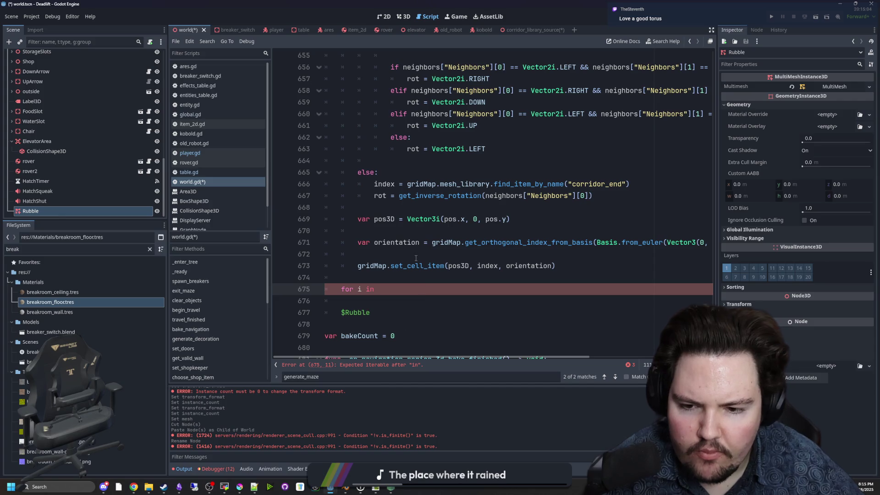
{"action": "scroll", "coordinate": [435, 194], "scroll_direction": "up", "scroll_amount": 10}
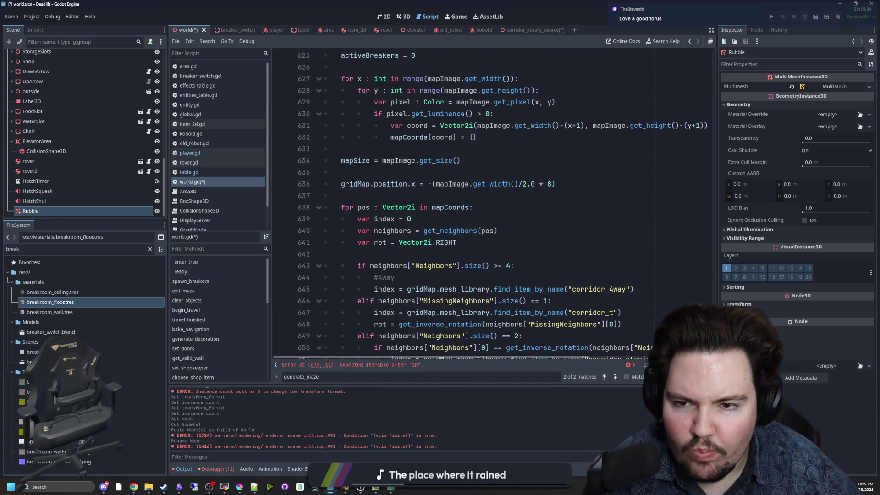
{"action": "double_click", "coordinate": [450, 208]}
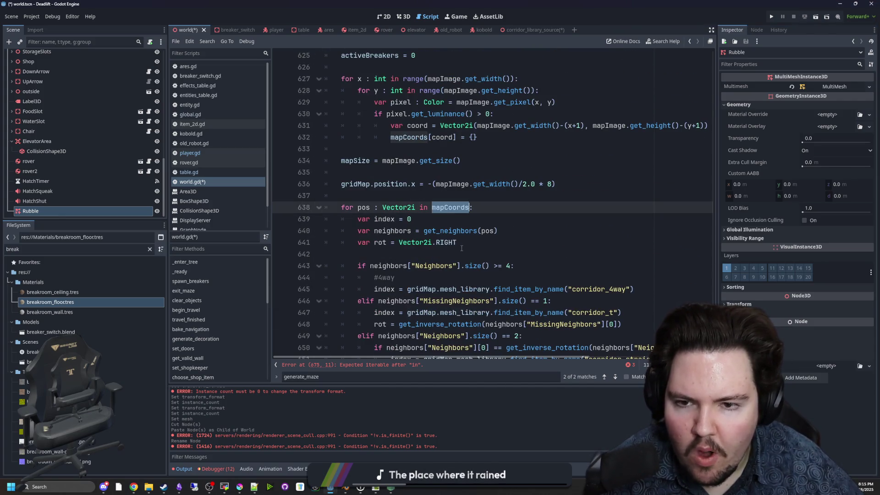
{"action": "key", "text": "End"}
{"action": "key", "text": "shift+Home"}
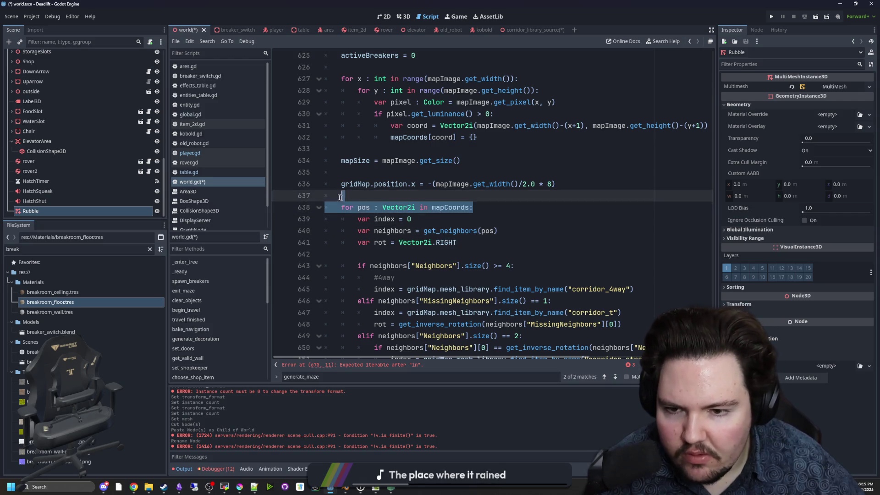
{"action": "key", "text": "ctrl+c"}
{"action": "scroll", "coordinate": [399, 244], "scroll_direction": "down", "scroll_amount": 10}
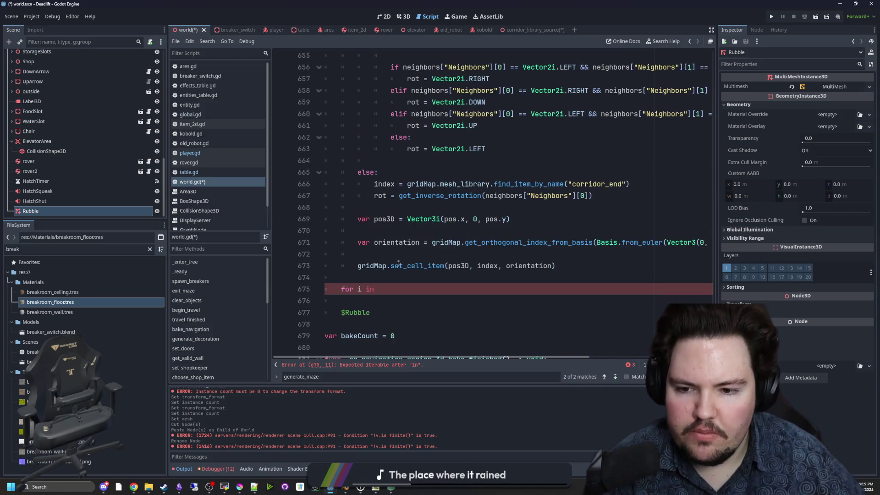
{"action": "left_click_drag", "start_coordinate": [341, 289], "coordinate": [372, 290]}
{"action": "key", "text": "ctrl+v"}
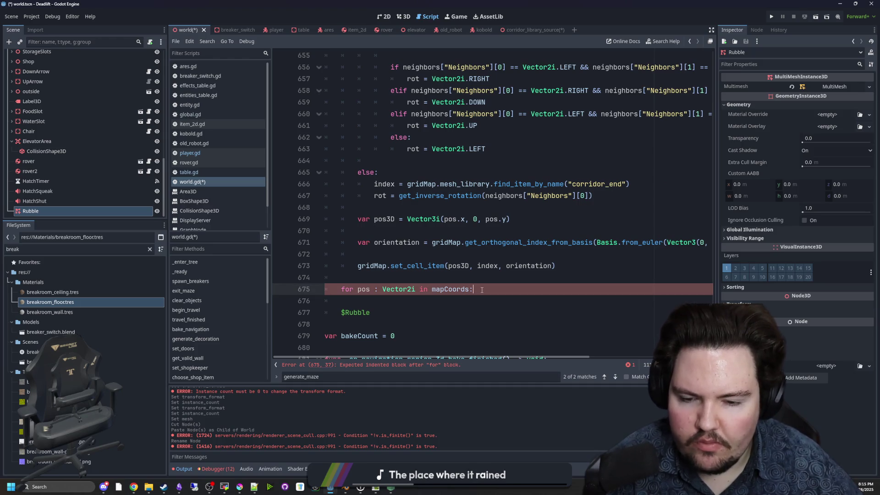
Step: Tidy the blank lines around the new loop and begin declaring 'var points' above it
{"action": "key", "text": "Return"}
{"action": "scroll", "coordinate": [412, 275], "scroll_direction": "down", "scroll_amount": 1}
{"action": "left_click", "coordinate": [324, 289]}
{"action": "key", "text": "Tab"}
{"action": "left_click_drag", "start_coordinate": [324, 289], "coordinate": [309, 271]}
{"action": "left_click", "coordinate": [367, 289]}
{"action": "key", "text": "shift+Tab"}
{"action": "left_click", "coordinate": [375, 241]}
{"action": "key", "text": "Return"}
{"action": "key", "text": "Return"}
{"action": "key", "text": "Up"}
{"action": "type", "text": "var points"}
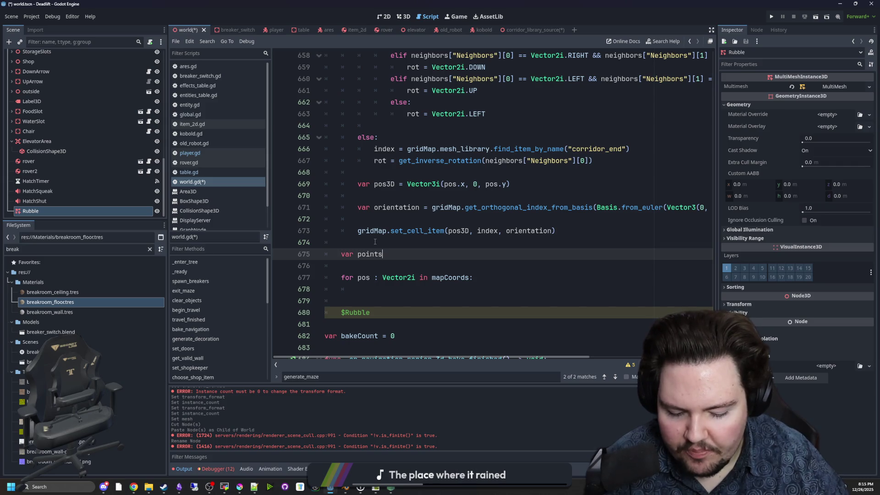
Step: Give the points variable the type PackedVector3Array
{"action": "left_click", "coordinate": [384, 254]}
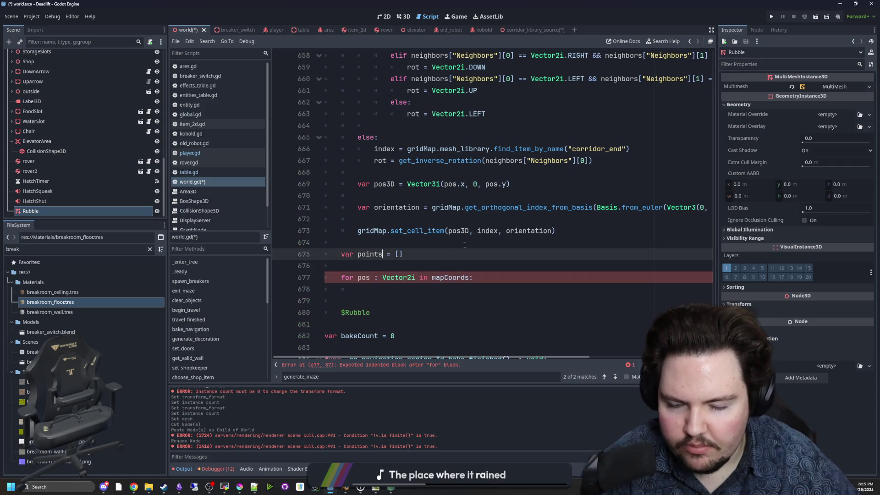
{"action": "type", "text": ": PackedVe"}
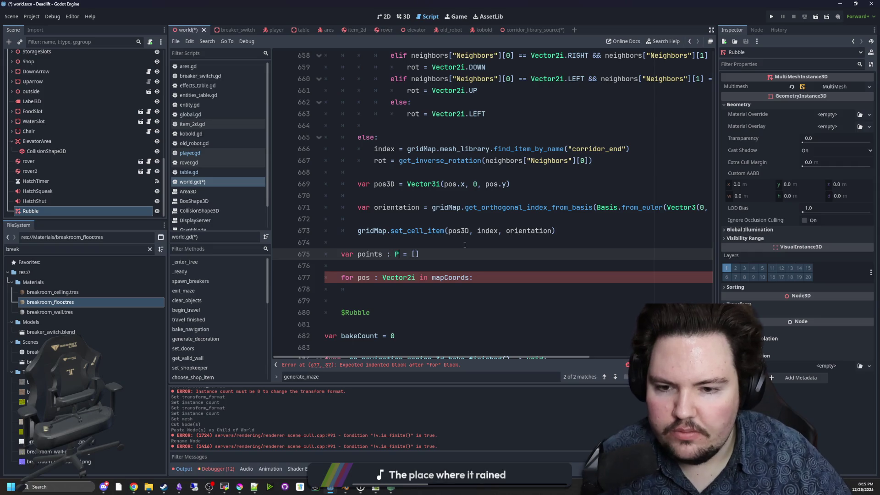
{"action": "key", "text": "Down"}
{"action": "key", "text": "Return"}
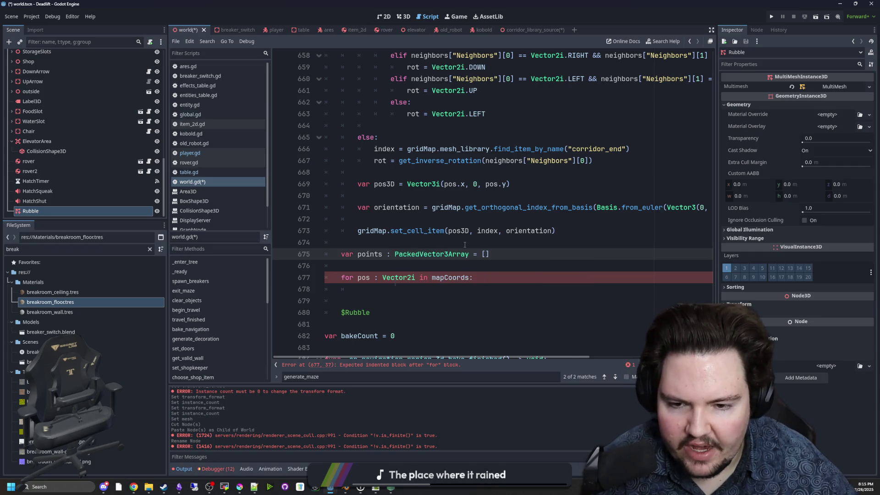
{"action": "double_click", "coordinate": [375, 253]}
{"action": "left_click", "coordinate": [378, 263]}
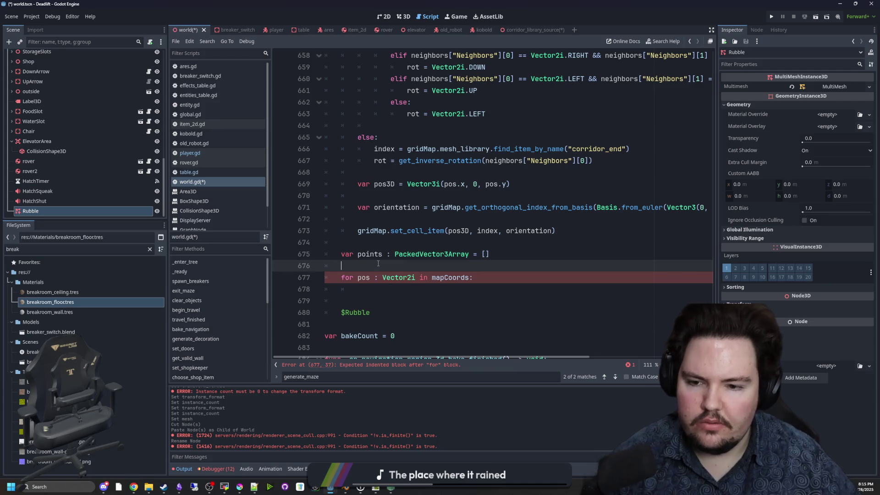
Step: Inside the loop, push Vector3(pos.x, 0, pos.y) onto points with push_back
{"action": "left_click", "coordinate": [383, 287]}
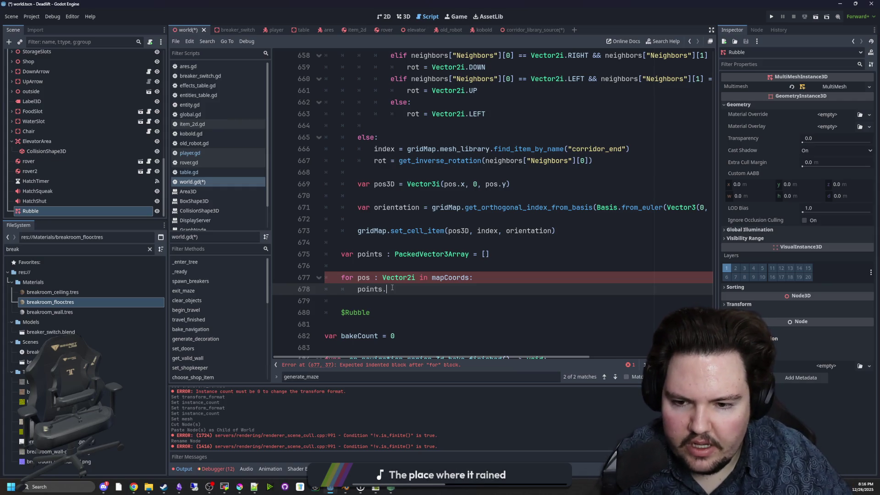
{"action": "type", "text": "push_back(pos)"}
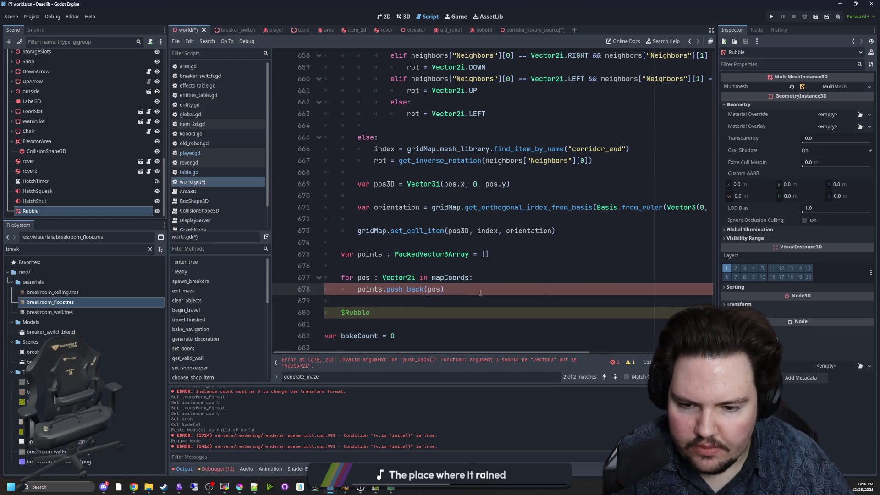
{"action": "double_click", "coordinate": [435, 289]}
{"action": "type", "text": "Vector3"}
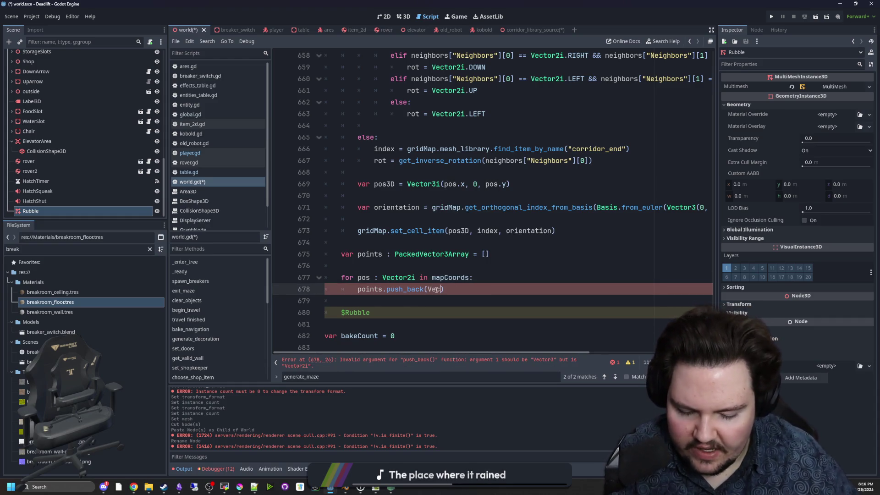
{"action": "type", "text": "(pos.x, p"}
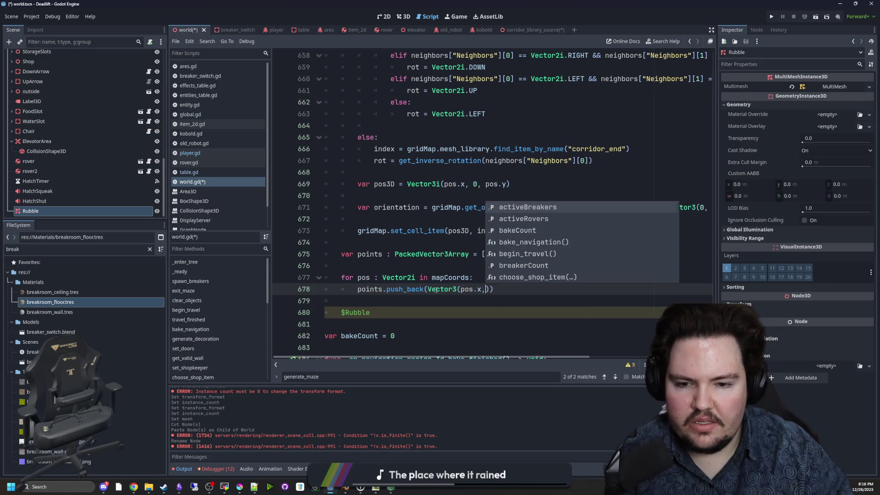
{"action": "type", "text": "os.y,"}
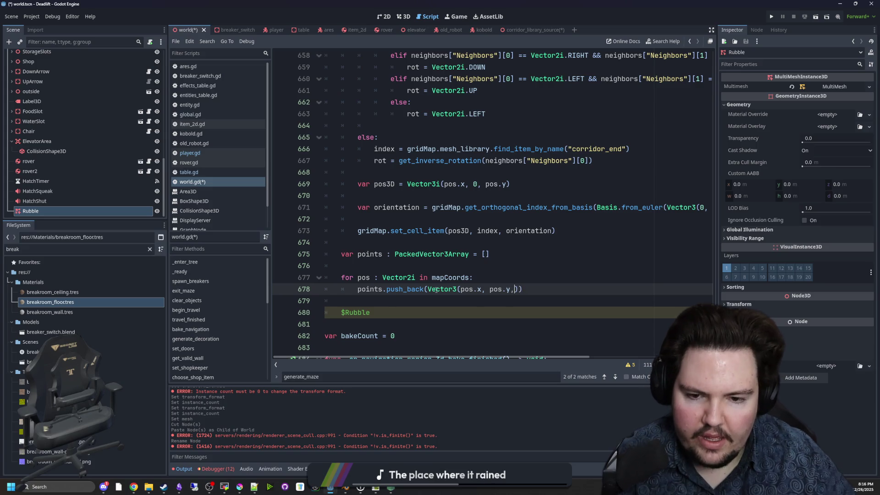
{"action": "key", "text": "BackSpace"}
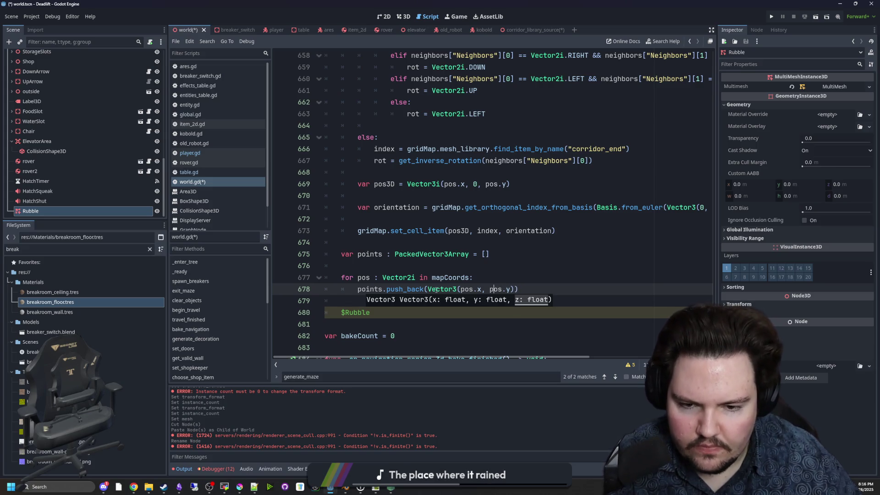
{"action": "type", "text": "0,"}
{"action": "key", "text": "Left"}
{"action": "key", "text": "Left"}
{"action": "key", "text": "Left"}
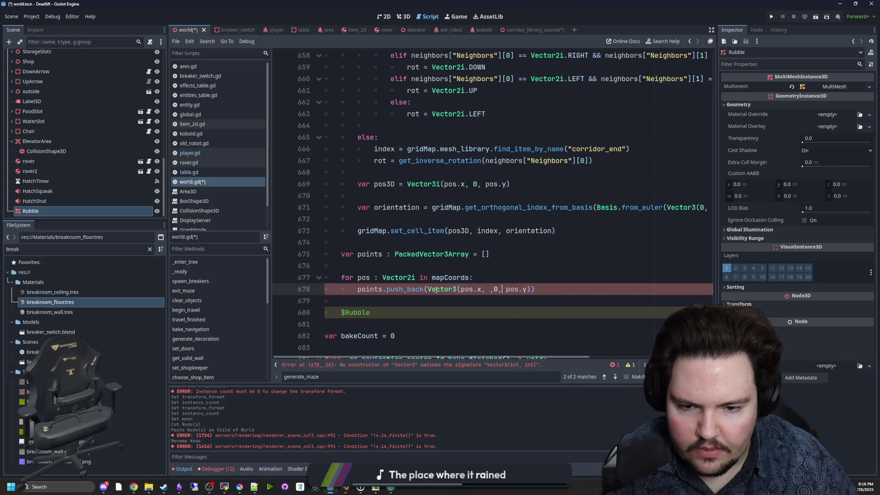
{"action": "type", "text": ","}
{"action": "key", "text": "Right"}
Step: Remove the stray comma and scale the point to Vector3(pos.x*8, 0, pos.y*8)
{"action": "left_click", "coordinate": [502, 278]}
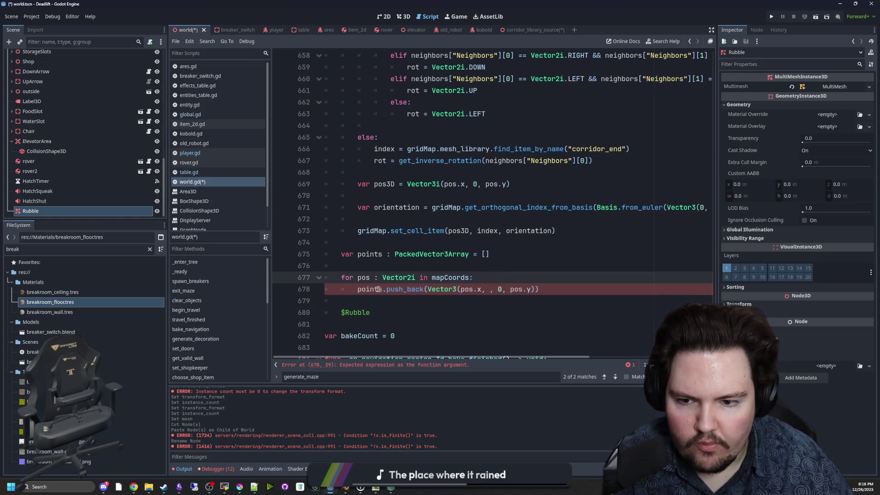
{"action": "left_click", "coordinate": [498, 289]}
{"action": "key", "text": "BackSpace"}
{"action": "key", "text": "BackSpace"}
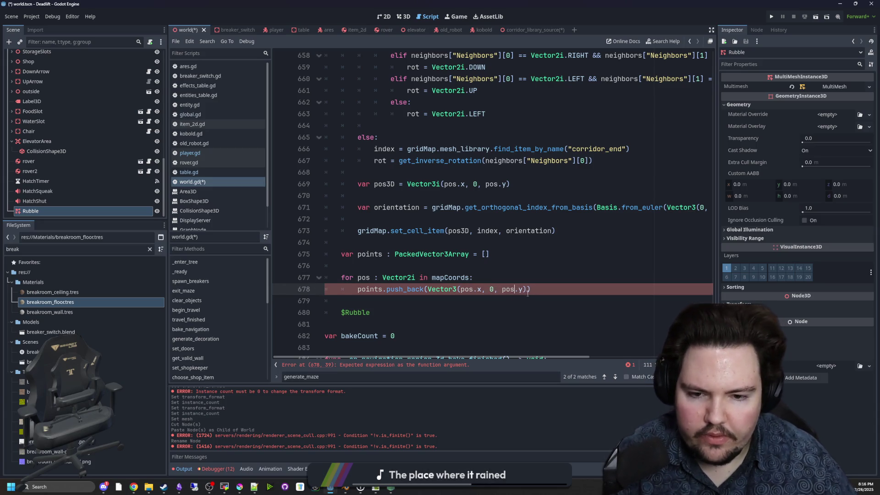
{"action": "left_click", "coordinate": [487, 281]}
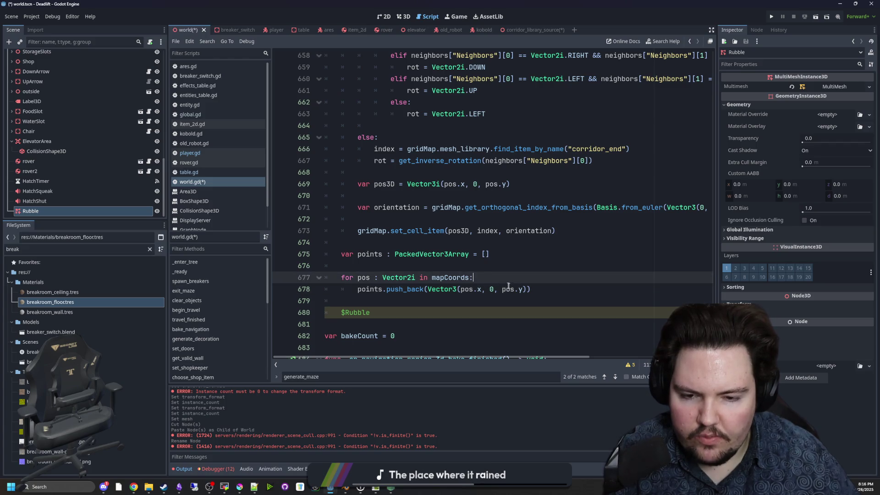
{"action": "left_click", "coordinate": [484, 290]}
{"action": "type", "text": "*8"}
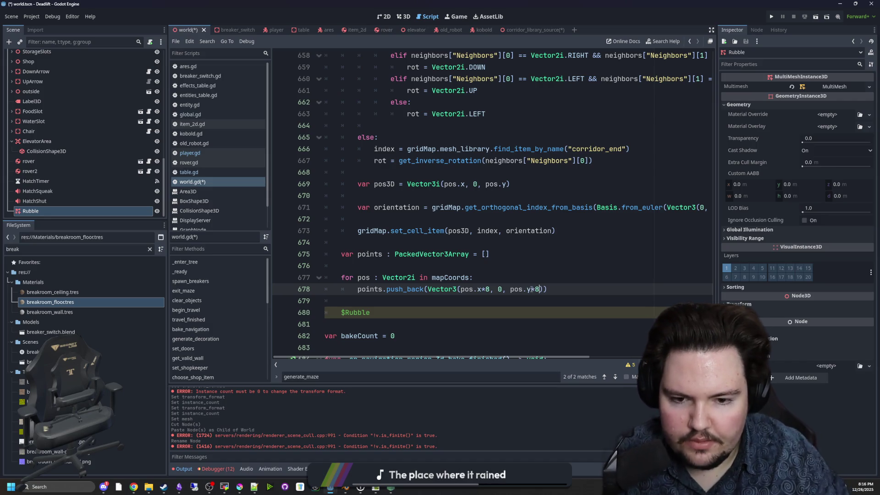
{"action": "left_click", "coordinate": [395, 312]}
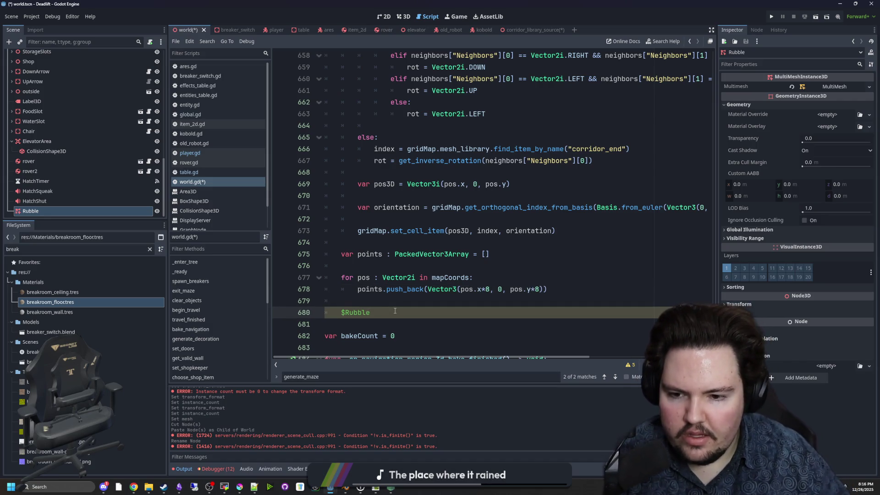
Step: Type a set_instance_count() call on the $Rubble line, checking the Rubble node in the scene
{"action": "type", "text": ".set_instance"}
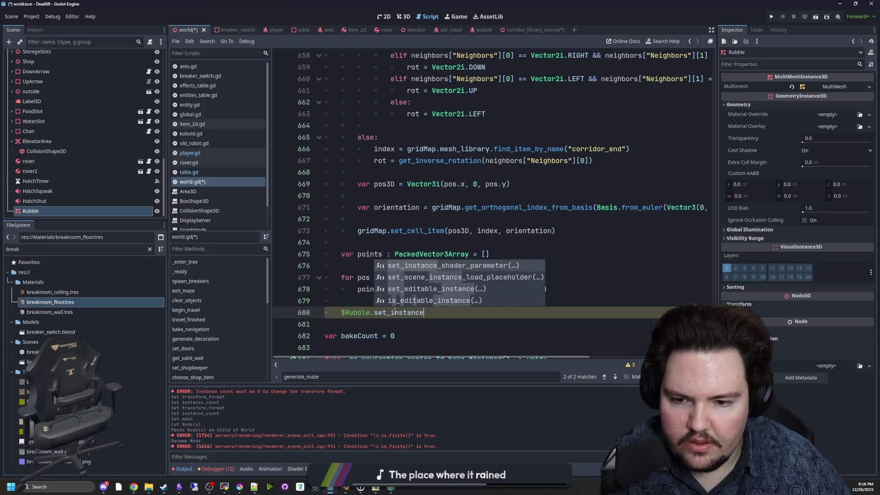
{"action": "key", "text": "Escape"}
{"action": "left_click", "coordinate": [50, 208]}
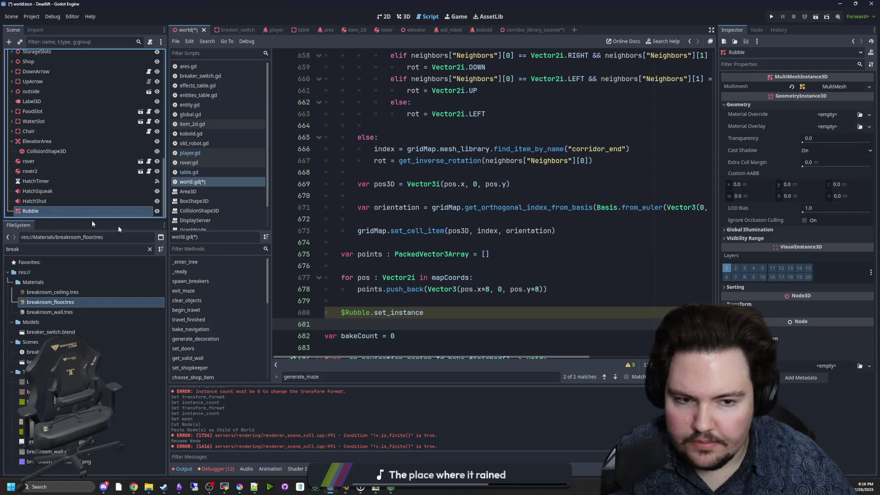
{"action": "scroll", "coordinate": [469, 289], "scroll_direction": "down", "scroll_amount": 1}
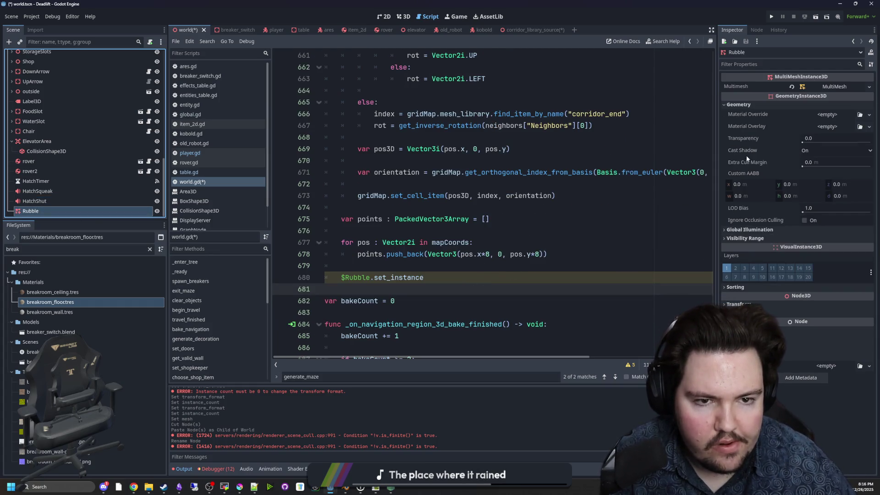
{"action": "left_click", "coordinate": [413, 286]}
{"action": "scroll", "coordinate": [430, 277], "scroll_direction": "down", "scroll_amount": 1}
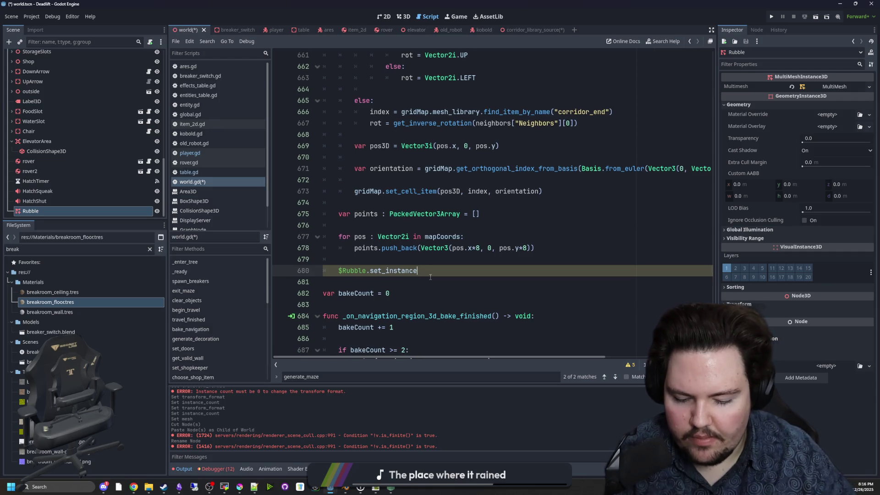
{"action": "type", "text": "coun"}
{"action": "key", "text": "BackSpace"}
{"action": "type", "text": "cpou"}
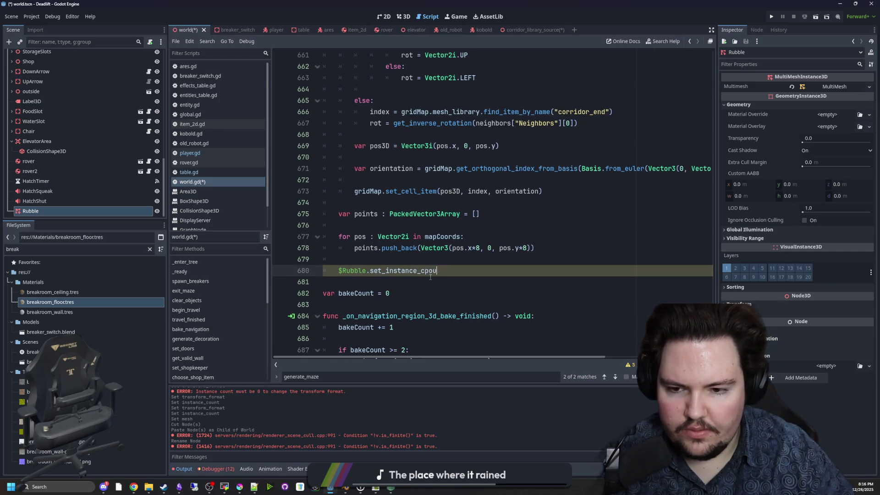
{"action": "key", "text": "BackSpace"}
{"action": "key", "text": "BackSpace"}
{"action": "key", "text": "BackSpace"}
{"action": "type", "text": "ount()"}
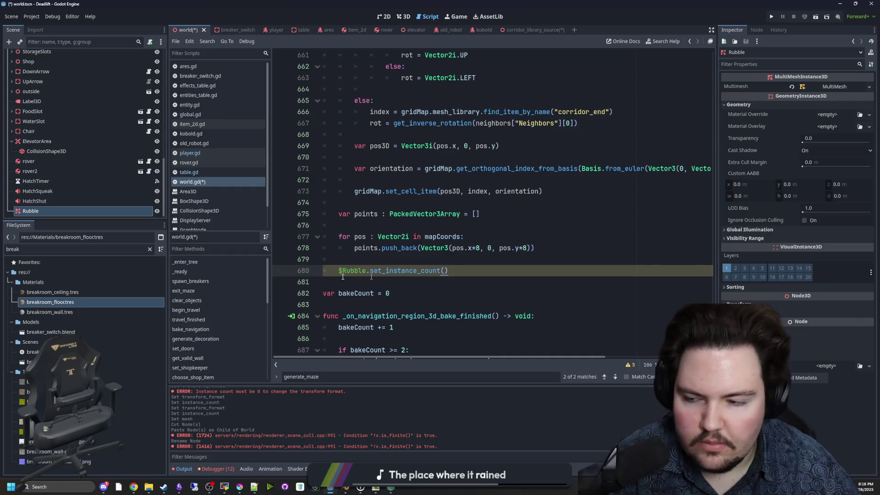
{"action": "left_click", "coordinate": [83, 211]}
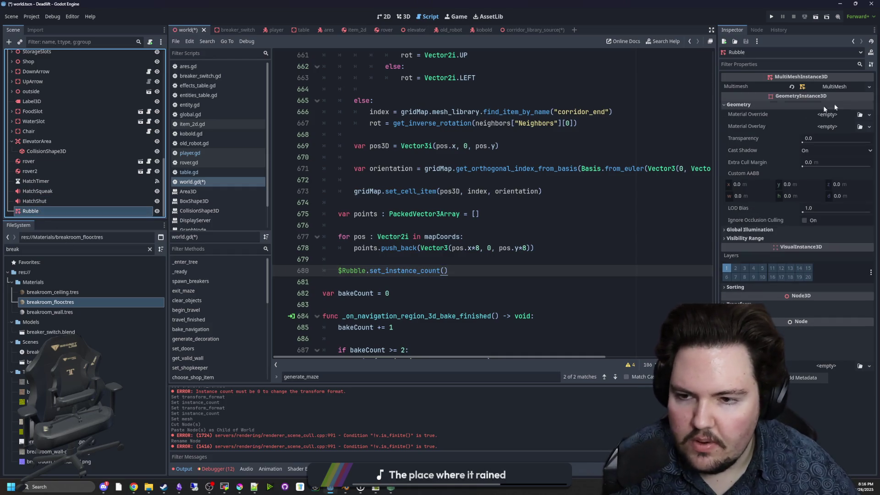
Step: Insert multimesh. after $Rubble. on line 680, consulting the MultiMeshInstance3D and MultiMesh docs
{"action": "left_click", "coordinate": [871, 52]}
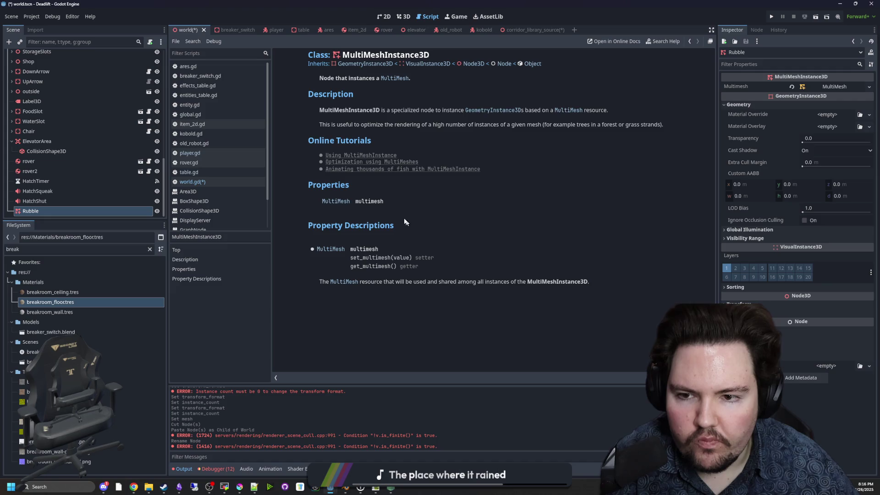
{"action": "key", "text": "alt+Left"}
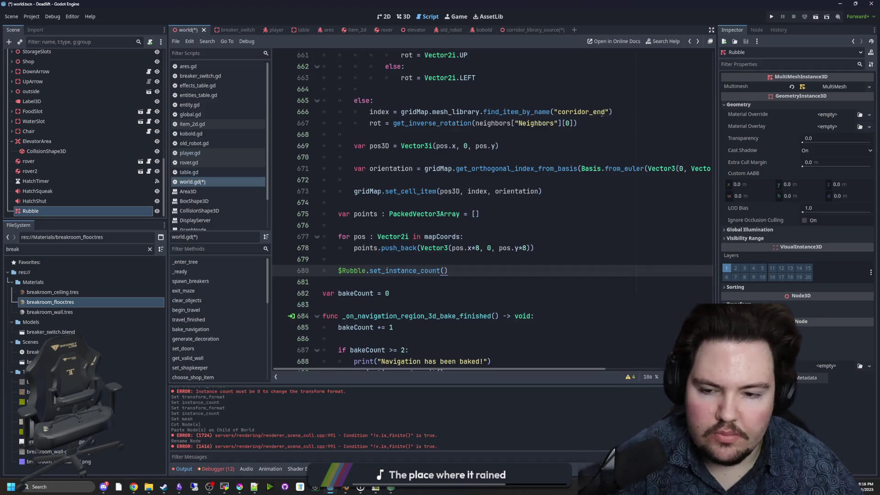
{"action": "type", "text": "multimesh."}
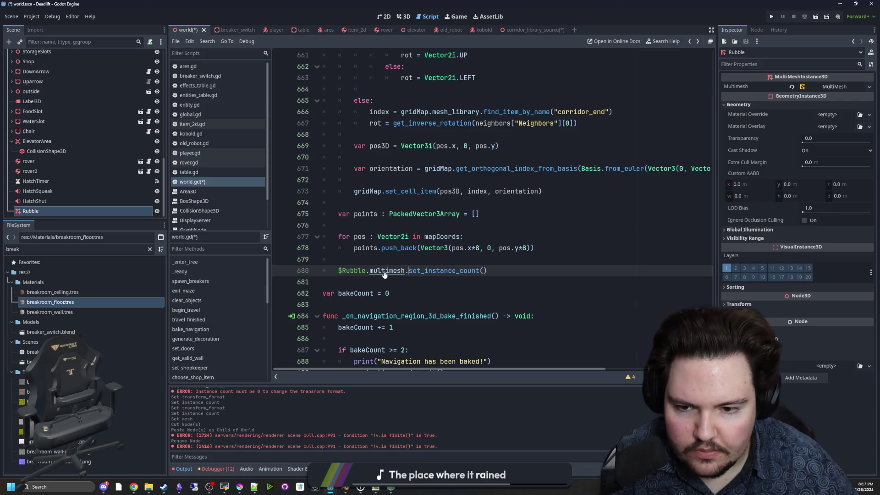
{"action": "left_click", "coordinate": [827, 86]}
{"action": "left_click", "coordinate": [827, 86]}
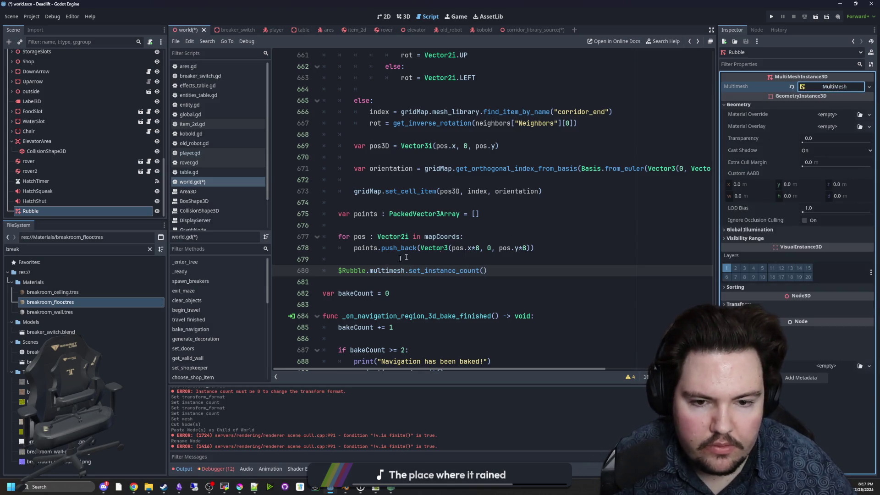
{"action": "left_click", "coordinate": [870, 53]}
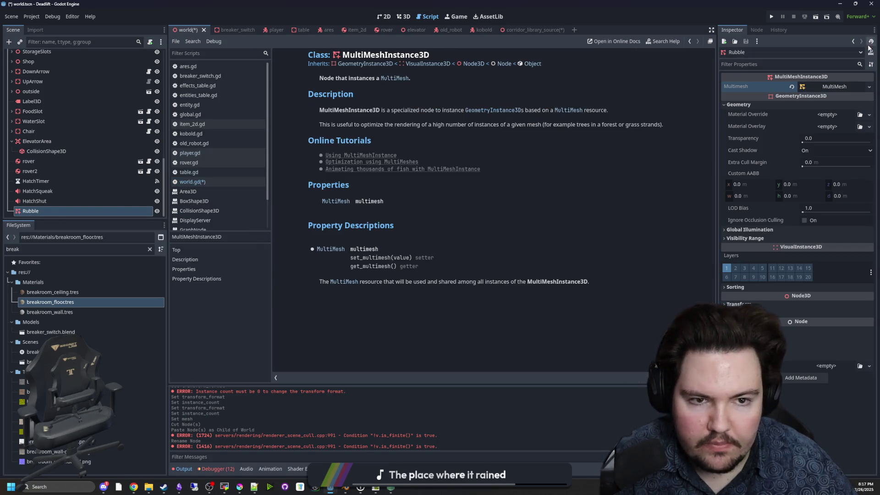
{"action": "scroll", "coordinate": [412, 212], "scroll_direction": "down", "scroll_amount": 3}
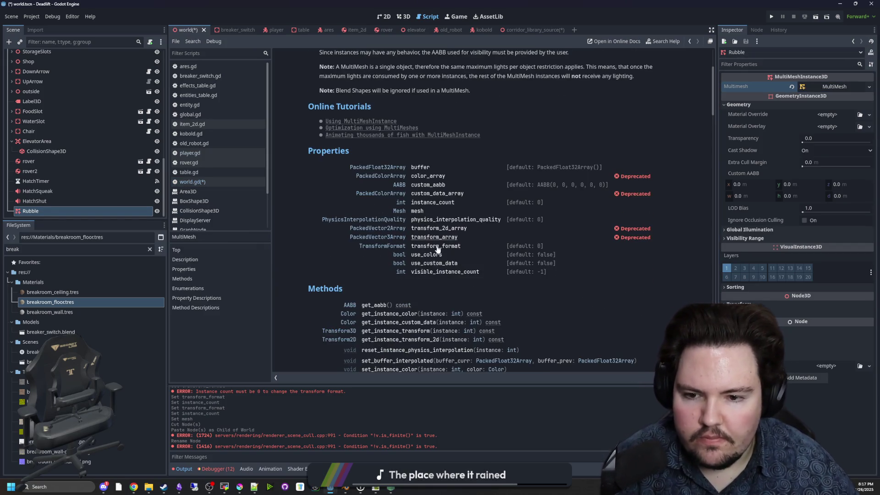
{"action": "scroll", "coordinate": [414, 270], "scroll_direction": "down", "scroll_amount": 2}
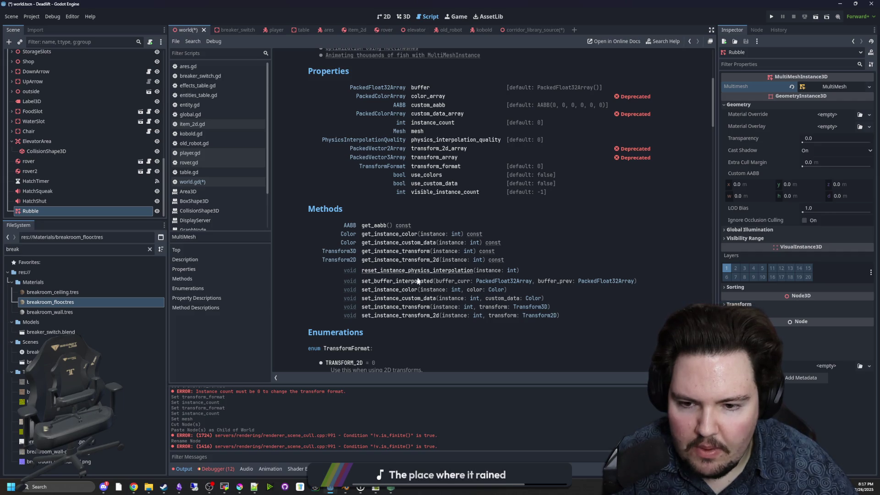
{"action": "scroll", "coordinate": [420, 293], "scroll_direction": "up", "scroll_amount": 2}
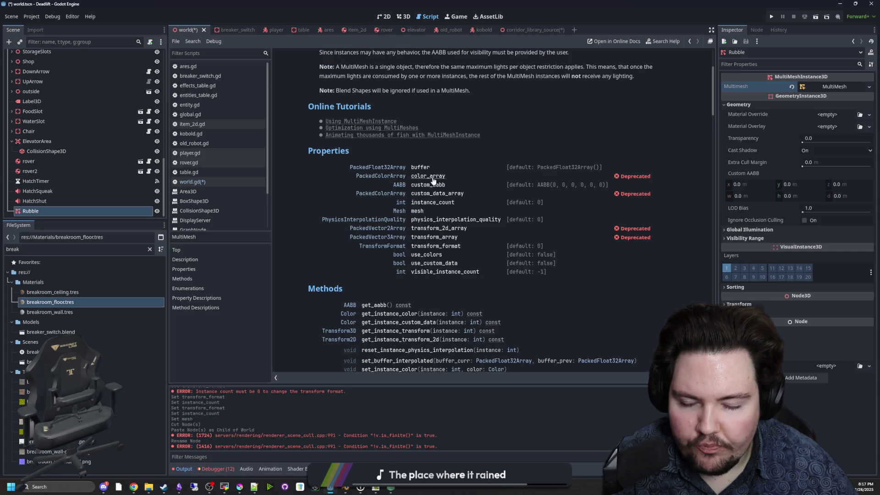
{"action": "key", "text": "alt+Left"}
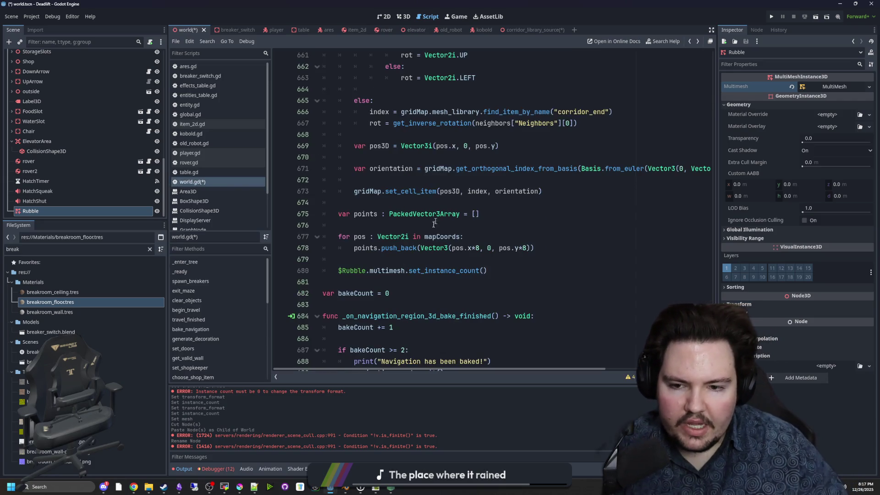
Step: Replace line 680 with instance_count = points.size() and start a $Rubble.multimesh call inside the loop
{"action": "left_click_drag", "start_coordinate": [495, 269], "coordinate": [374, 270]}
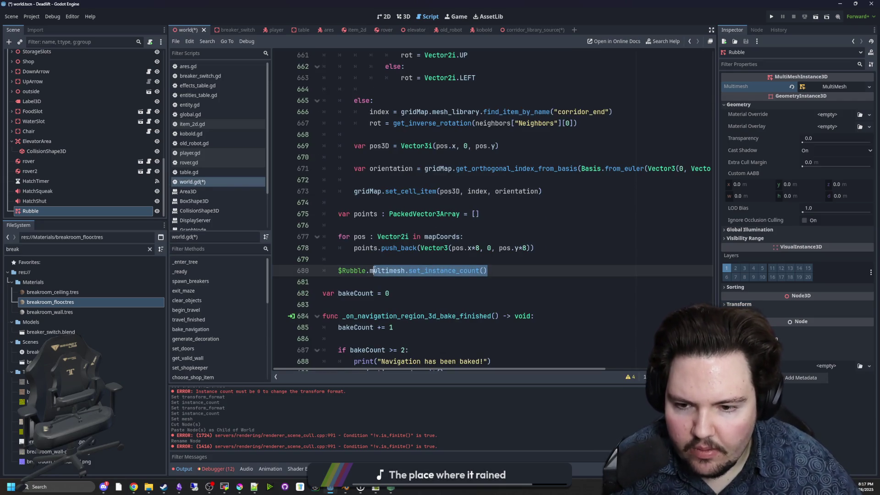
{"action": "type", "text": "instance_count "}
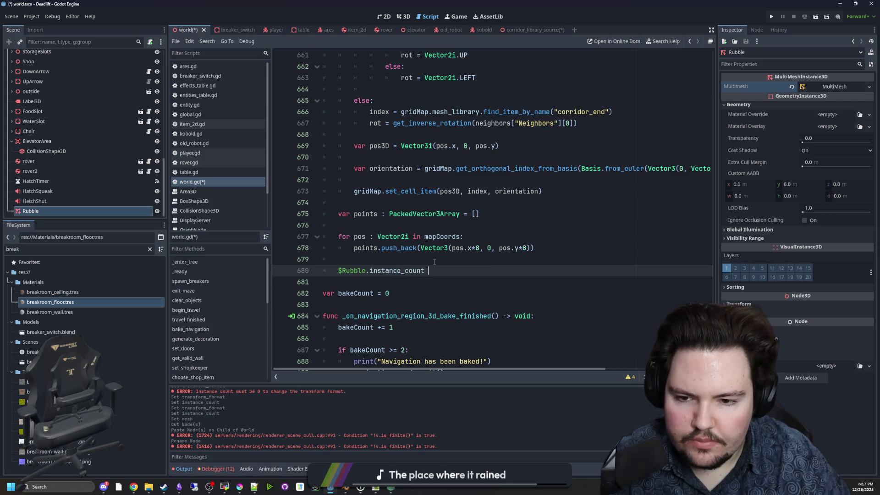
{"action": "type", "text": "= points.size()"}
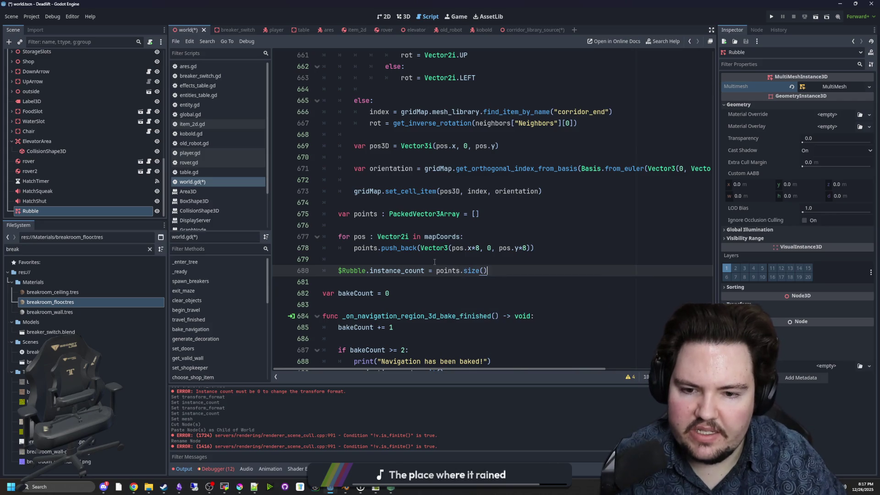
{"action": "key", "text": "Return"}
{"action": "type", "text": "for i in points:"}
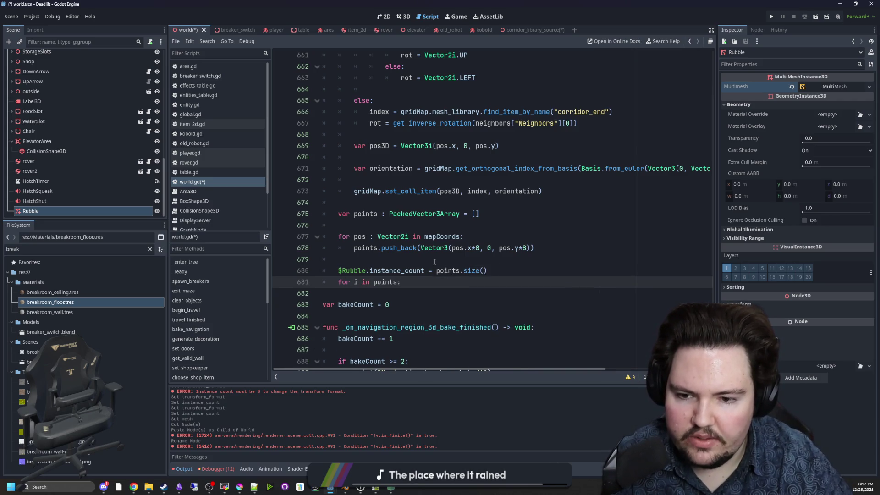
{"action": "key", "text": "Return"}
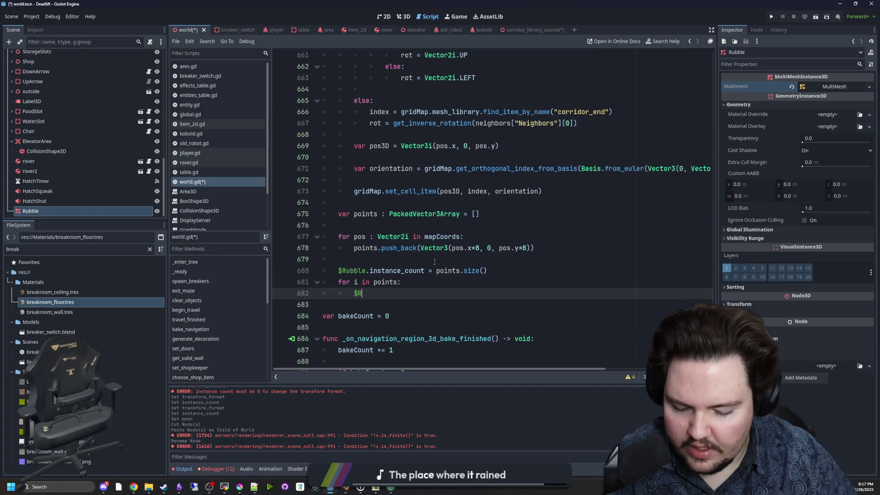
{"action": "type", "text": "Rubble.set_instance"}
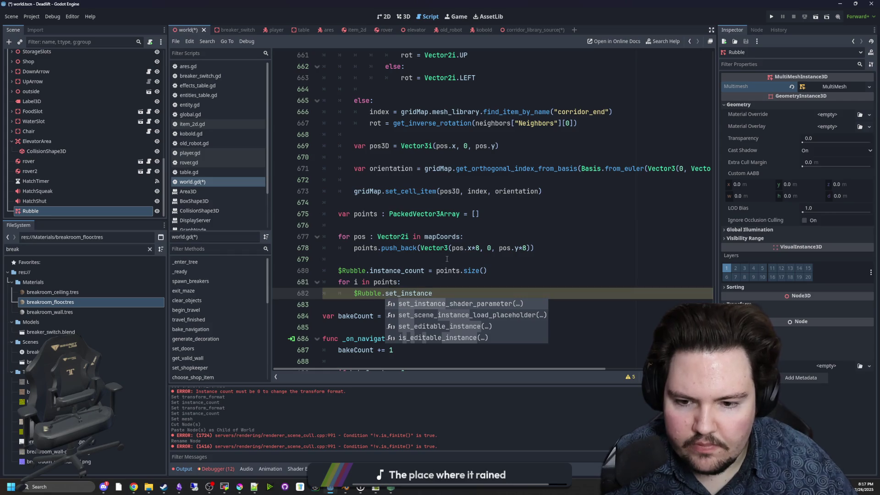
{"action": "key", "text": "BackSpace"}
{"action": "key", "text": "BackSpace"}
{"action": "key", "text": "BackSpace"}
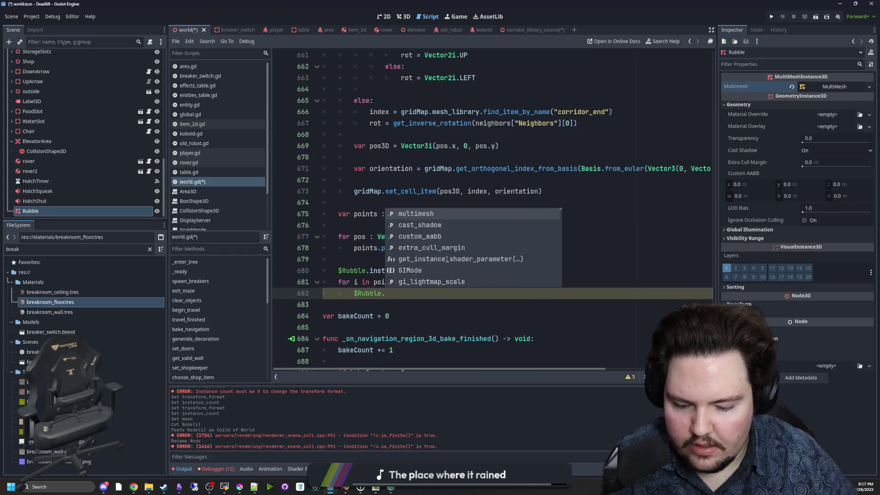
{"action": "type", "text": "mul"}
{"action": "key", "text": "Return"}
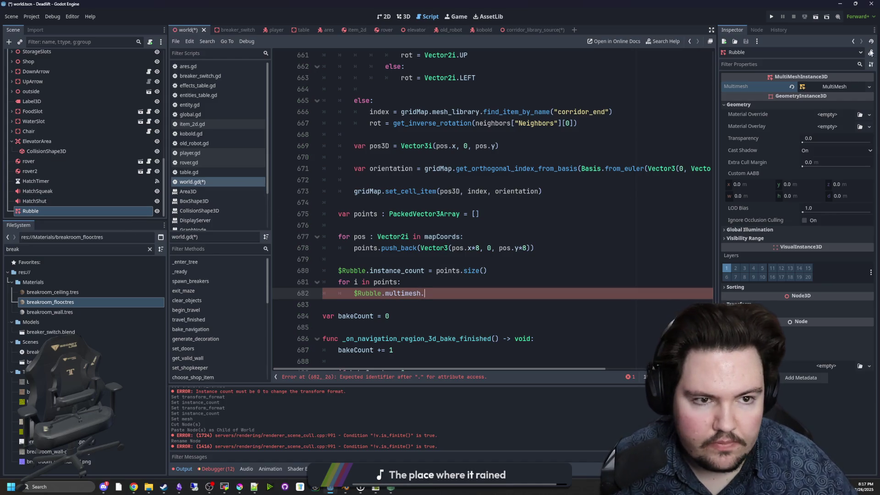
Step: Make the loop line call multimesh.set_instance_transform(), after checking the MultiMesh class help
{"action": "key", "text": "alt+F1"}
{"action": "left_click", "coordinate": [346, 203]}
{"action": "scroll", "coordinate": [347, 213], "scroll_direction": "down", "scroll_amount": 5}
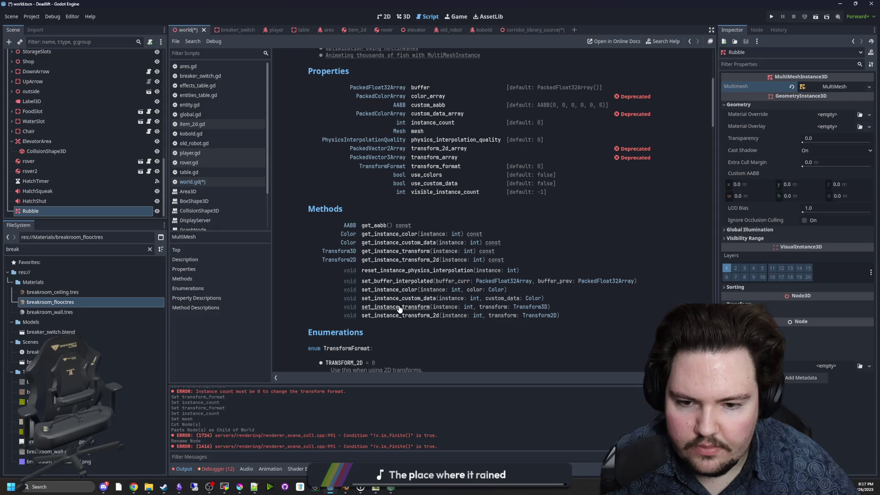
{"action": "key", "text": "alt+Left"}
{"action": "key", "text": "alt+Left"}
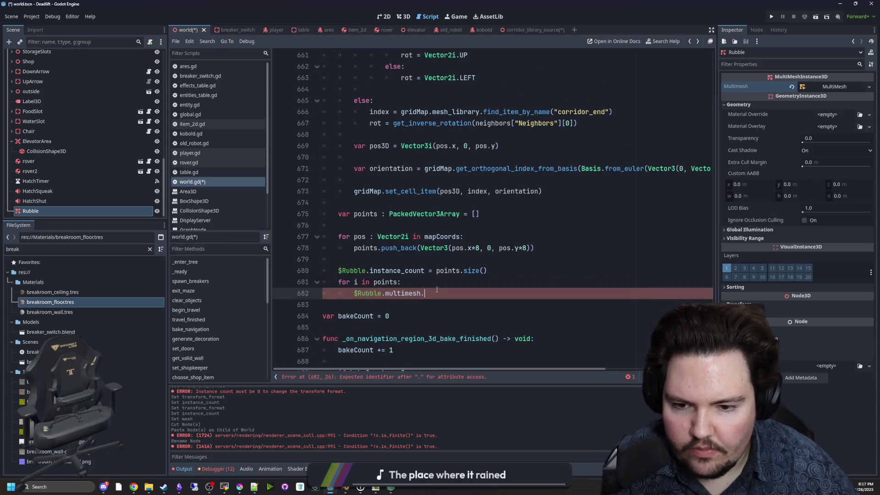
{"action": "type", "text": "set_instance(transf"}
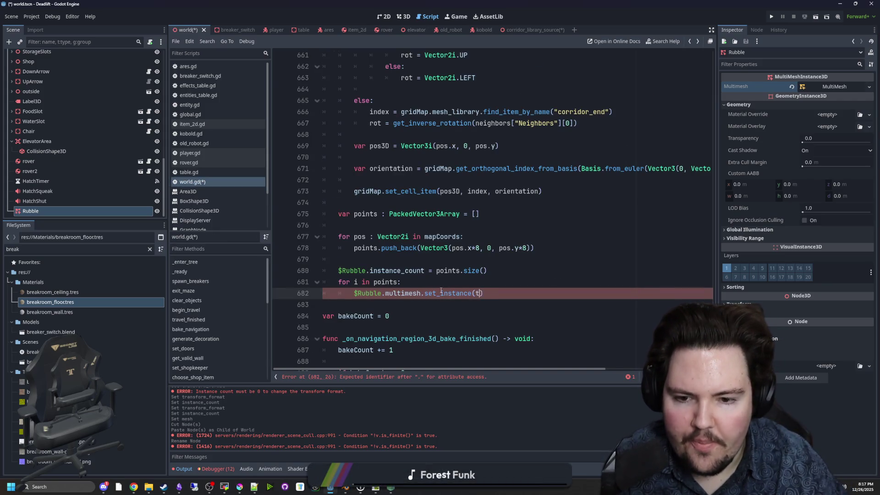
{"action": "type", "text": "or"}
{"action": "key", "text": "BackSpace"}
{"action": "key", "text": "BackSpace"}
{"action": "key", "text": "BackSpace"}
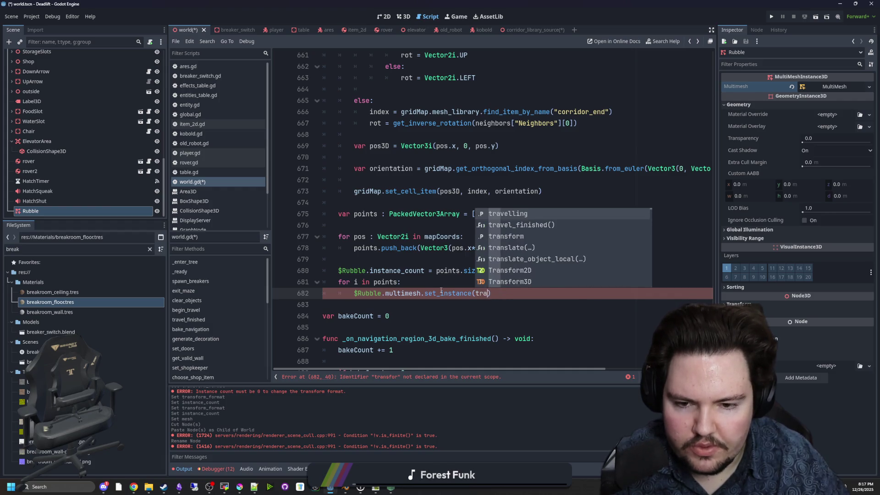
{"action": "key", "text": "BackSpace"}
{"action": "type", "text": "_transform(i"}
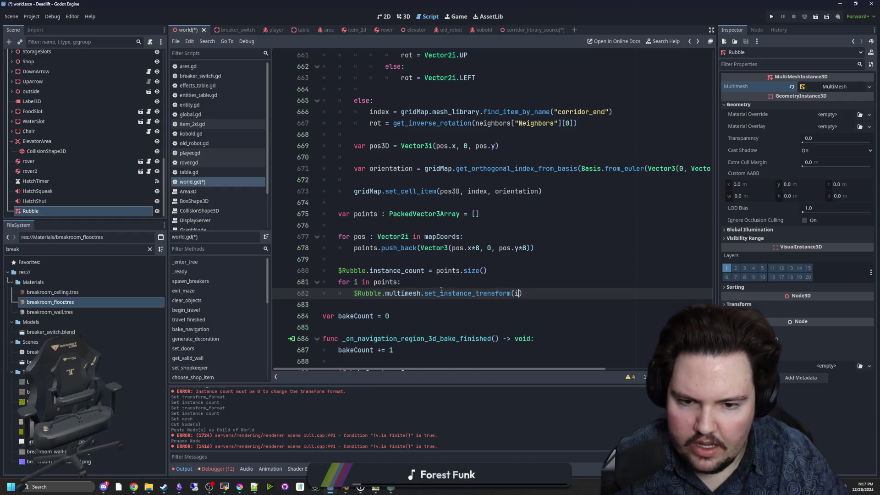
Step: Loop over range(points.size()), pass i and points[i] to set_instance_transform, and save
{"action": "left_click", "coordinate": [372, 282]}
{"action": "type", "text": "range("}
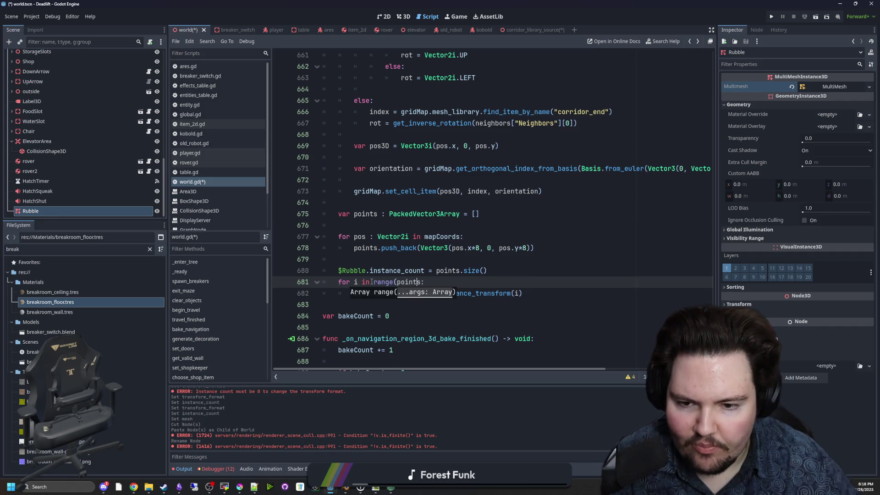
{"action": "key", "text": "Right"}
{"action": "type", "text": ".size())"}
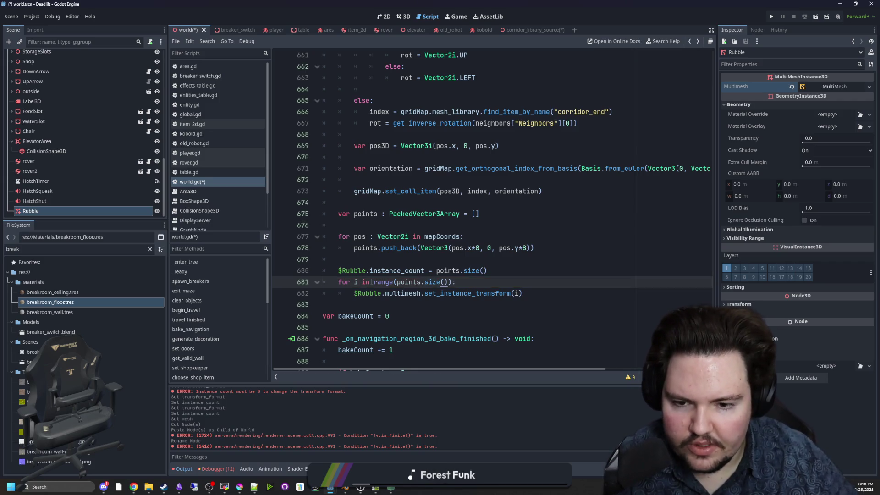
{"action": "left_click", "coordinate": [519, 293]}
{"action": "type", "text": "points[i]"}
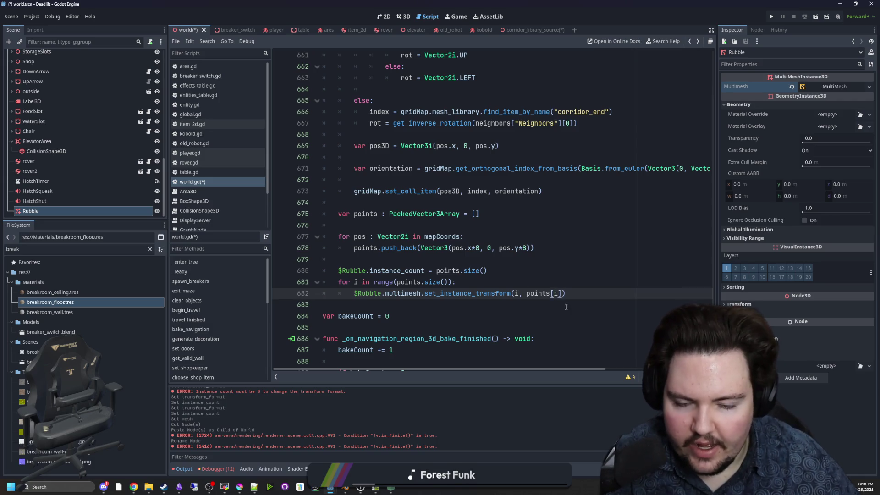
{"action": "left_click", "coordinate": [493, 284]}
{"action": "left_click", "coordinate": [407, 263]}
{"action": "key", "text": "ctrl+s"}
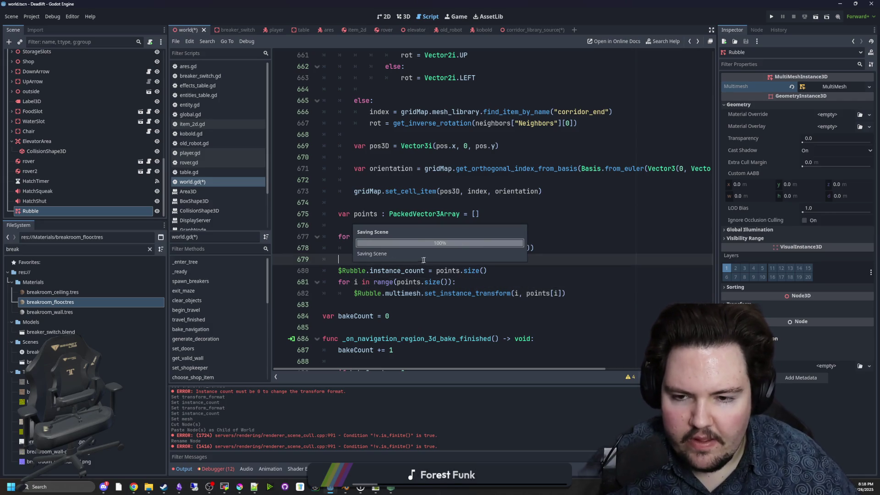
Step: Run the project and press Play in the game's main menu to reach the forest scene
{"action": "left_click", "coordinate": [772, 17]}
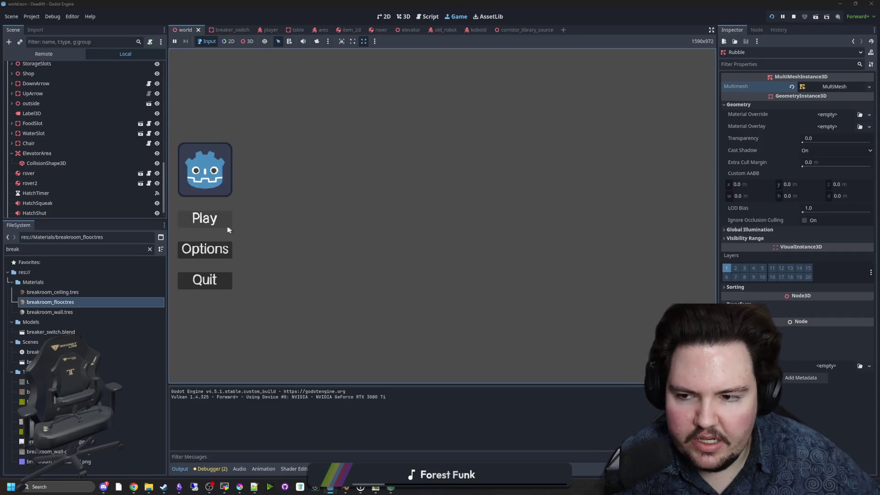
{"action": "left_click", "coordinate": [220, 228]}
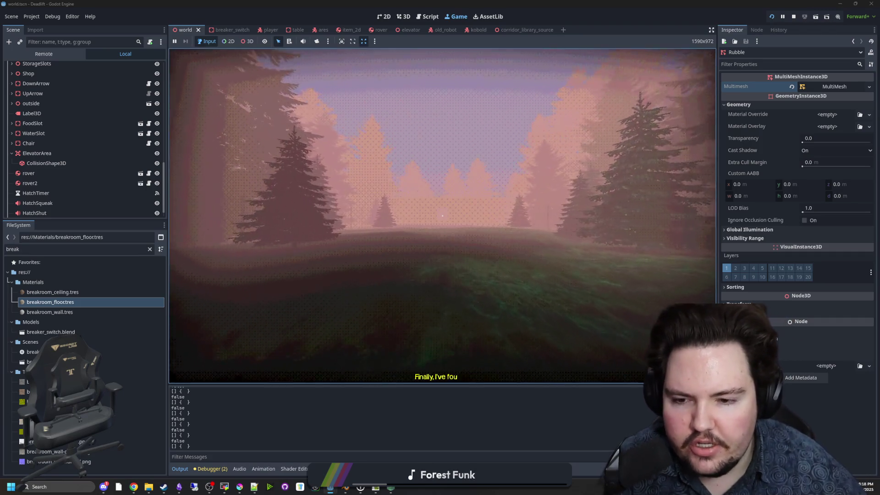
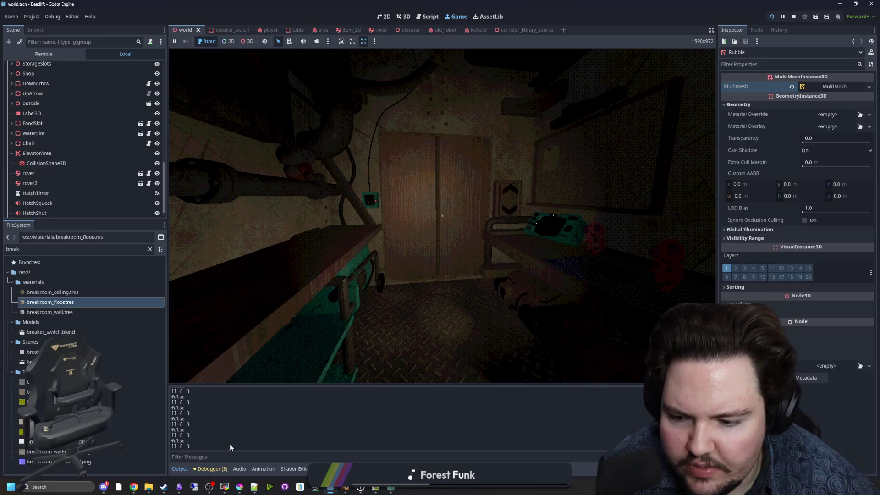
Step: Open the World node's world.gd script and place the cursor on blank lines 676 and 679
{"action": "scroll", "coordinate": [124, 91], "scroll_direction": "up", "scroll_amount": 5}
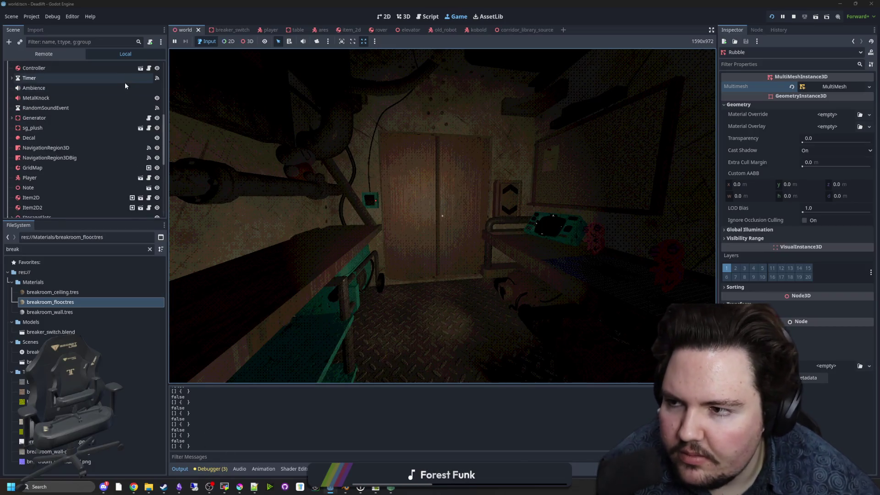
{"action": "left_click", "coordinate": [149, 67]}
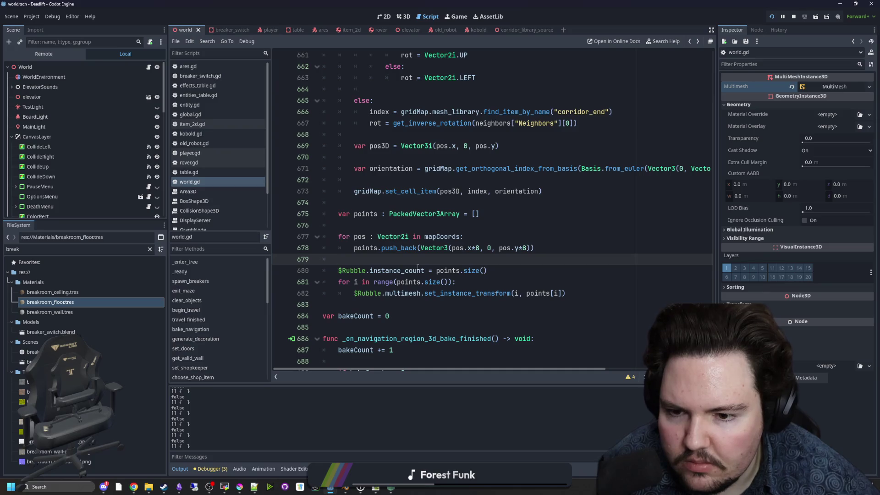
{"action": "left_click", "coordinate": [432, 229]}
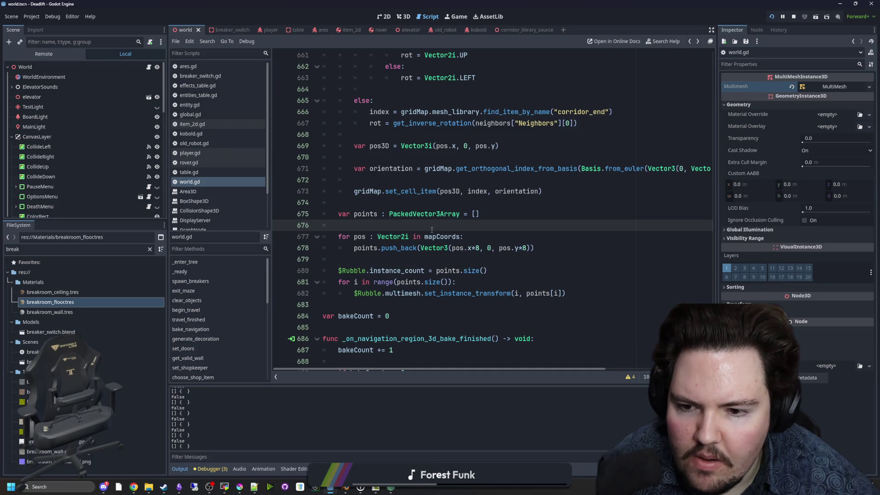
{"action": "left_click", "coordinate": [429, 258]}
{"action": "left_click", "coordinate": [438, 230]}
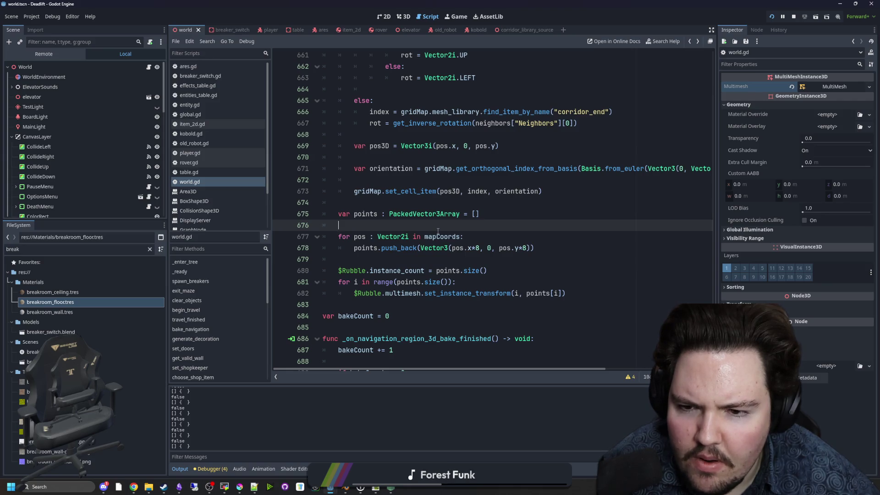
{"action": "left_click", "coordinate": [411, 260]}
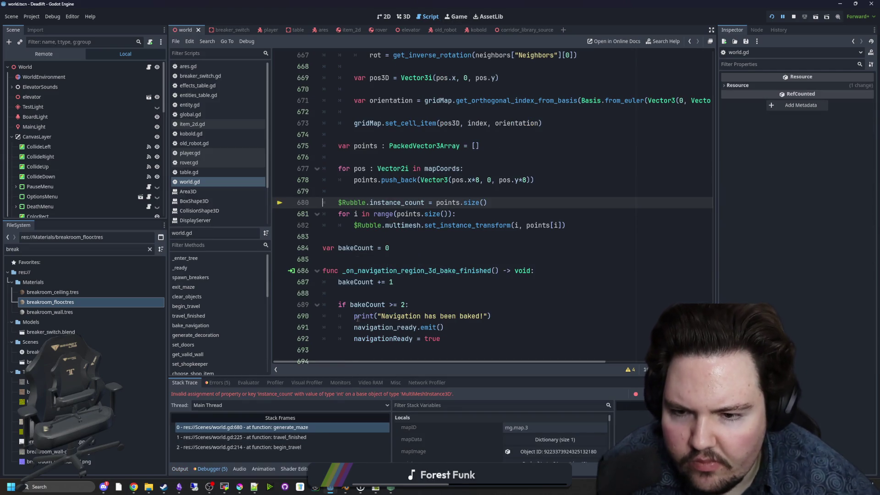
Step: Inspect the bakeCount line and select the Rubble node to check its type
{"action": "left_click", "coordinate": [416, 246]}
{"action": "scroll", "coordinate": [415, 246], "scroll_direction": "up", "scroll_amount": 1}
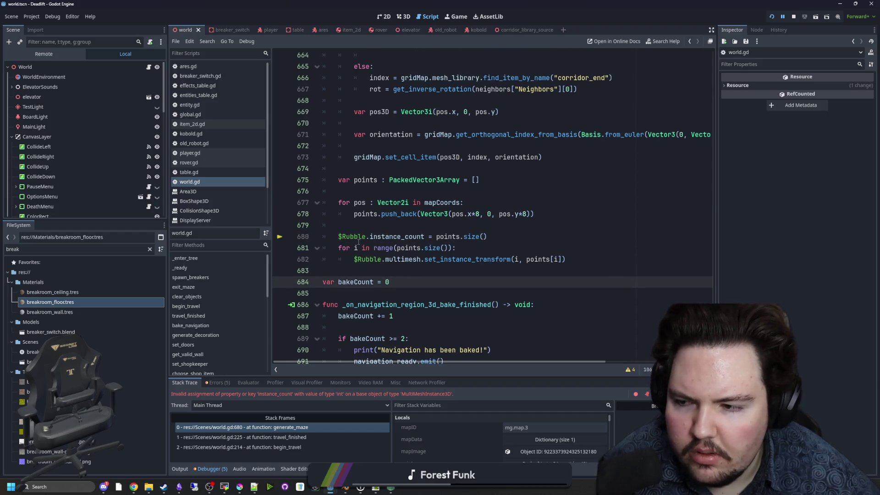
{"action": "scroll", "coordinate": [75, 153], "scroll_direction": "down", "scroll_amount": 3}
{"action": "scroll", "coordinate": [92, 163], "scroll_direction": "down", "scroll_amount": 5}
{"action": "left_click", "coordinate": [42, 211]}
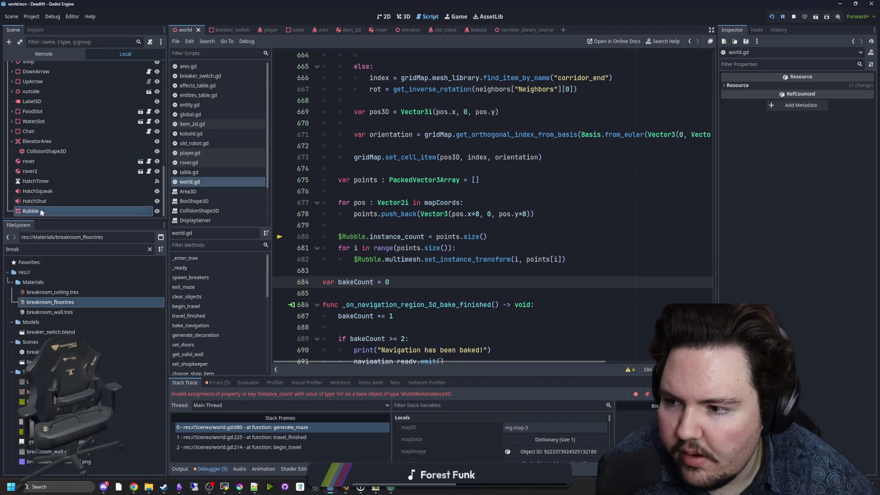
{"action": "scroll", "coordinate": [46, 204], "scroll_direction": "up", "scroll_amount": 10}
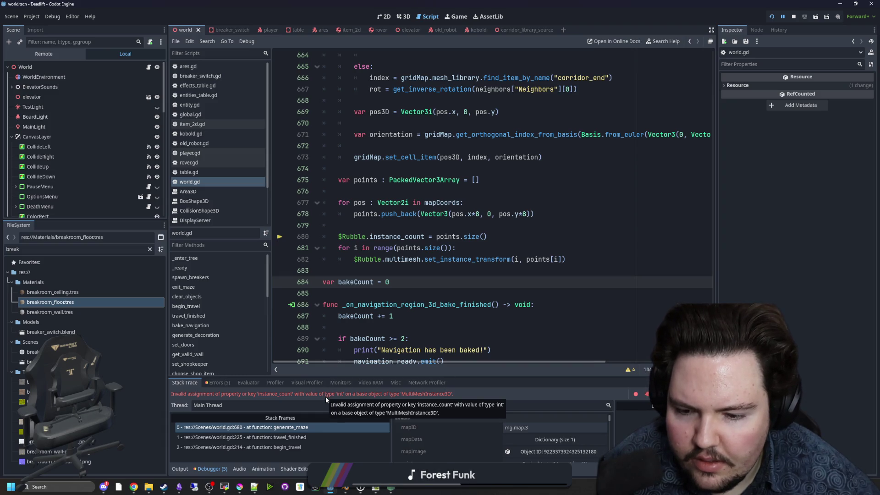
Step: Change line 680 to $Rubble.multimesh.instance_count, save the script, and rerun the project
{"action": "left_click", "coordinate": [369, 236]}
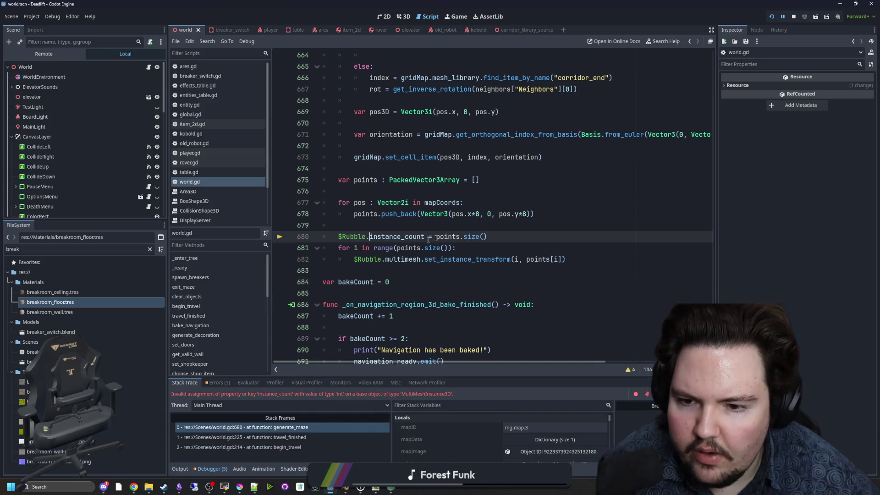
{"action": "type", "text": "multimesh."}
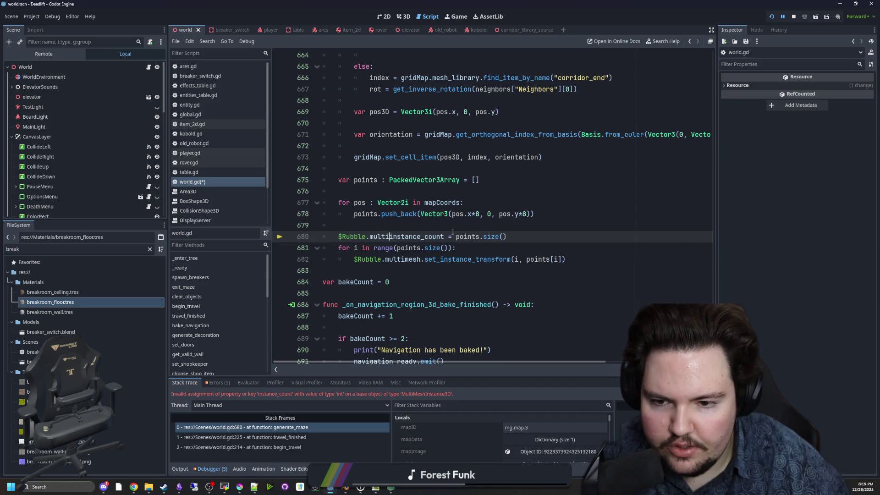
{"action": "left_click", "coordinate": [431, 228]}
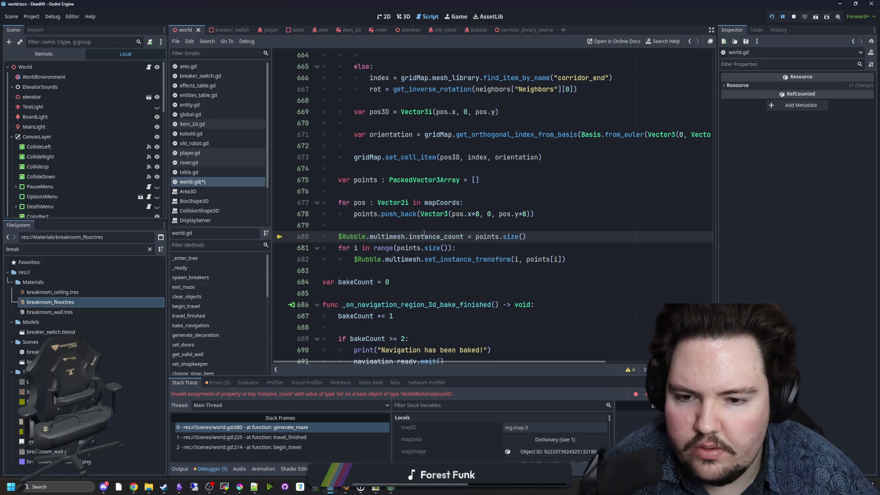
{"action": "key", "text": "ctrl+s"}
{"action": "left_click", "coordinate": [769, 18]}
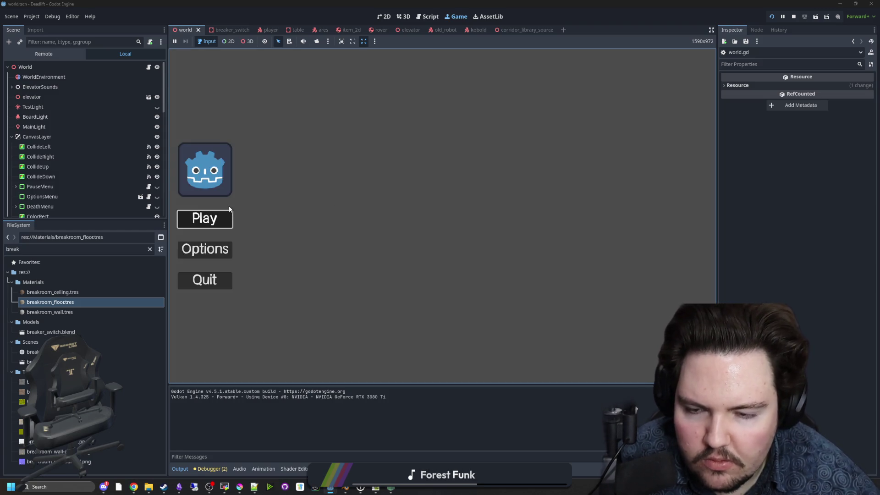
Step: Start the game from the main menu and walk into the building toward the elevator panel
{"action": "left_click", "coordinate": [229, 209]}
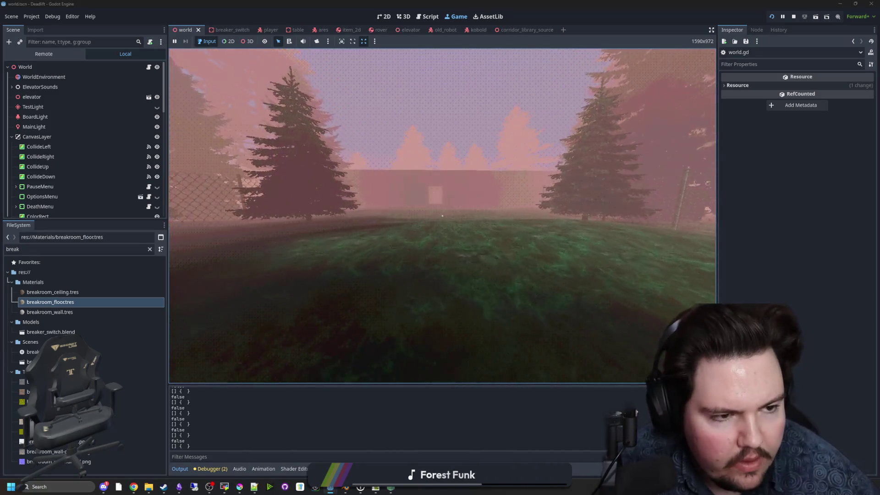
{"action": "key", "text": "w"}
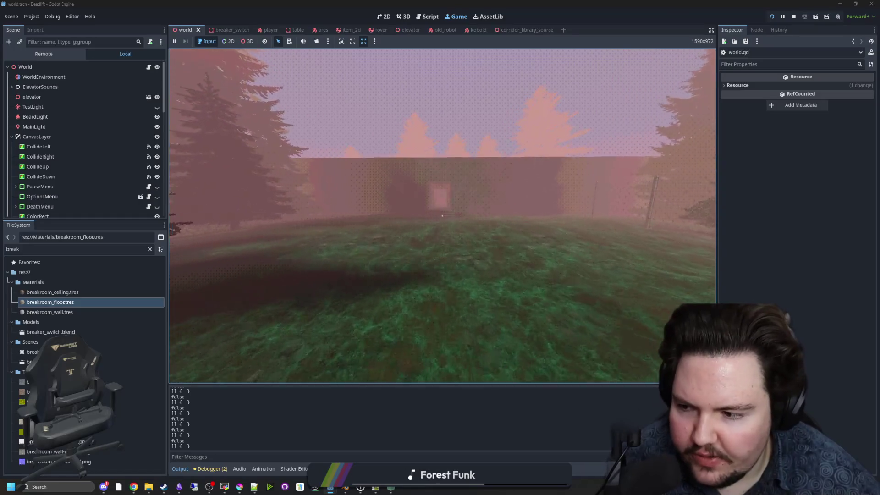
{"action": "key", "text": "w"}
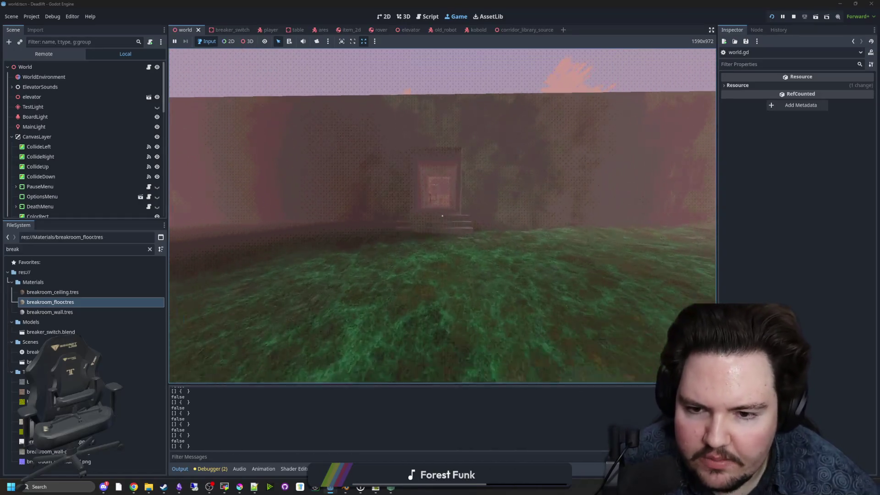
{"action": "key", "text": "w"}
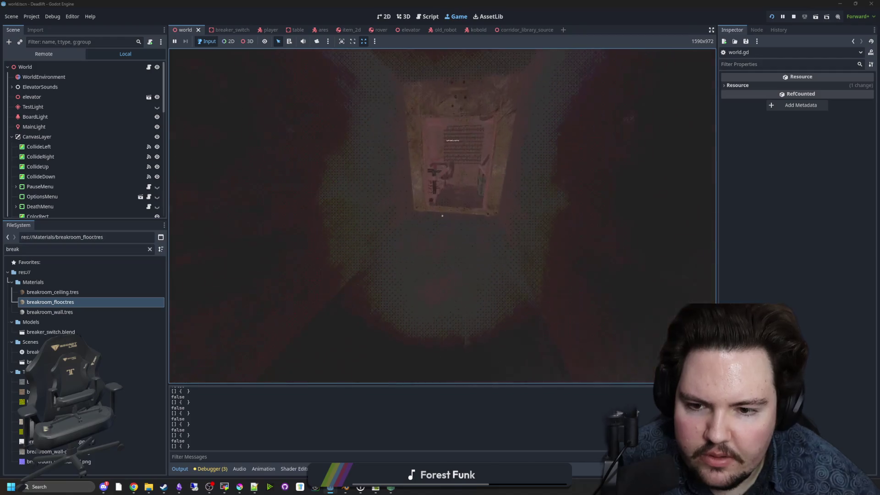
{"action": "key", "text": "w"}
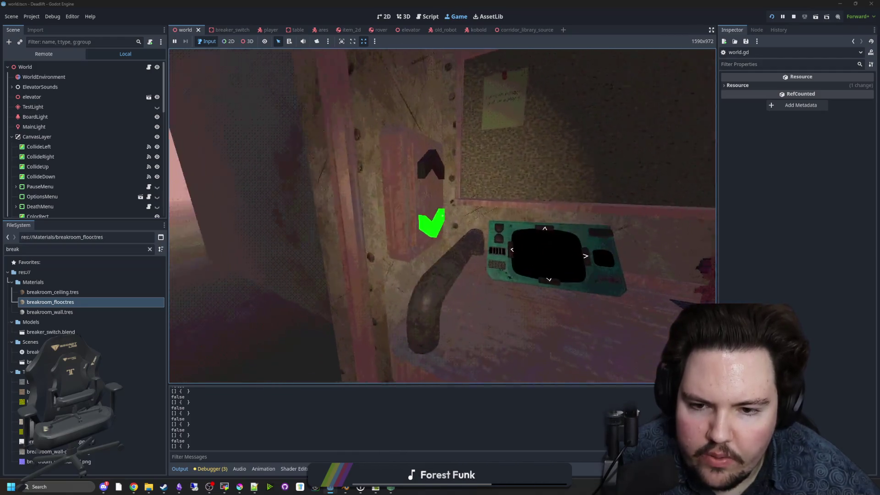
Step: Walk around the elevator room toward the doors and light switch, then return to world.gd
{"action": "key", "text": "s"}
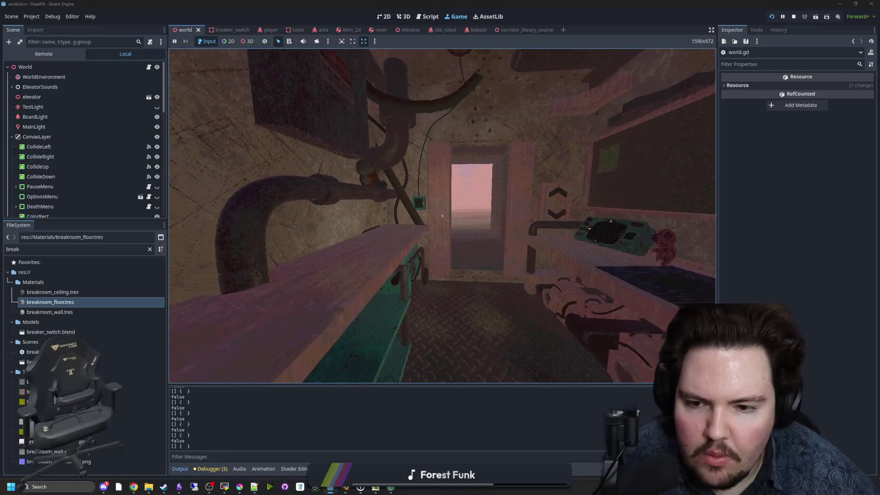
{"action": "key", "text": "w"}
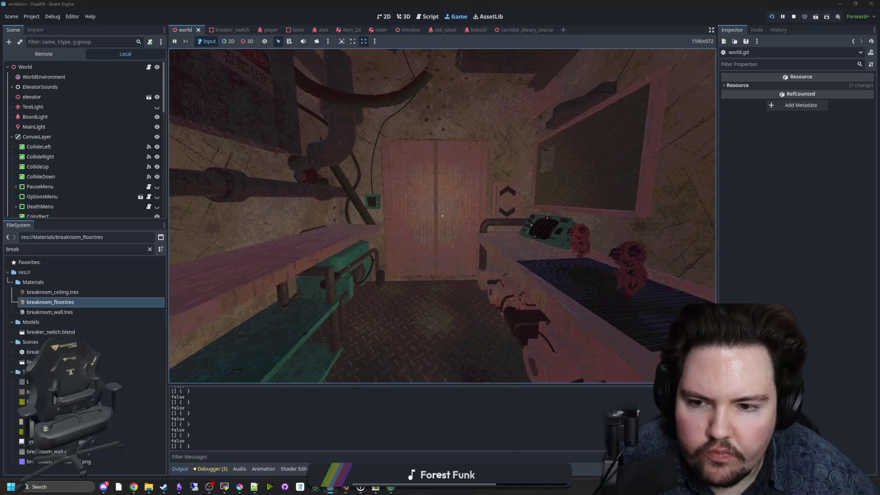
{"action": "key", "text": "w"}
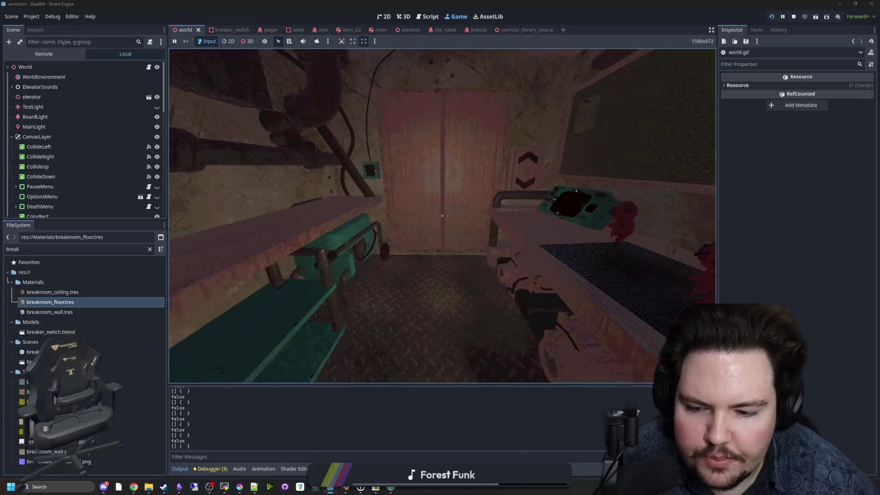
{"action": "mouse_move", "coordinate": [442, 215]}
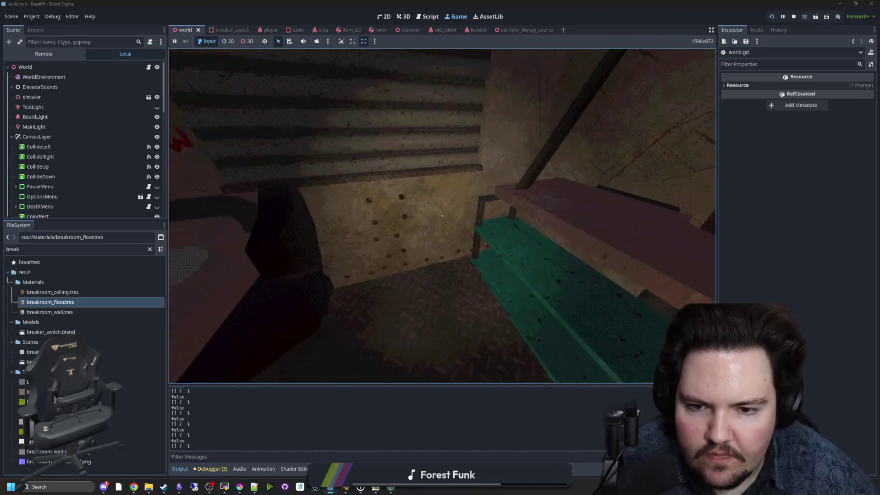
{"action": "key", "text": "w"}
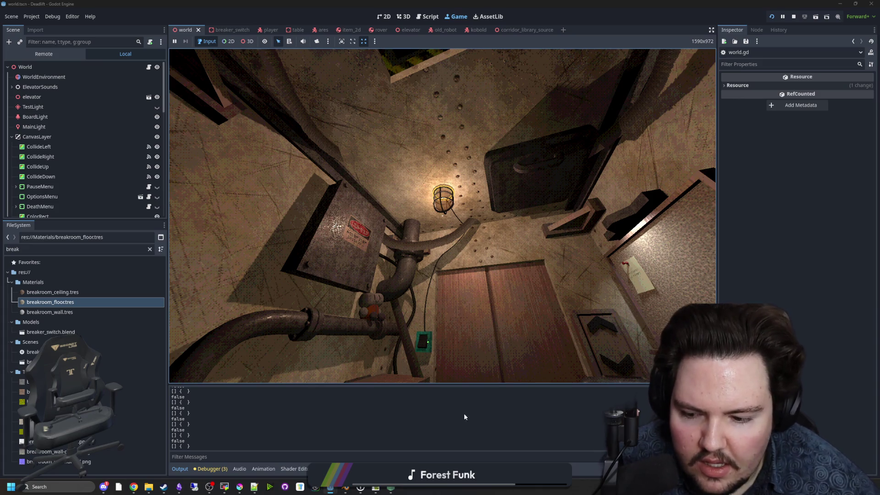
{"action": "left_click", "coordinate": [148, 67]}
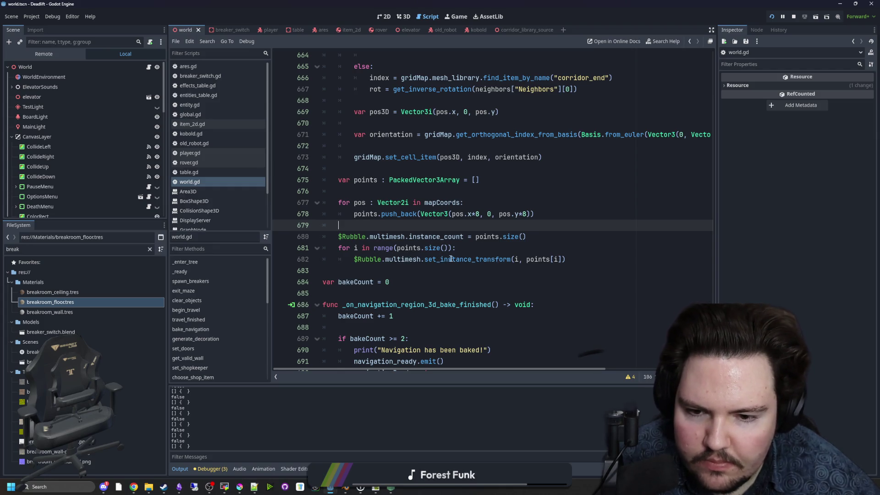
Step: Read the multimesh property docs, then the MultiMesh and Transform3D class references
{"action": "left_click", "coordinate": [402, 260], "text": "ctrl"}
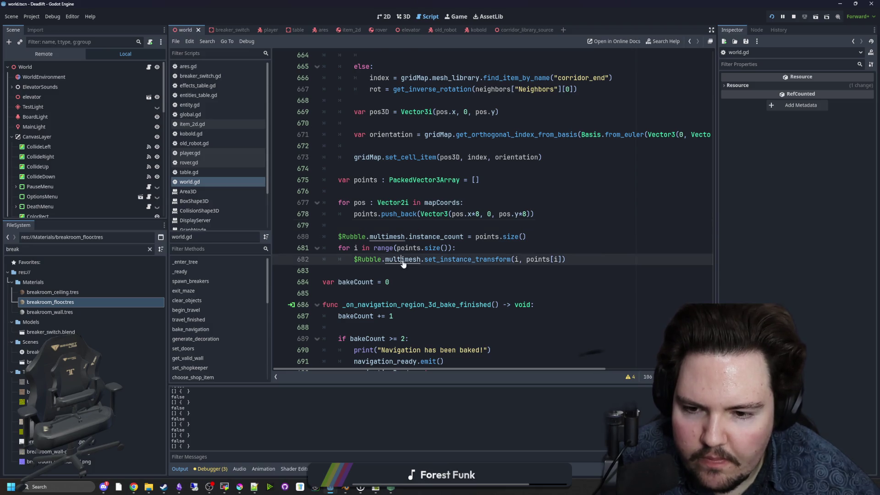
{"action": "left_click", "coordinate": [342, 202]}
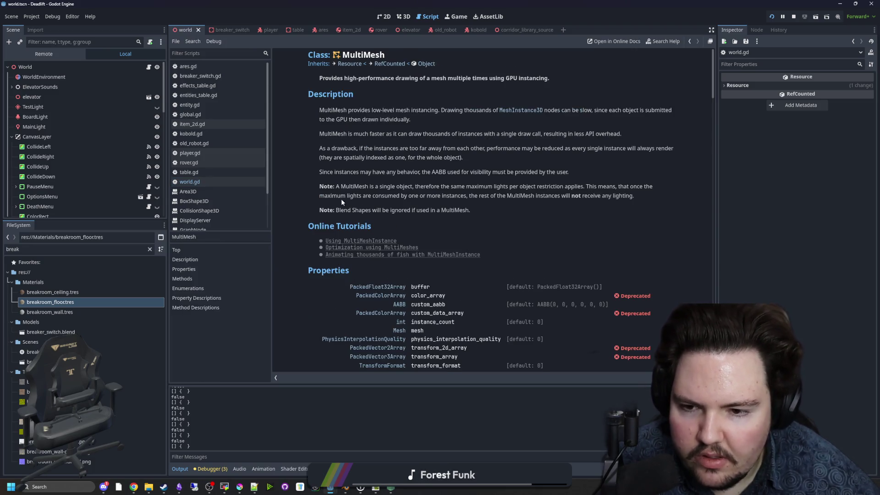
{"action": "scroll", "coordinate": [341, 199], "scroll_direction": "down", "scroll_amount": 4}
{"action": "scroll", "coordinate": [458, 251], "scroll_direction": "down", "scroll_amount": 2}
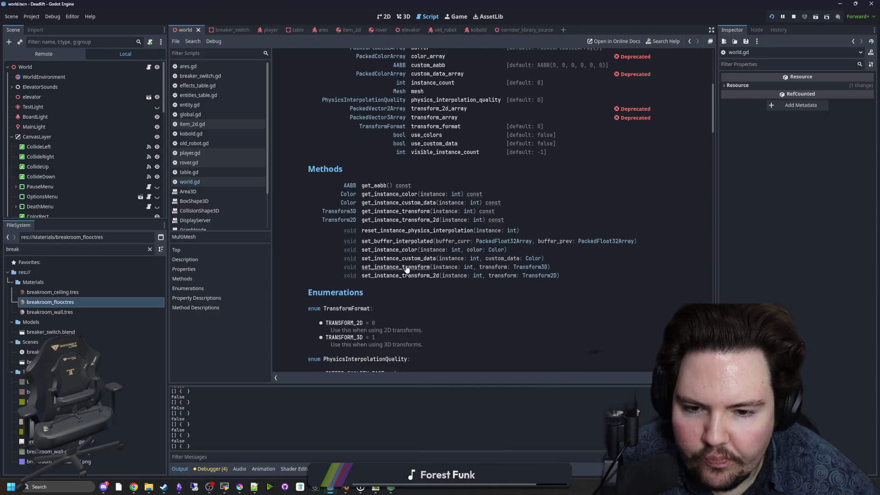
{"action": "left_click", "coordinate": [518, 267]}
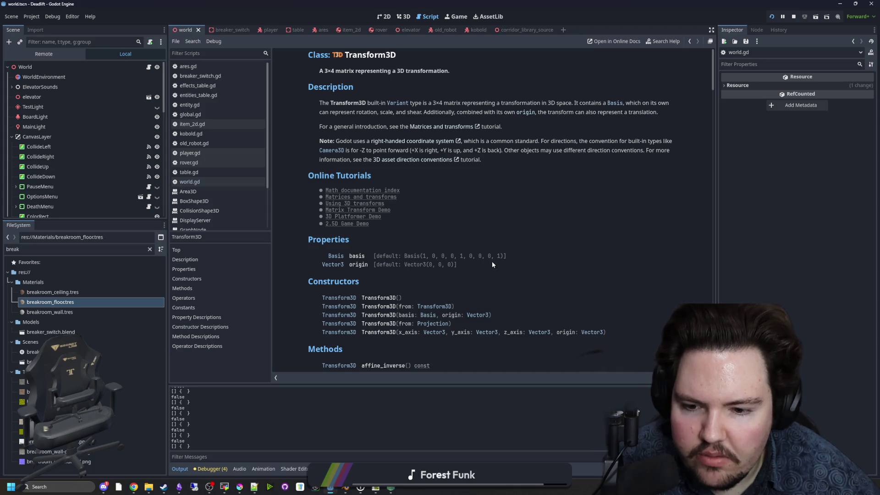
{"action": "scroll", "coordinate": [412, 238], "scroll_direction": "down", "scroll_amount": 5}
{"action": "scroll", "coordinate": [409, 233], "scroll_direction": "down", "scroll_amount": 2}
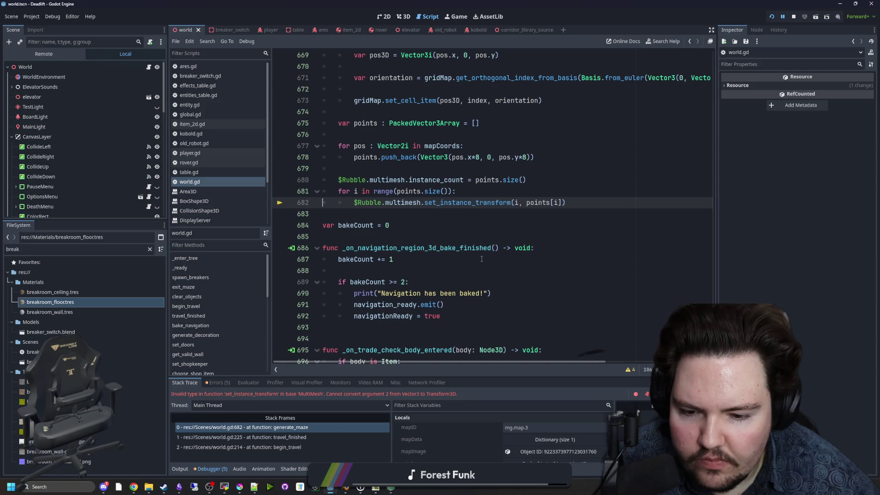
Step: Append .get_ after points[i] on line 682
{"action": "scroll", "coordinate": [532, 241], "scroll_direction": "up", "scroll_amount": 1}
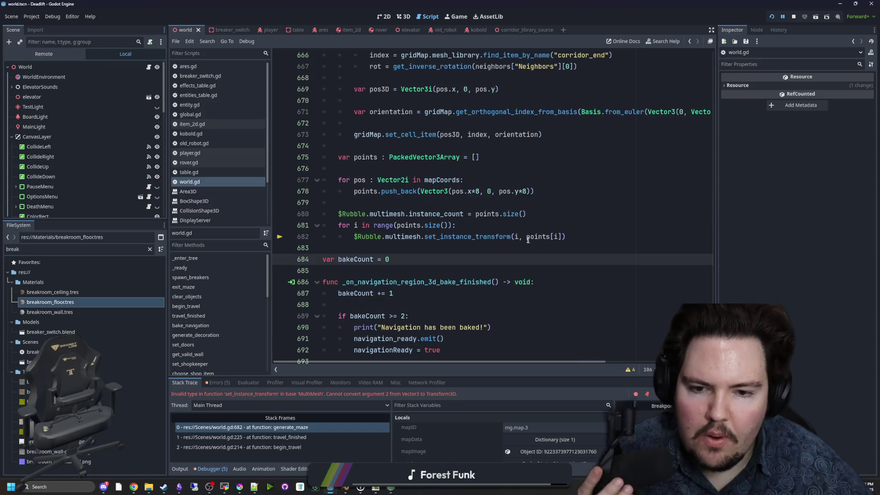
{"action": "left_click", "coordinate": [561, 237]}
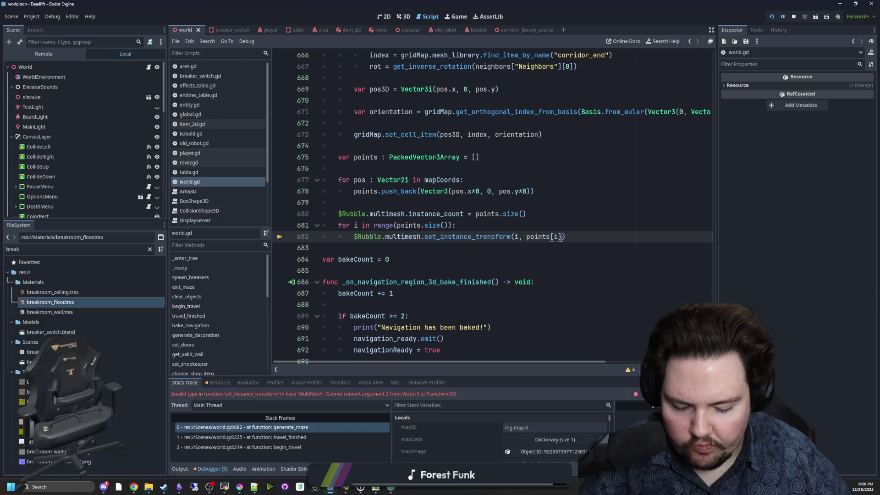
{"action": "type", "text": ".get_"}
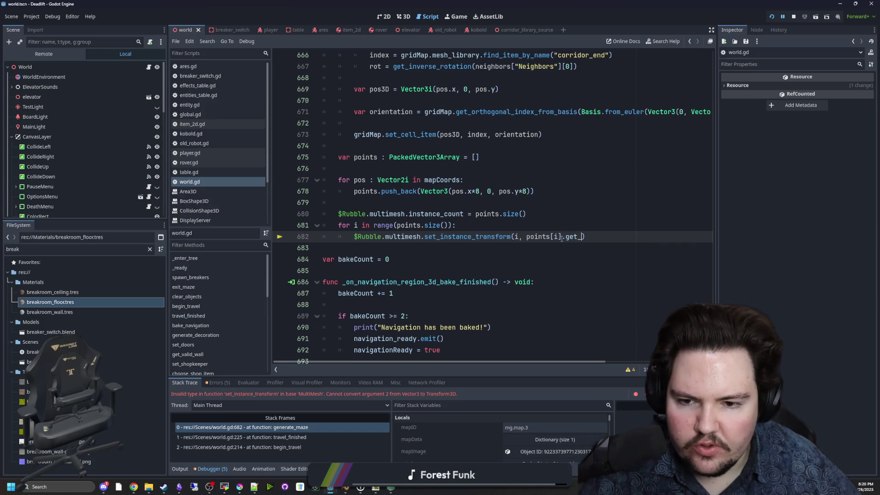
Step: Browse the Vector3 class reference, then select points[i].get_ on line 682 for replacement
{"action": "left_click", "coordinate": [441, 201]}
{"action": "left_click", "coordinate": [435, 191], "text": "ctrl"}
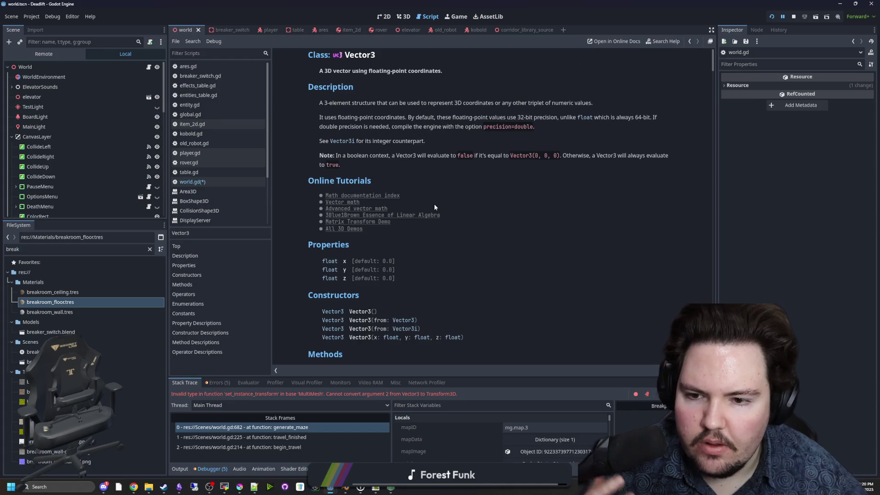
{"action": "scroll", "coordinate": [433, 203], "scroll_direction": "down", "scroll_amount": 3}
{"action": "scroll", "coordinate": [434, 203], "scroll_direction": "down", "scroll_amount": 3}
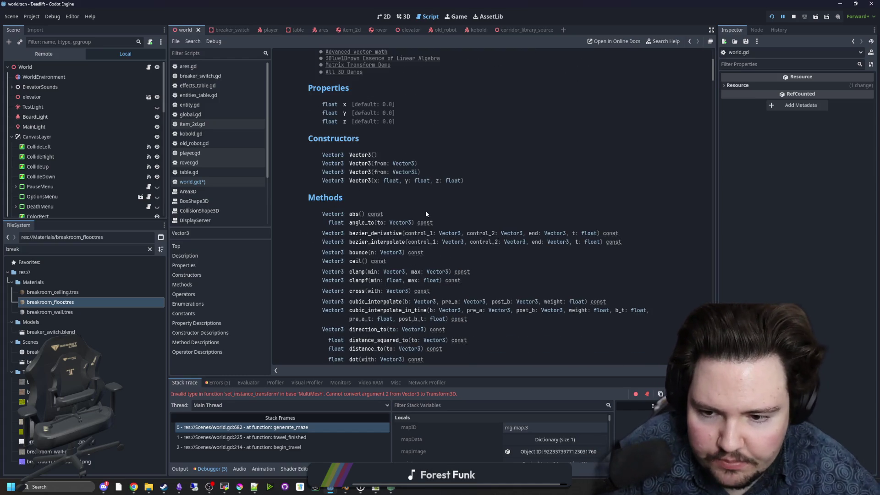
{"action": "scroll", "coordinate": [354, 234], "scroll_direction": "down", "scroll_amount": 5}
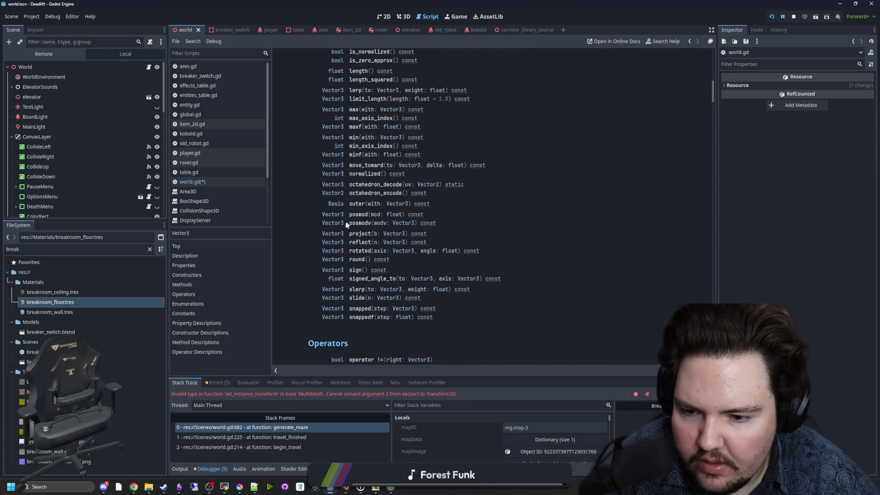
{"action": "scroll", "coordinate": [341, 271], "scroll_direction": "up", "scroll_amount": 10}
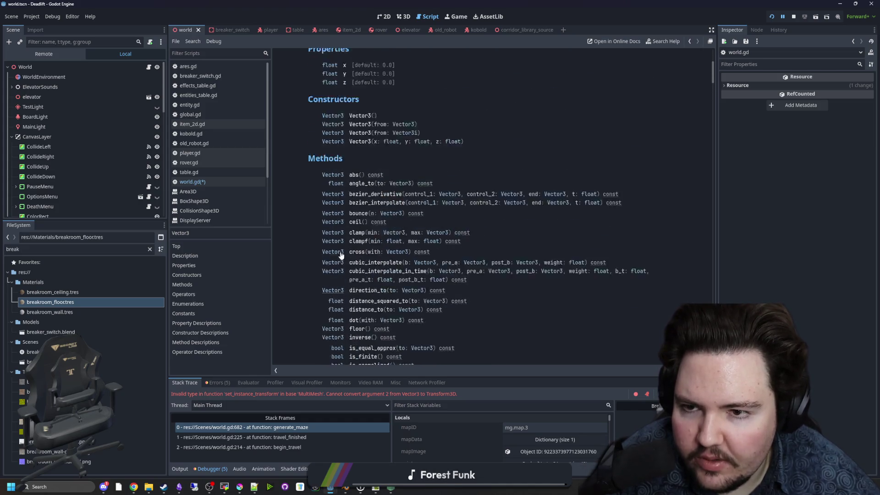
{"action": "scroll", "coordinate": [340, 256], "scroll_direction": "up", "scroll_amount": 1}
{"action": "scroll", "coordinate": [321, 238], "scroll_direction": "down", "scroll_amount": 8}
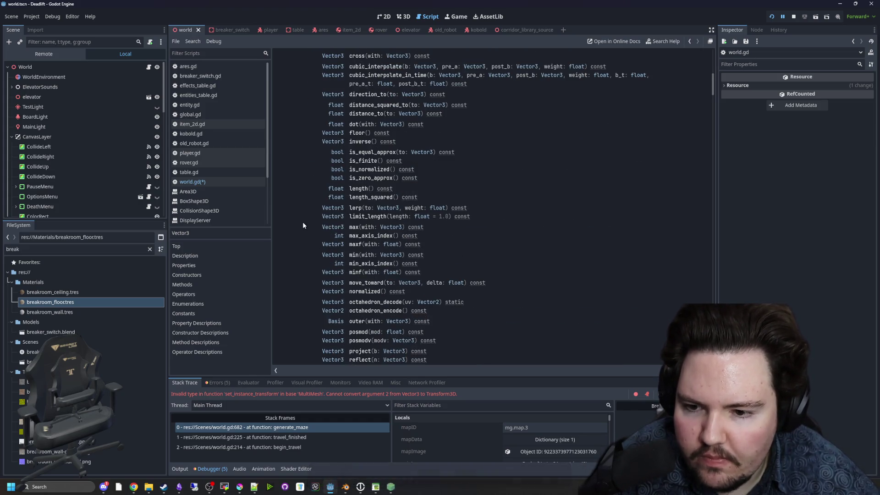
{"action": "scroll", "coordinate": [304, 221], "scroll_direction": "down", "scroll_amount": 15}
{"action": "key", "text": "alt+Left"}
{"action": "left_click_drag", "start_coordinate": [581, 236], "coordinate": [526, 237]}
Step: Replace the argument with Transform3D.new(), then cut it back out of the call
{"action": "type", "text": "Trand"}
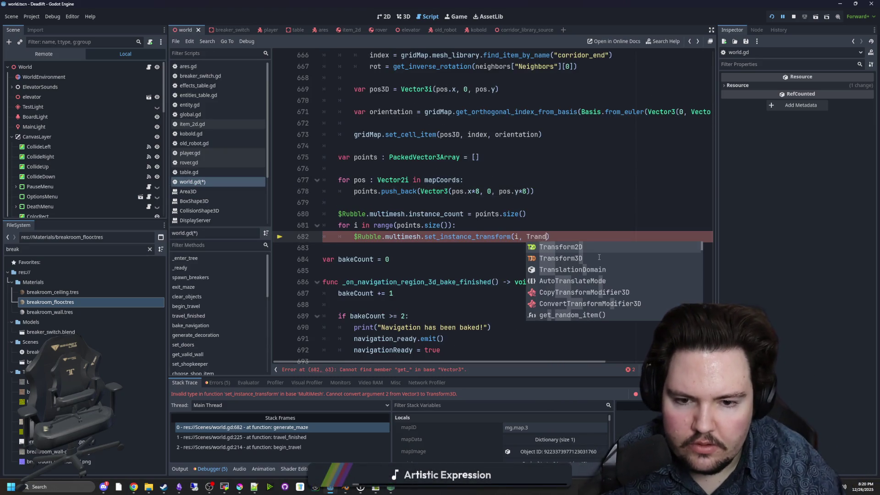
{"action": "left_click", "coordinate": [599, 258]}
{"action": "type", "text": ".new()"}
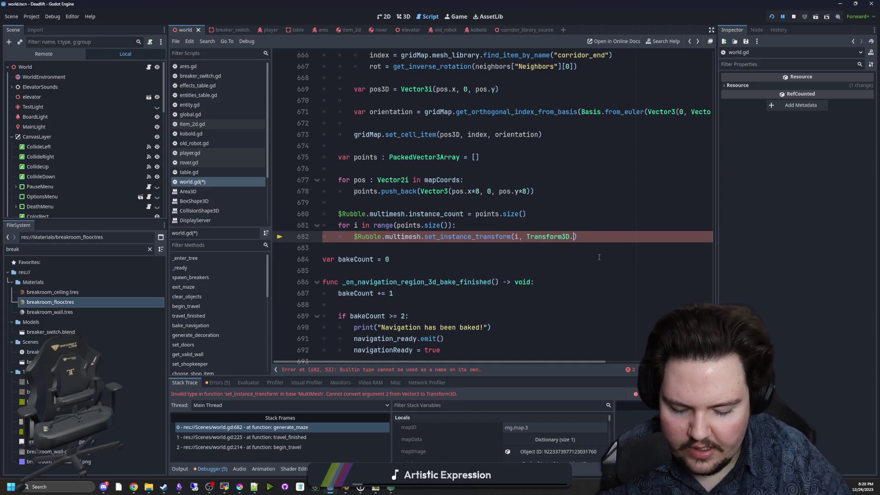
{"action": "type", "text": ")"}
{"action": "mouse_move", "coordinate": [591, 237]}
{"action": "left_mouse_down"}
{"action": "mouse_move", "coordinate": [518, 237]}
{"action": "mouse_move", "coordinate": [527, 237]}
{"action": "left_mouse_up"}
{"action": "key", "text": "ctrl+c"}
{"action": "key", "text": "BackSpace"}
Step: Declare 'var trans : Transform3D = Transform3D.new()' on a new line inside the loop
{"action": "left_click", "coordinate": [515, 225]}
{"action": "key", "text": "Return"}
{"action": "type", "text": "vazr"}
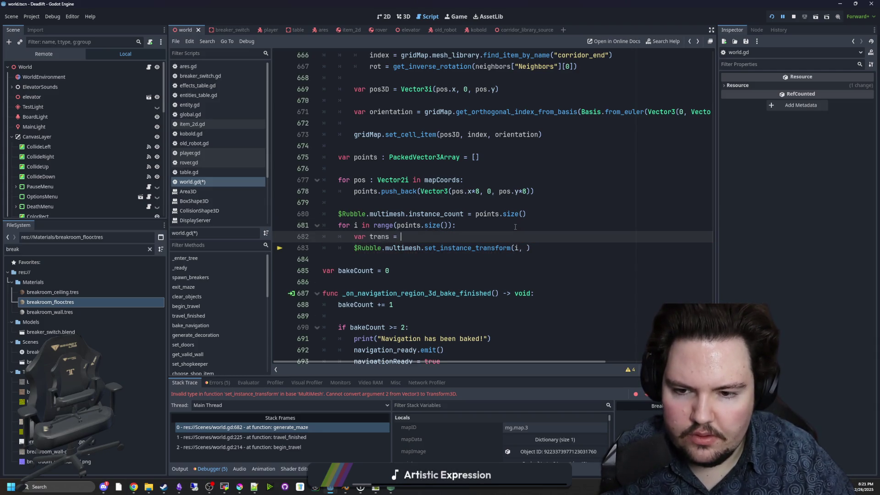
{"action": "key", "text": "ctrl+v"}
{"action": "key", "text": "Return"}
{"action": "type", "text": "t"}
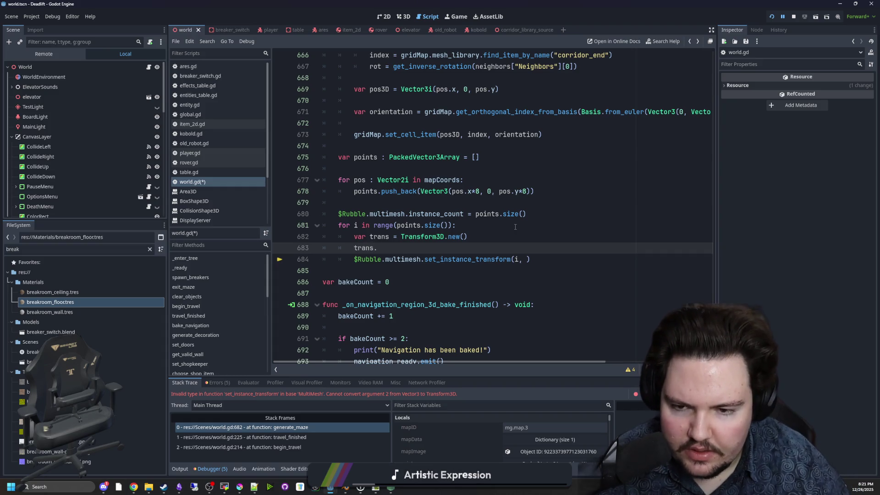
{"action": "type", "text": "p"}
{"action": "left_click", "coordinate": [386, 236]}
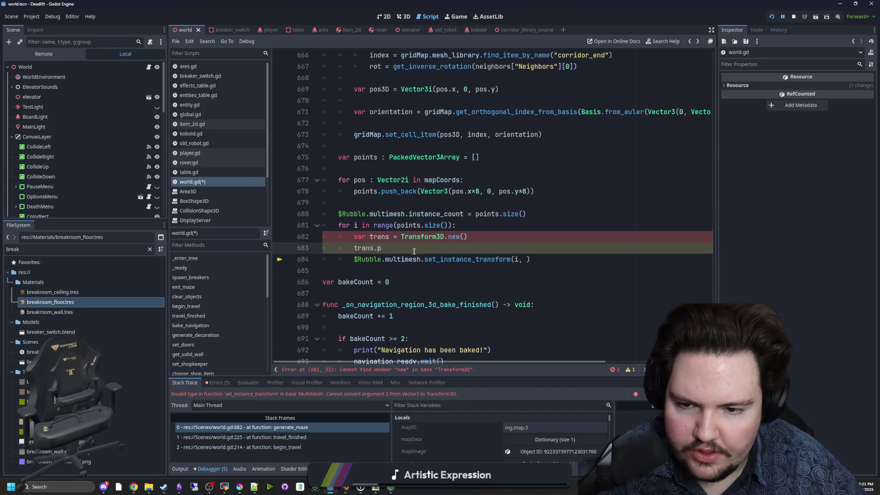
{"action": "type", "text": ": T"}
{"action": "type", "text": "ransform3D"}
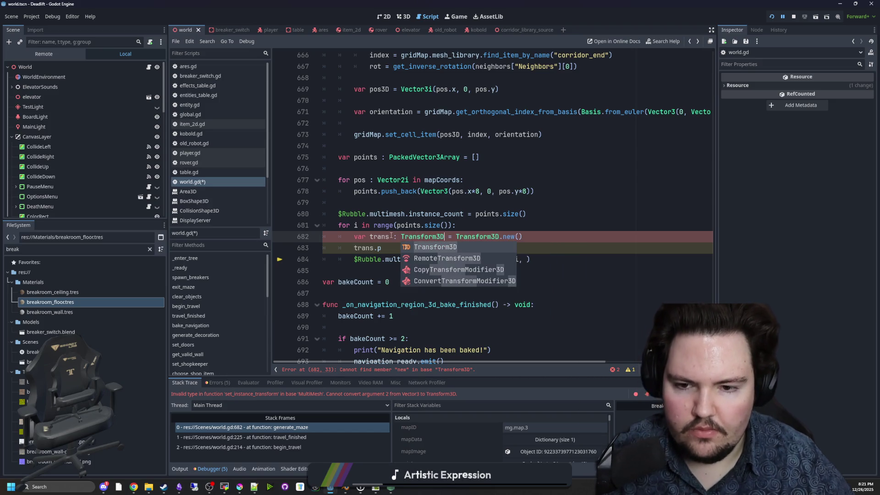
{"action": "key", "text": "Return"}
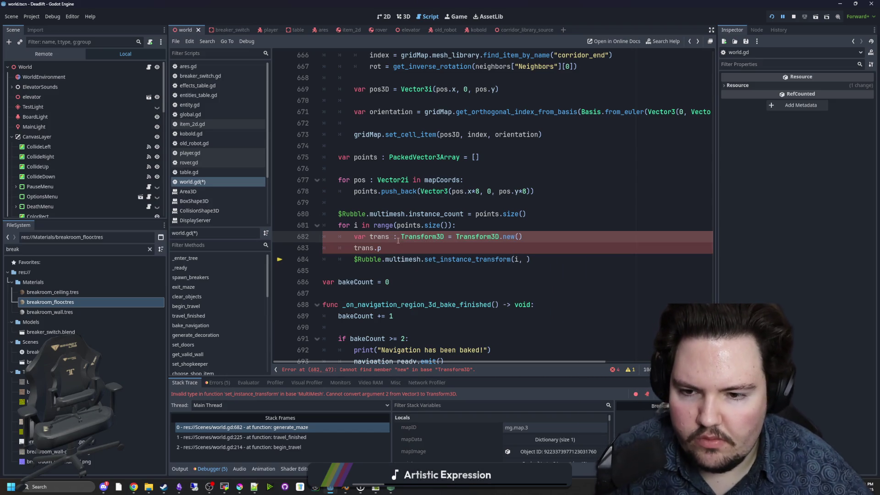
Step: Stop the game, check the Transform3D docs, and change the constructor to Transform3D()
{"action": "left_click", "coordinate": [793, 16]}
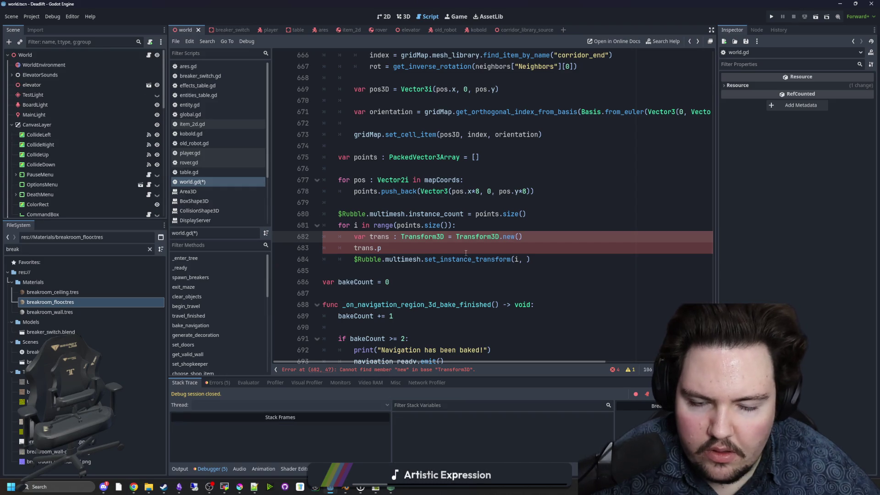
{"action": "left_click", "coordinate": [475, 236], "text": "ctrl"}
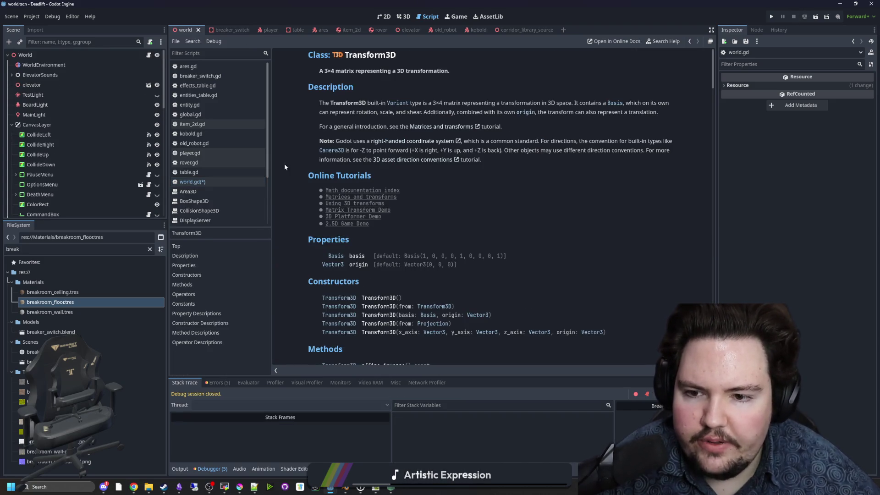
{"action": "scroll", "coordinate": [444, 271], "scroll_direction": "down", "scroll_amount": 2}
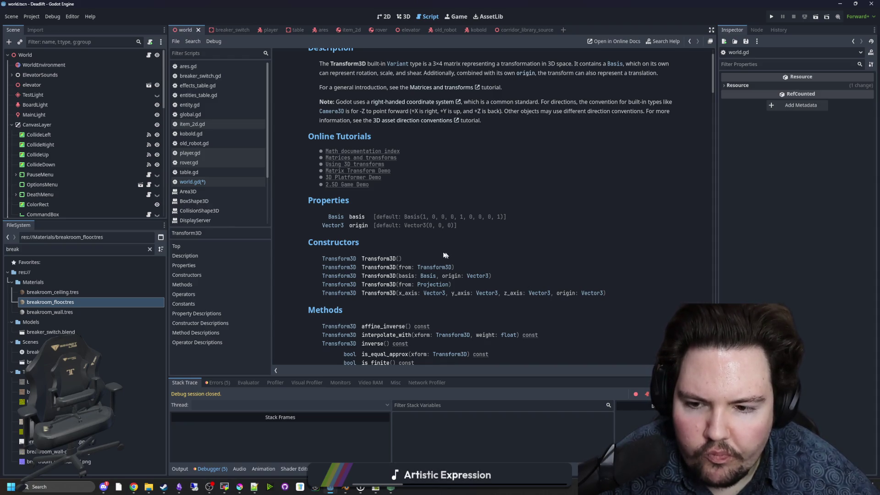
{"action": "key", "text": "alt+Left"}
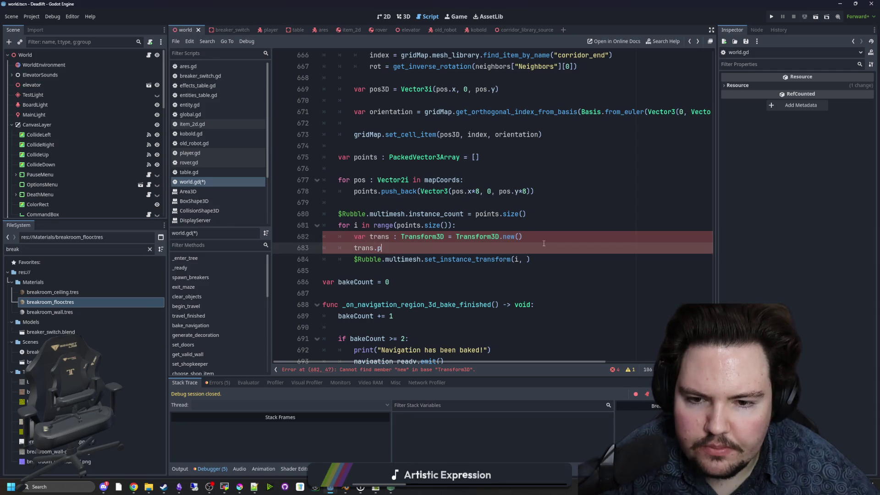
{"action": "left_click", "coordinate": [562, 241]}
{"action": "key", "text": "BackSpace"}
{"action": "key", "text": "BackSpace"}
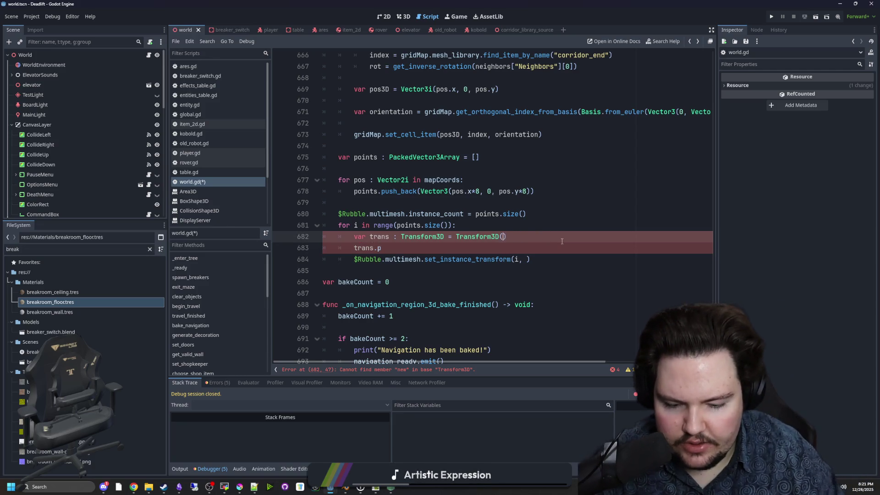
Step: Add 'trans.origin = points[i]', pass trans to set_instance_transform, save, and run the project
{"action": "left_click", "coordinate": [513, 257]}
{"action": "left_click", "coordinate": [512, 252]}
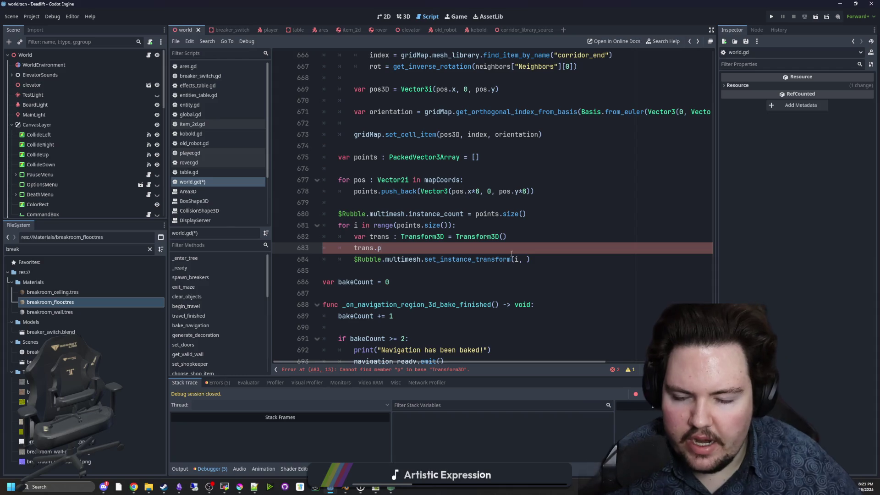
{"action": "type", "text": "ori"}
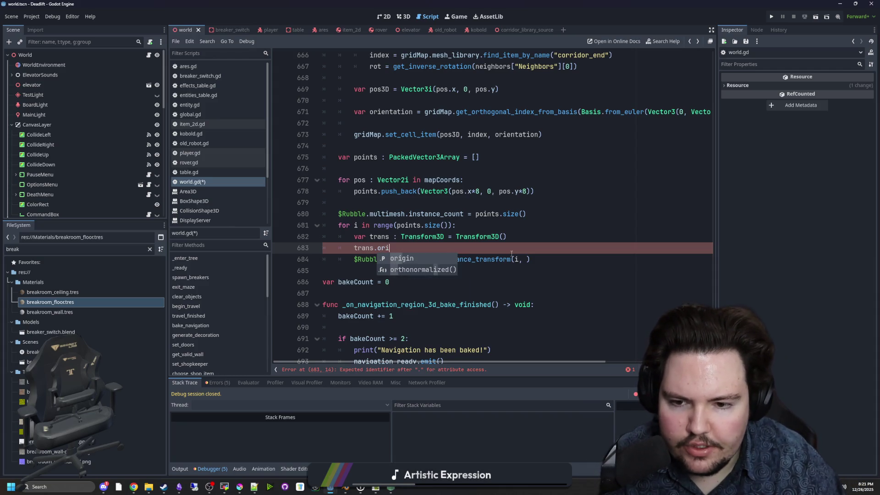
{"action": "type", "text": "gin = points[i"}
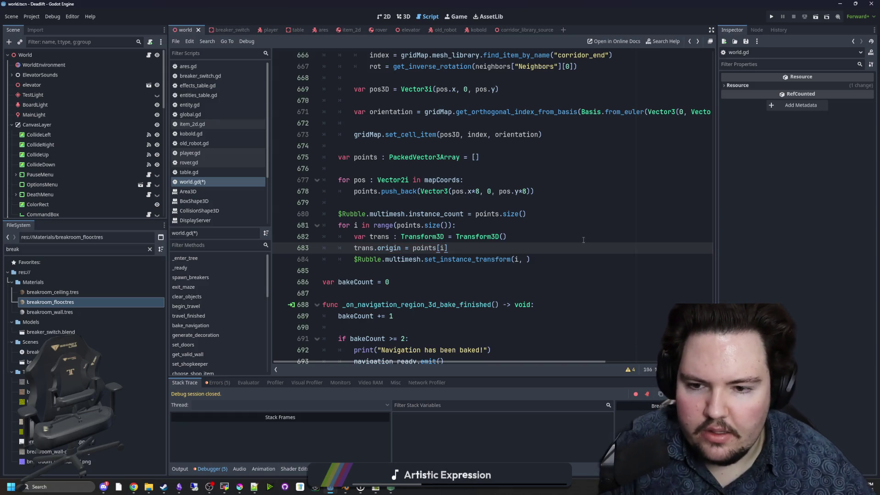
{"action": "left_click", "coordinate": [526, 259]}
{"action": "type", "text": "trans"}
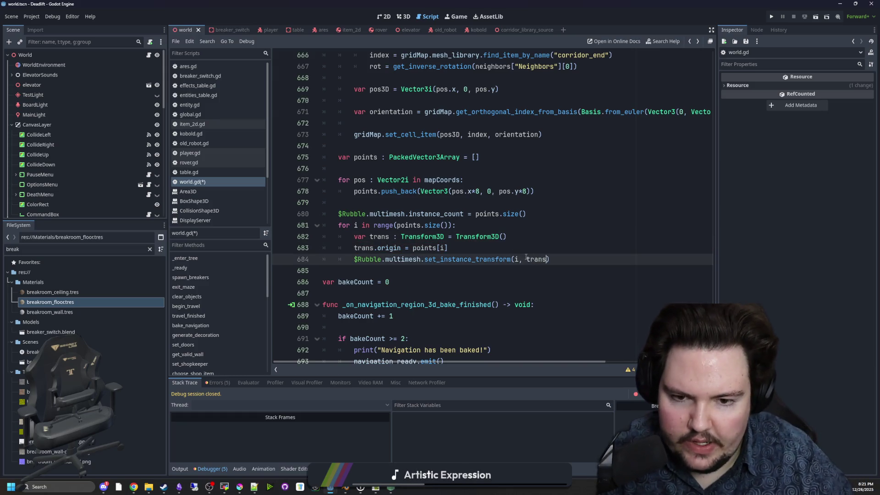
{"action": "key", "text": "ctrl+s"}
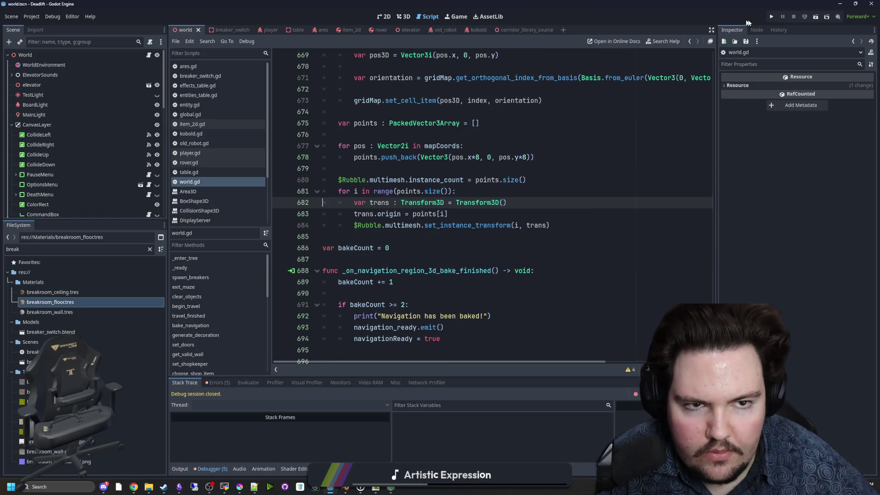
{"action": "left_click", "coordinate": [770, 17]}
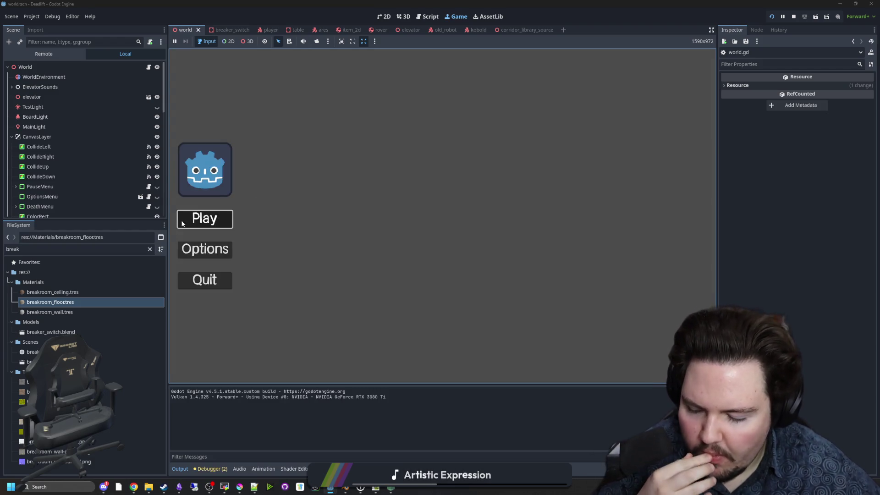
Step: Start the game, walk into the lit room, then pause via the Start menu and bring up the terminal
{"action": "left_click", "coordinate": [205, 219]}
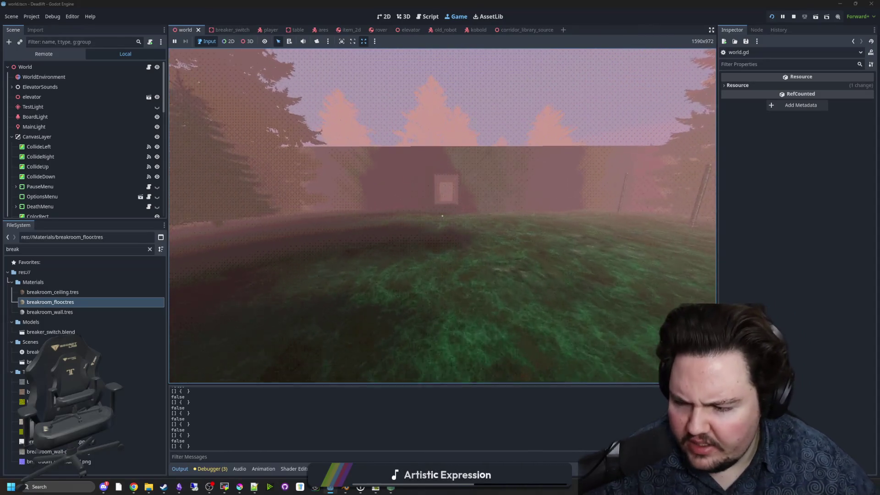
{"action": "key", "text": "w"}
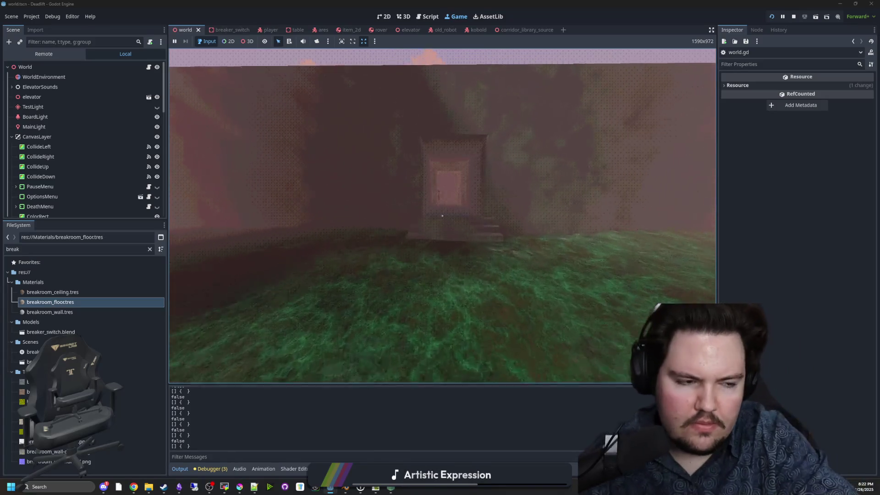
{"action": "key", "text": "w"}
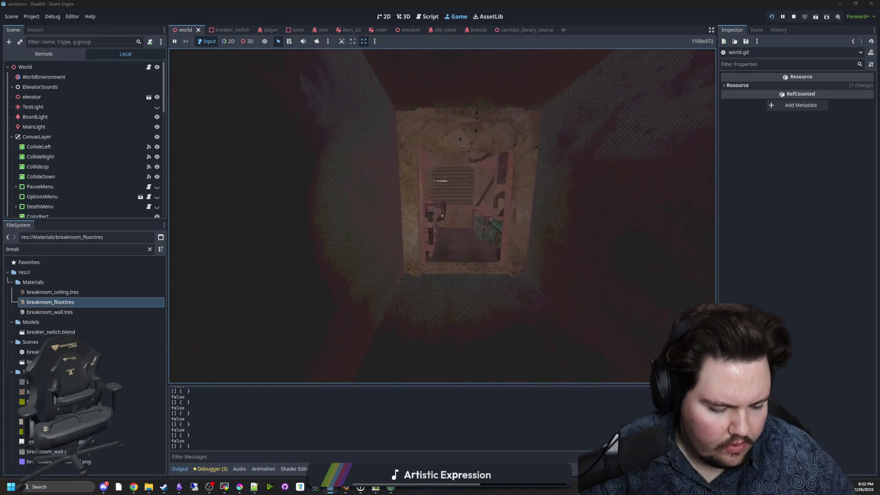
{"action": "key", "text": "w"}
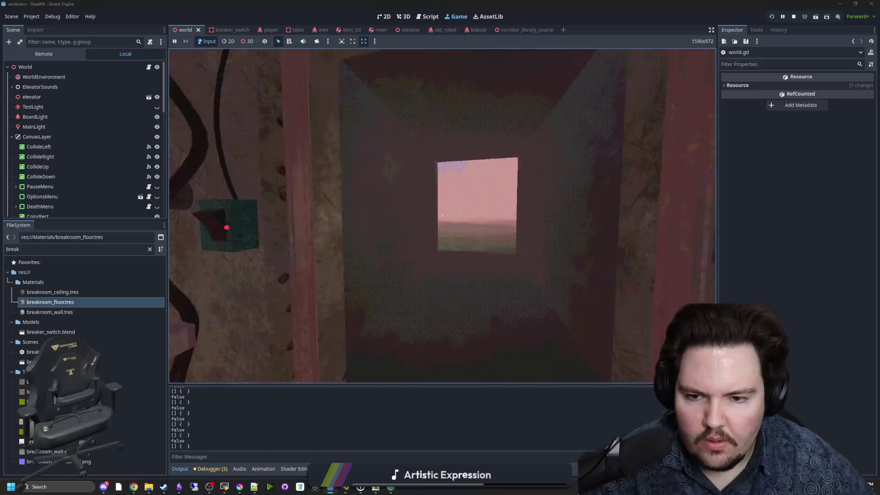
{"action": "key", "text": "super"}
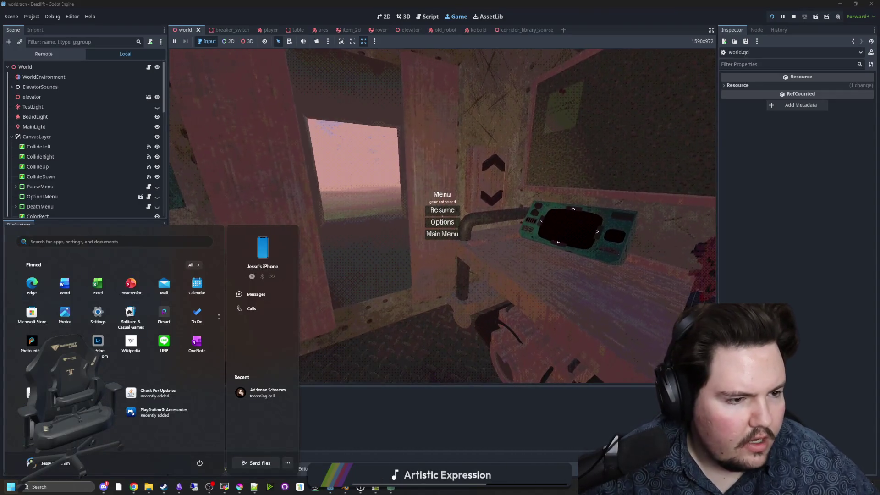
{"action": "left_click", "coordinate": [224, 487]}
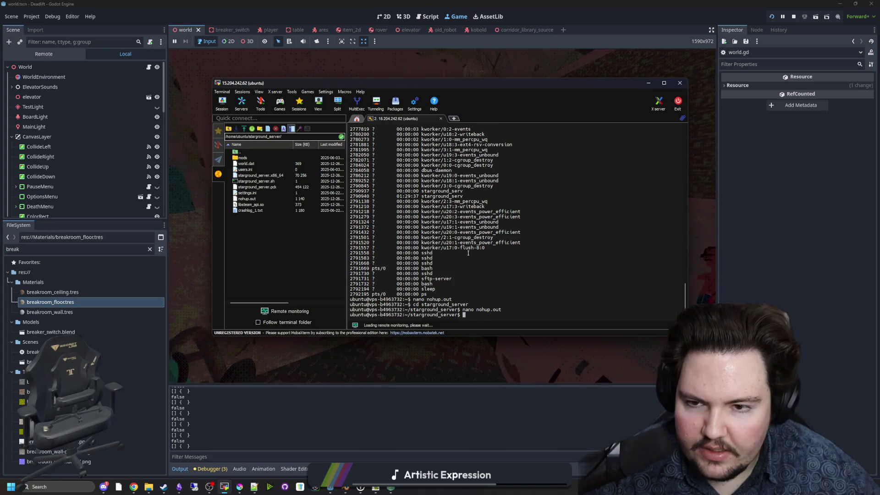
Step: Glance at the paused game, then bring the SSH terminal back and nudge its window
{"action": "key", "text": "alt+Tab"}
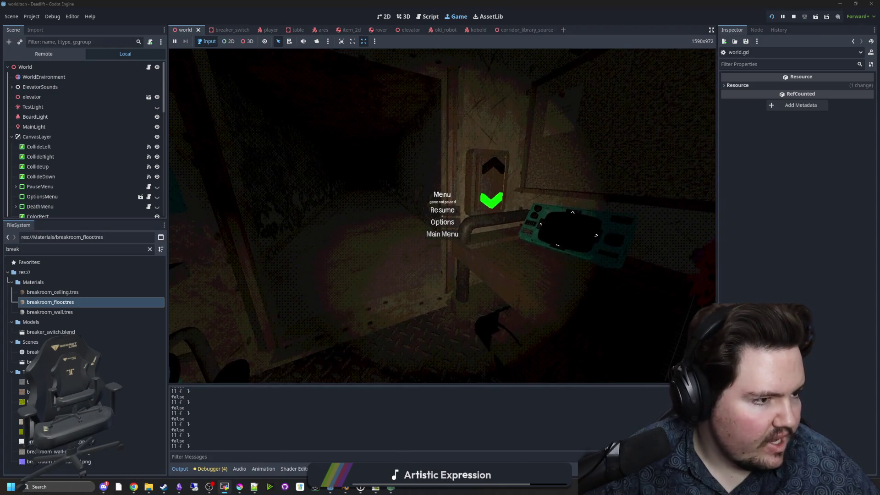
{"action": "key", "text": "alt+Tab"}
{"action": "left_click_drag", "start_coordinate": [530, 141], "coordinate": [522, 141]}
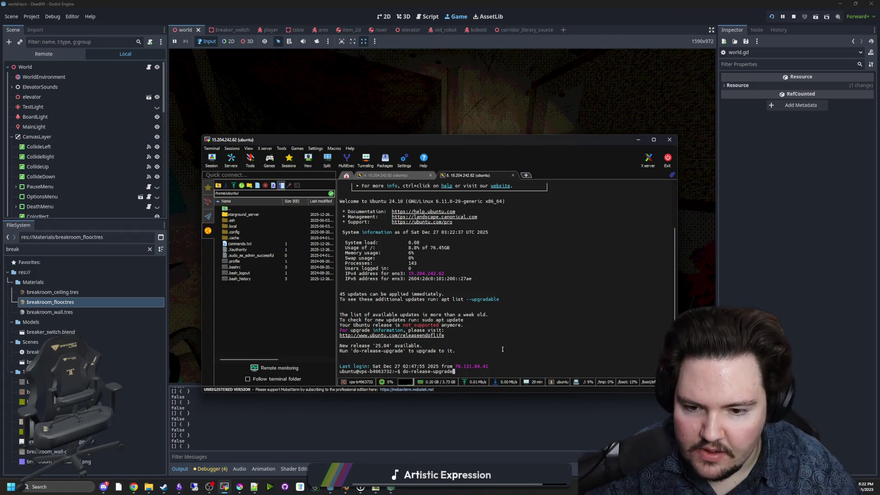
Step: Run do-release-upgrade, sudo apt update, and do-release-upgrade again, then cancel with Ctrl+C
{"action": "key", "text": "Return"}
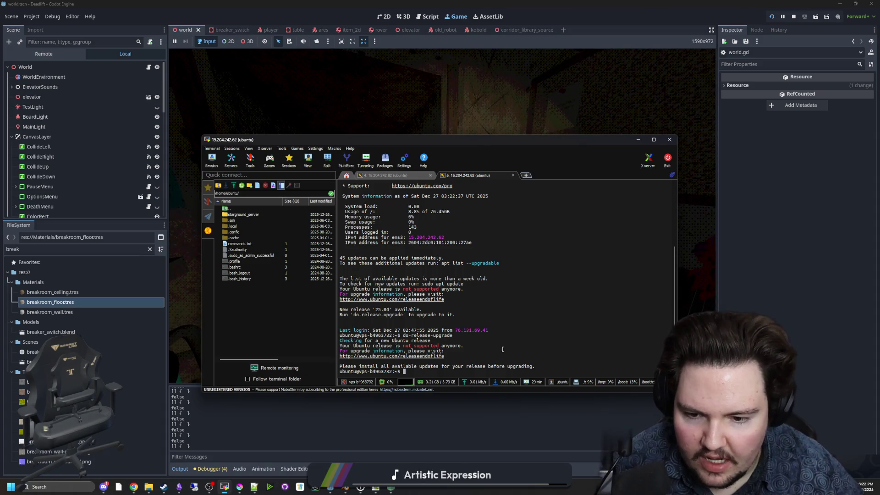
{"action": "type", "text": "sudo apt"}
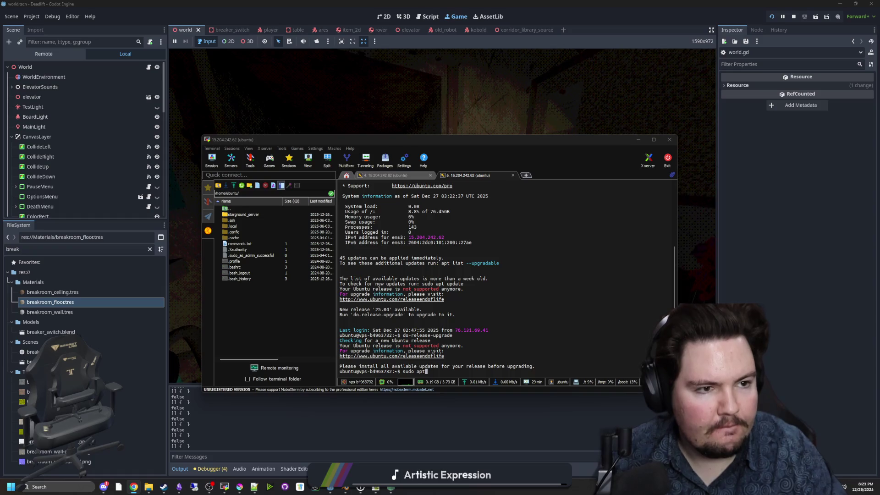
{"action": "left_click", "coordinate": [533, 307]}
{"action": "type", "text": "u"}
{"action": "type", "text": "pdate"}
{"action": "key", "text": "Return"}
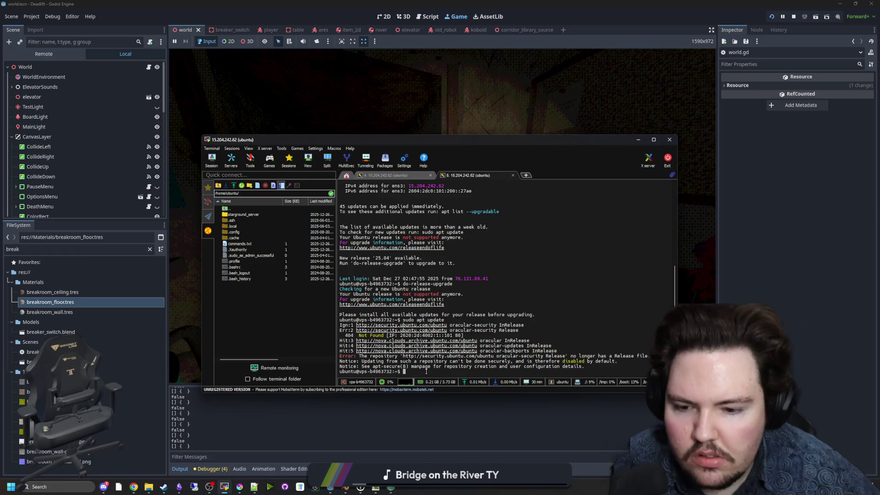
{"action": "type", "text": "do-release-upgrade"}
{"action": "key", "text": "Return"}
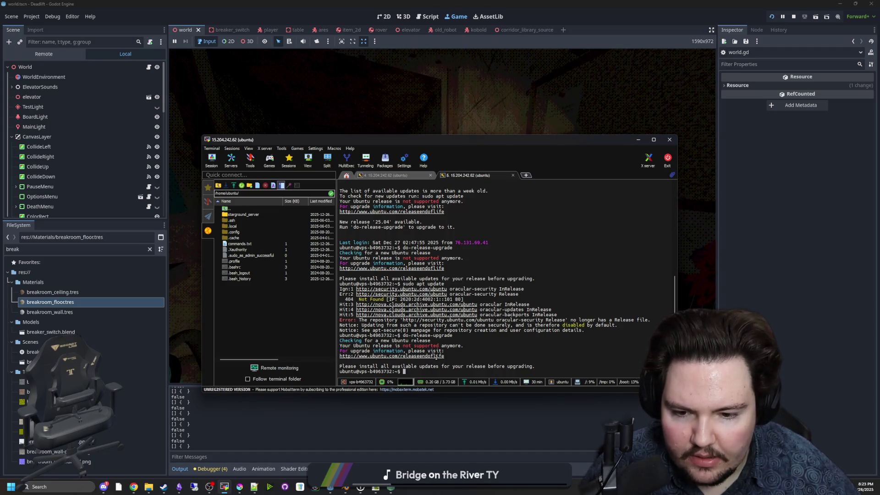
{"action": "key", "text": "ctrl+c"}
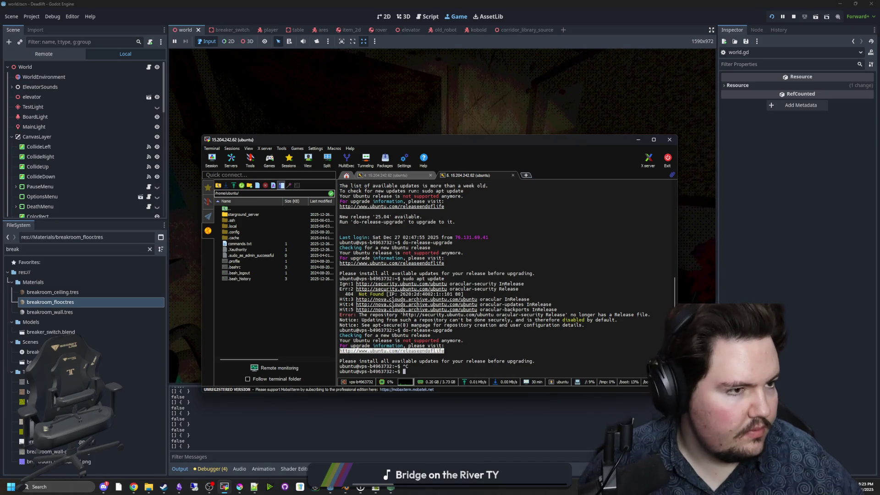
Step: Rerun do-release-upgrade and apt update from history, then bring the paused Godot game back
{"action": "key", "text": "alt+Tab"}
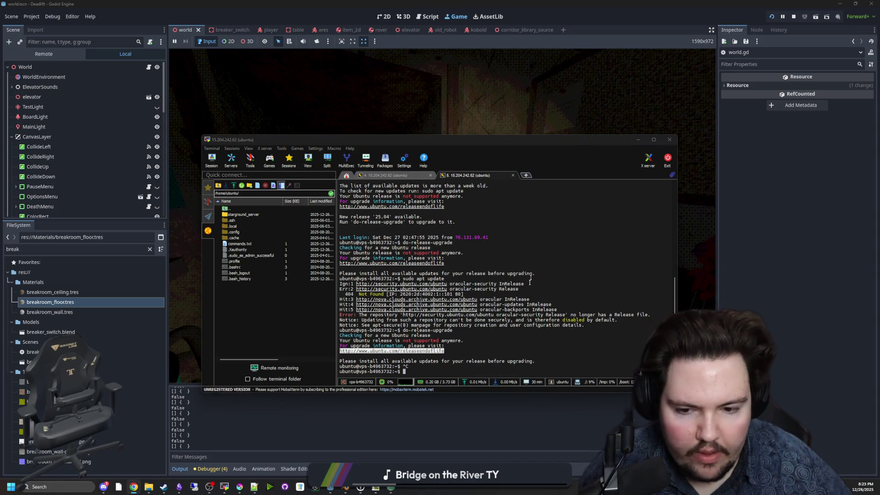
{"action": "left_click", "coordinate": [542, 268]}
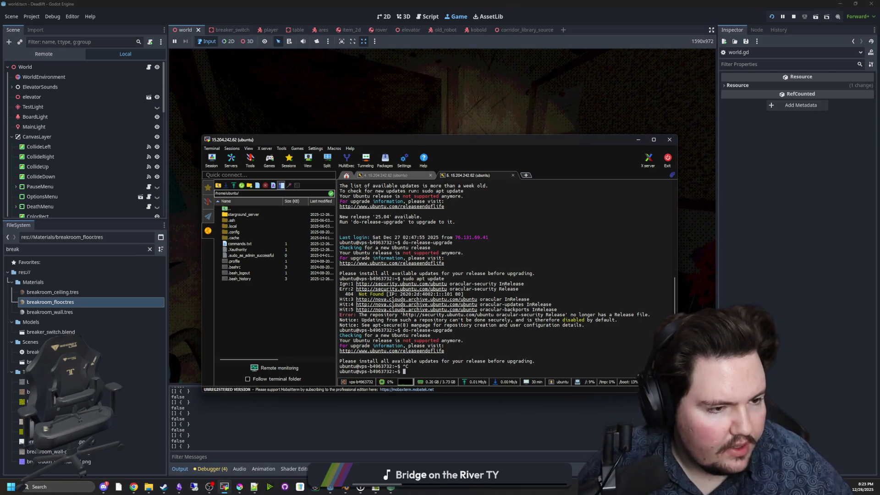
{"action": "key", "text": "alt+Tab"}
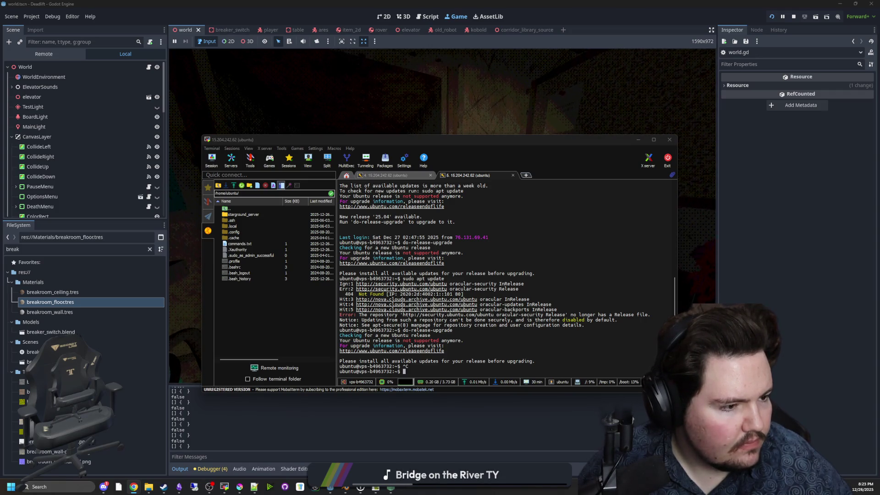
{"action": "left_click", "coordinate": [562, 293]}
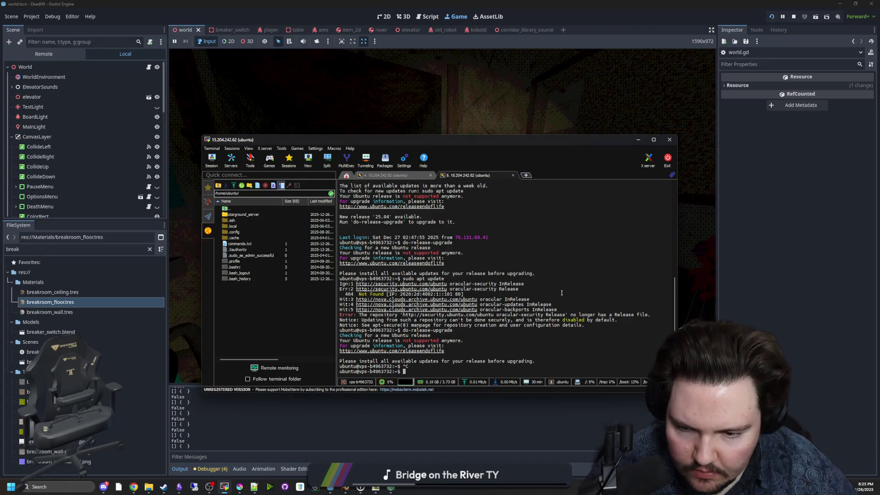
{"action": "key", "text": "Up"}
{"action": "key", "text": "Return"}
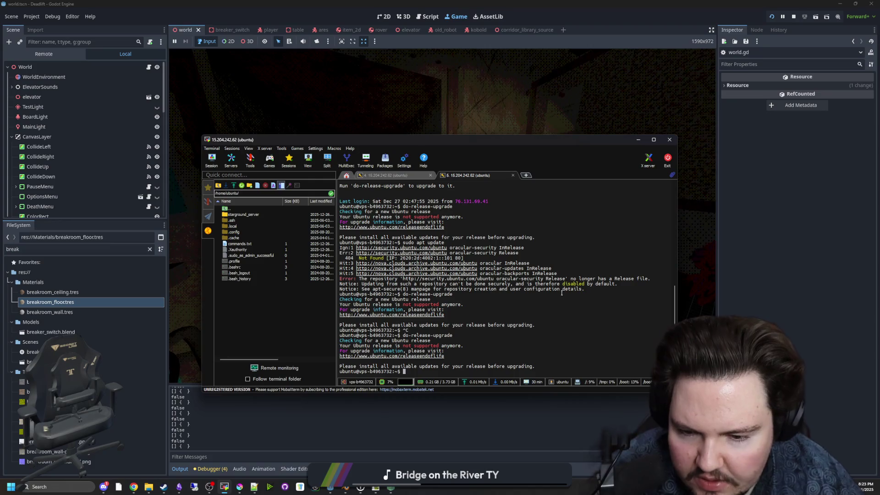
{"action": "key", "text": "Up"}
{"action": "key", "text": "Up"}
{"action": "key", "text": "Return"}
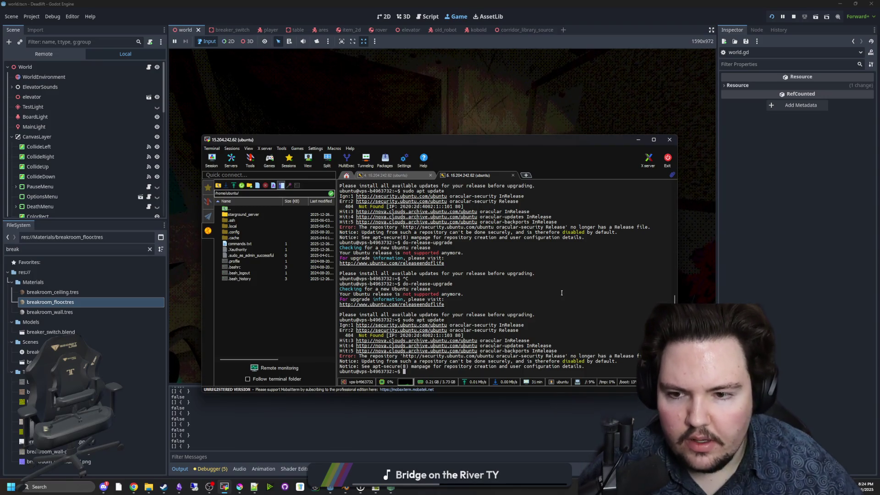
{"action": "left_click", "coordinate": [532, 133]}
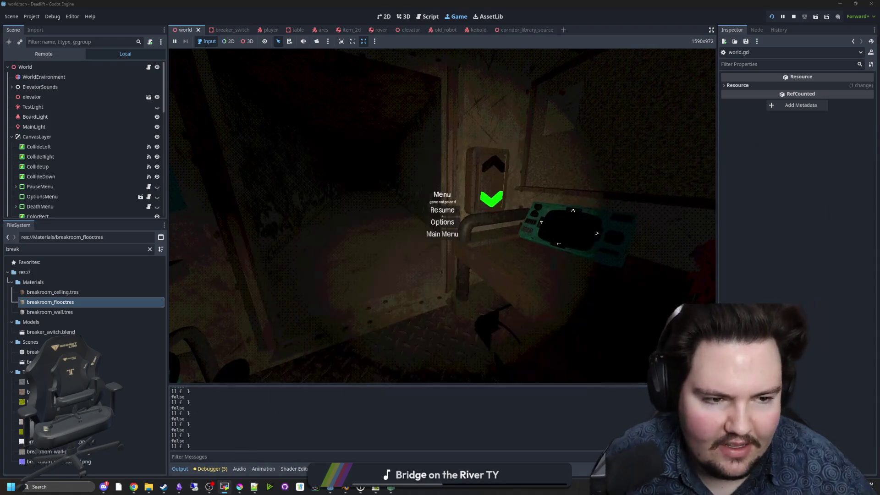
Step: Resume the game, walk down the dim corridor, and pause again with Escape
{"action": "left_click", "coordinate": [442, 210]}
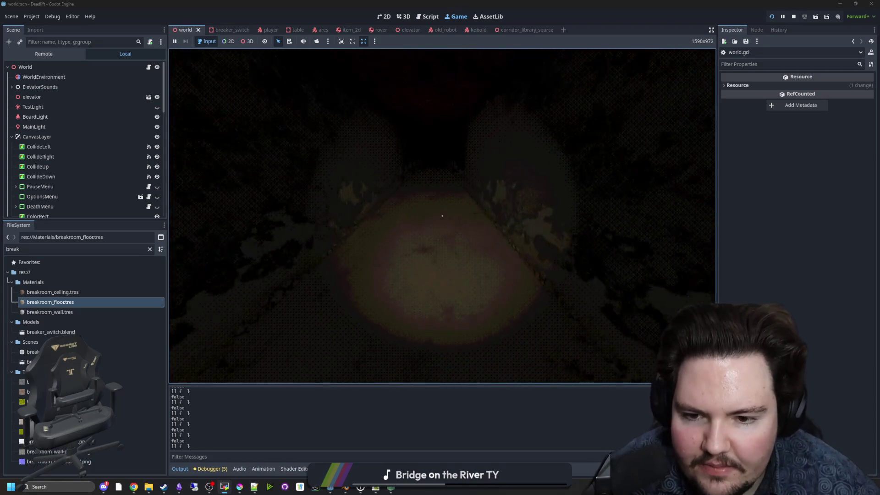
{"action": "key", "text": "w"}
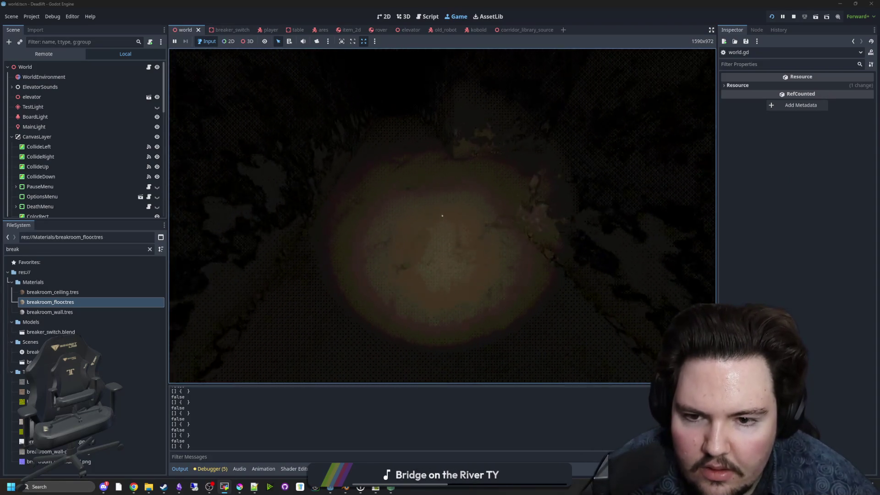
{"action": "key", "text": "w"}
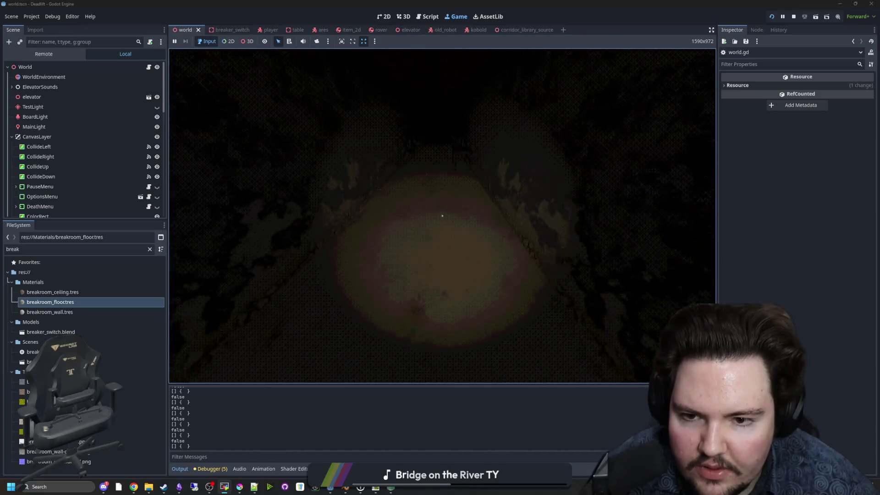
{"action": "key", "text": "w"}
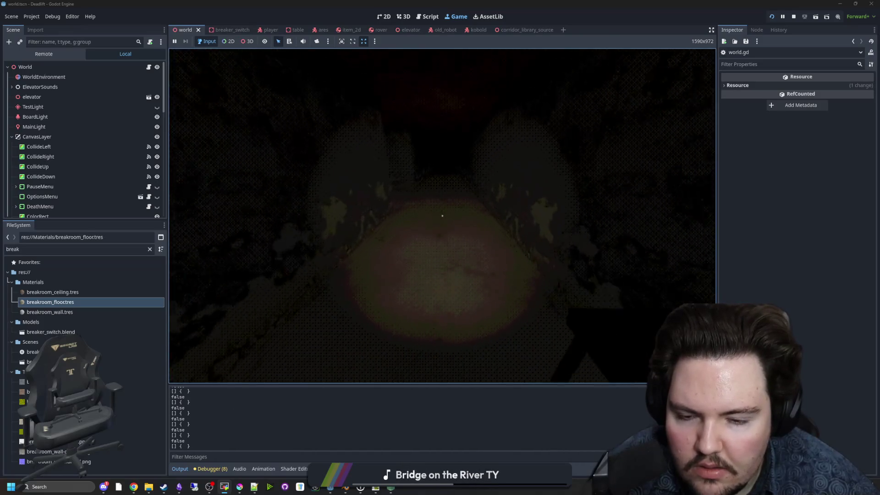
{"action": "key", "text": "w"}
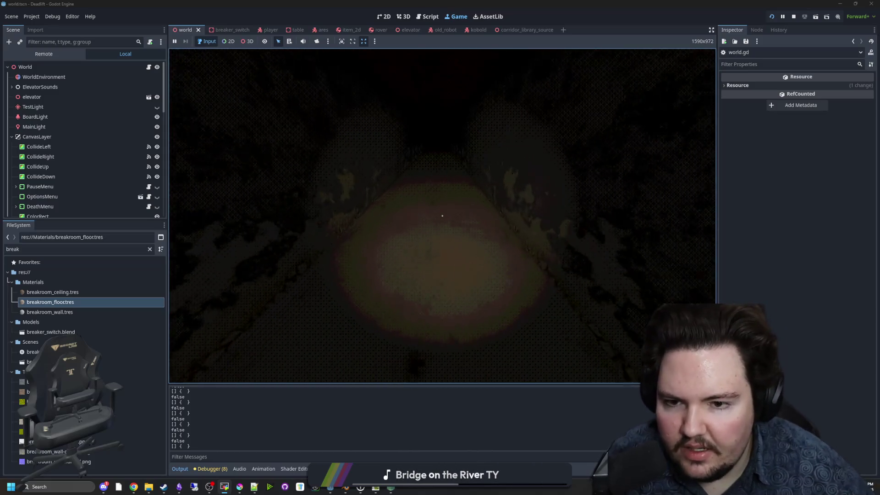
{"action": "key", "text": "Escape"}
Step: Override the game camera in 3D mode, make TestLight visible, and open world.gd
{"action": "left_click", "coordinate": [251, 43]}
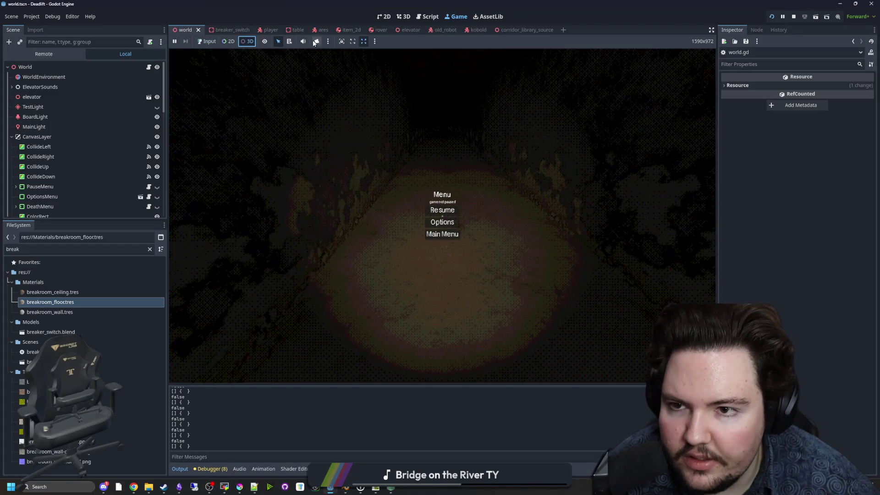
{"action": "left_click", "coordinate": [316, 41]}
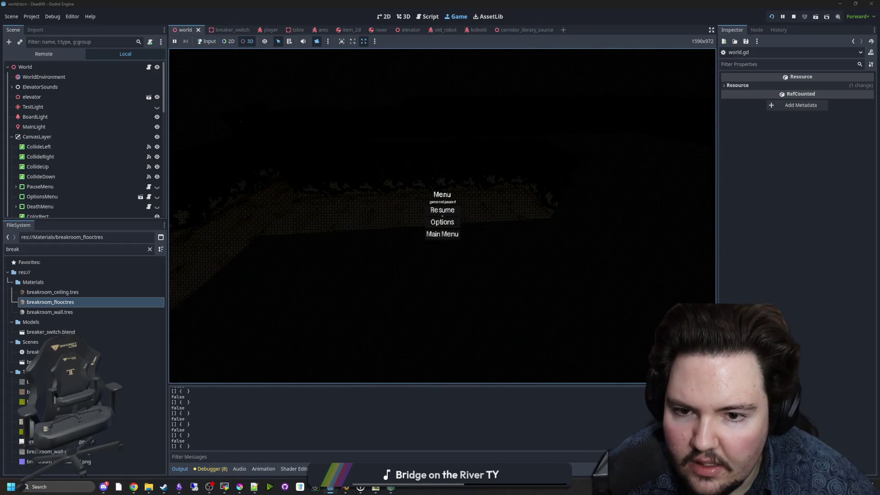
{"action": "left_click", "coordinate": [157, 108]}
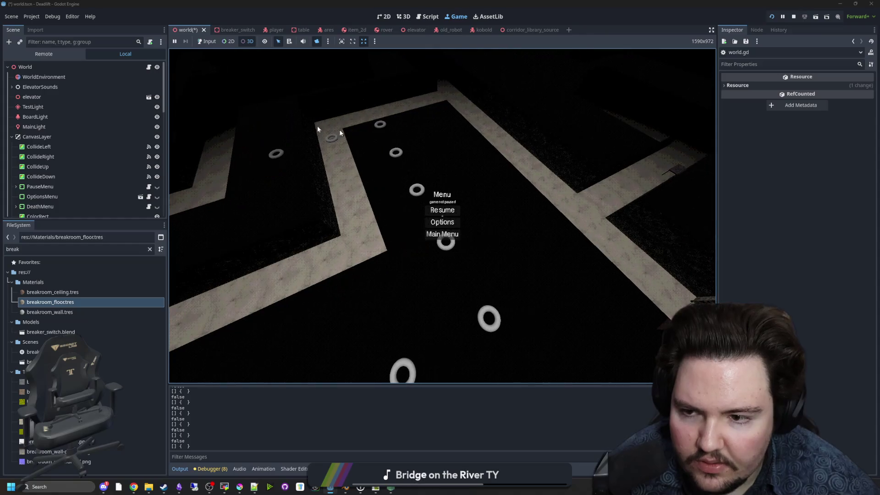
{"action": "left_click", "coordinate": [149, 67]}
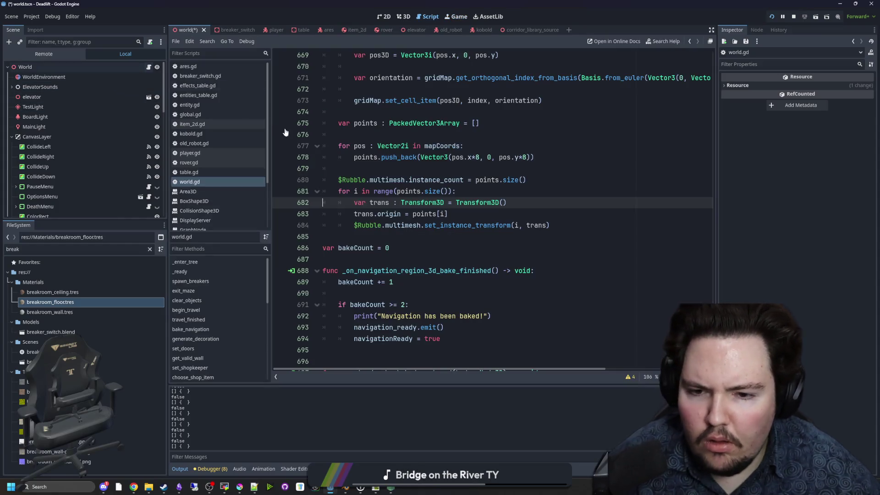
Step: Write Global.map_to_global(pos) on a new line inside the mapCoords loop
{"action": "left_click", "coordinate": [428, 233]}
{"action": "left_click", "coordinate": [337, 225]}
{"action": "left_click", "coordinate": [408, 191]}
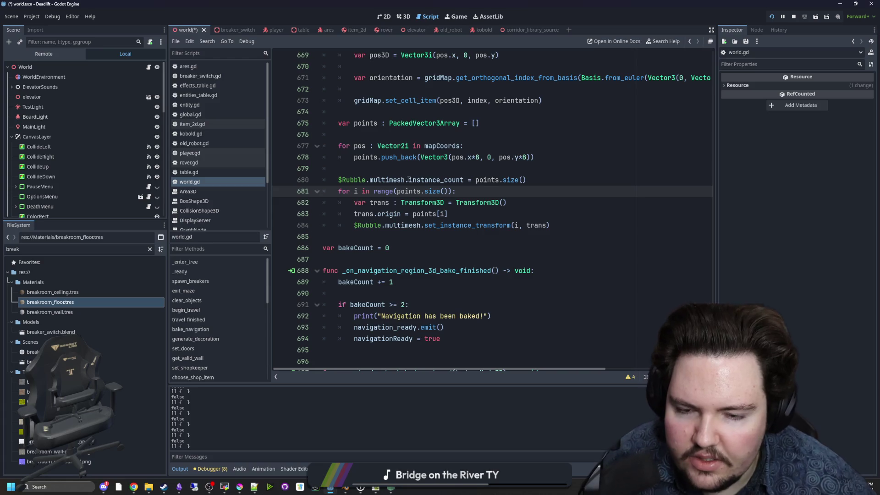
{"action": "scroll", "coordinate": [407, 225], "scroll_direction": "up", "scroll_amount": 2}
{"action": "left_click", "coordinate": [465, 214]}
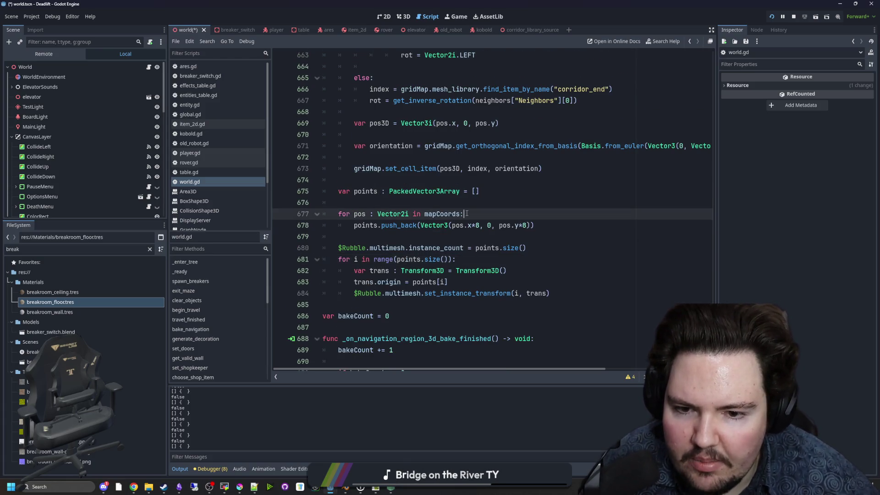
{"action": "left_click", "coordinate": [441, 235]}
{"action": "left_click", "coordinate": [508, 214]}
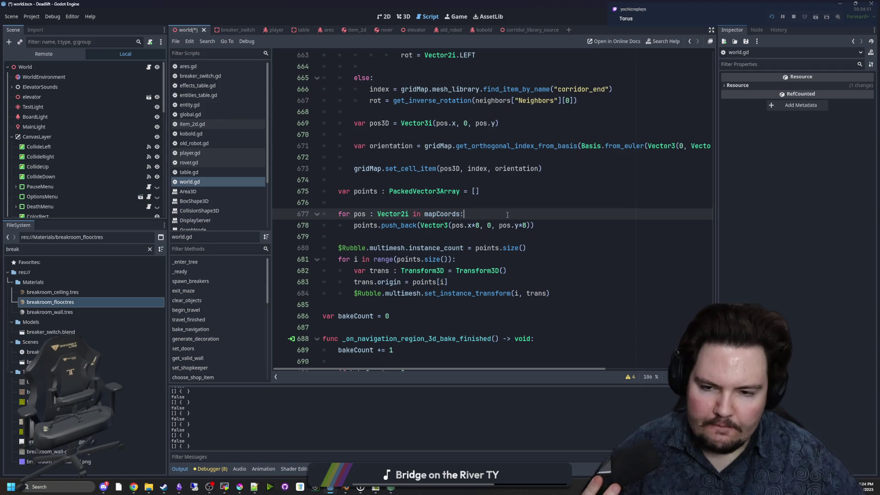
{"action": "key", "text": "Return"}
{"action": "type", "text": "Global."}
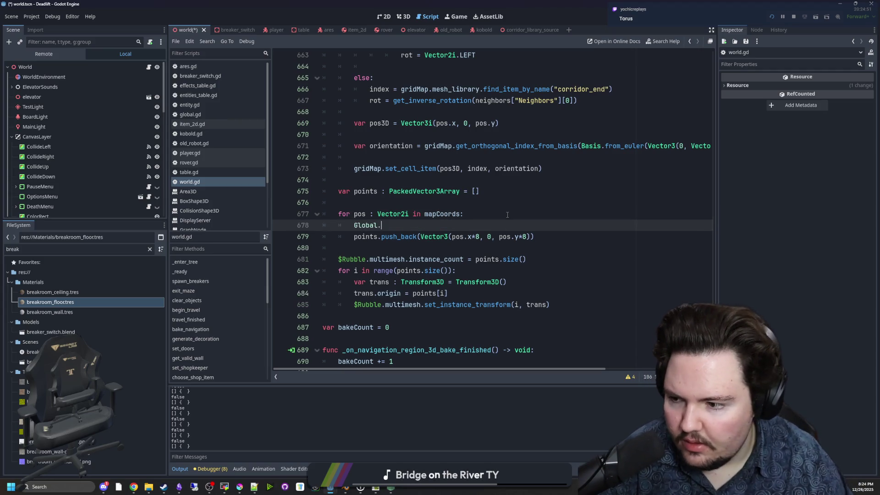
{"action": "type", "text": "map_to_"}
{"action": "key", "text": "Return"}
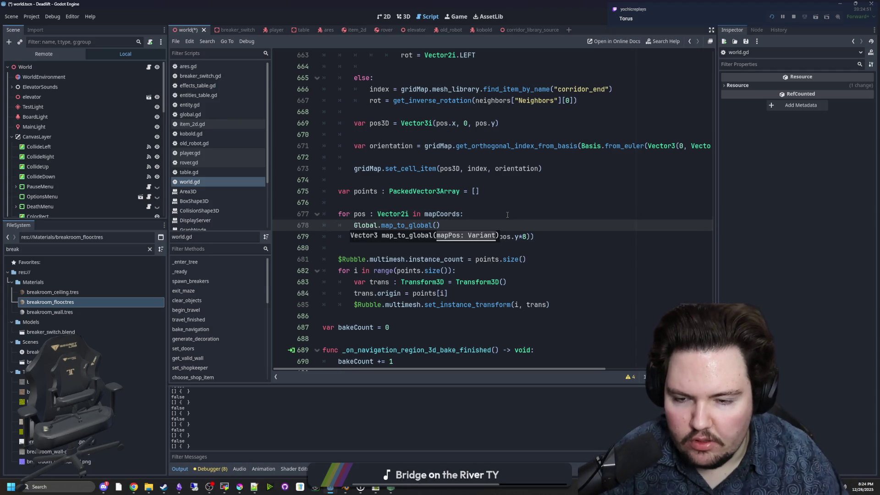
{"action": "type", "text": "pos"}
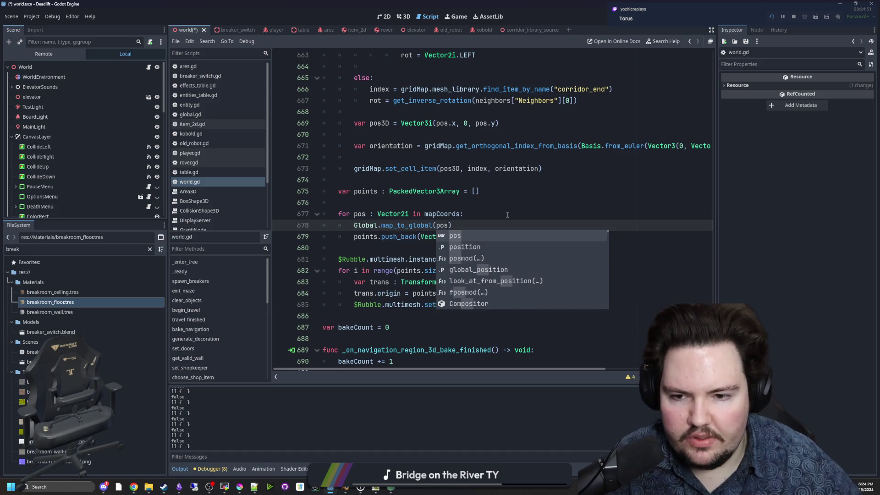
Step: Move the map_to_global(pos) call into push_back, replacing Vector3(pos.x*8, 0, pos.y*8)
{"action": "left_click", "coordinate": [464, 214]}
{"action": "key", "text": "Down"}
{"action": "key", "text": "shift+Home"}
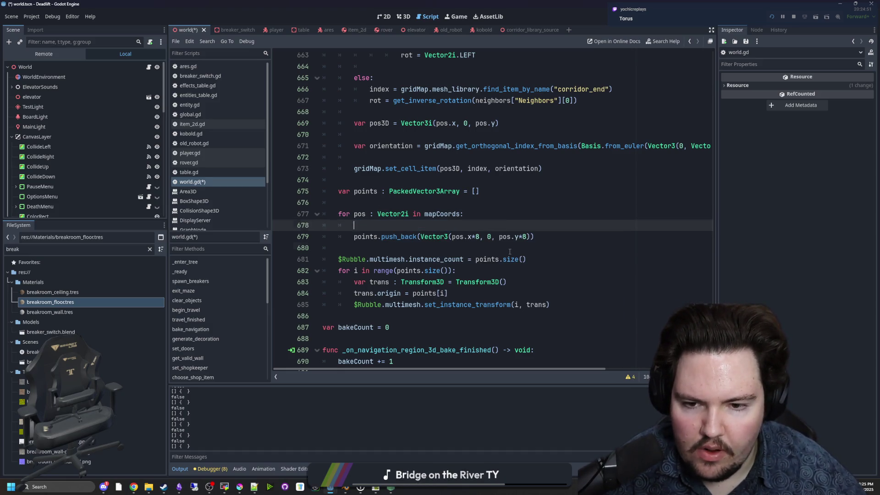
{"action": "key", "text": "BackSpace"}
{"action": "key", "text": "Down"}
{"action": "key", "text": "Down"}
{"action": "key", "text": "Up"}
{"action": "key", "text": "End"}
{"action": "key", "text": "Left"}
{"action": "key", "text": "ctrl+shift+Left"}
{"action": "key", "text": "ctrl+shift+Left"}
{"action": "key", "text": "ctrl+shift+Left"}
{"action": "key", "text": "ctrl+v"}
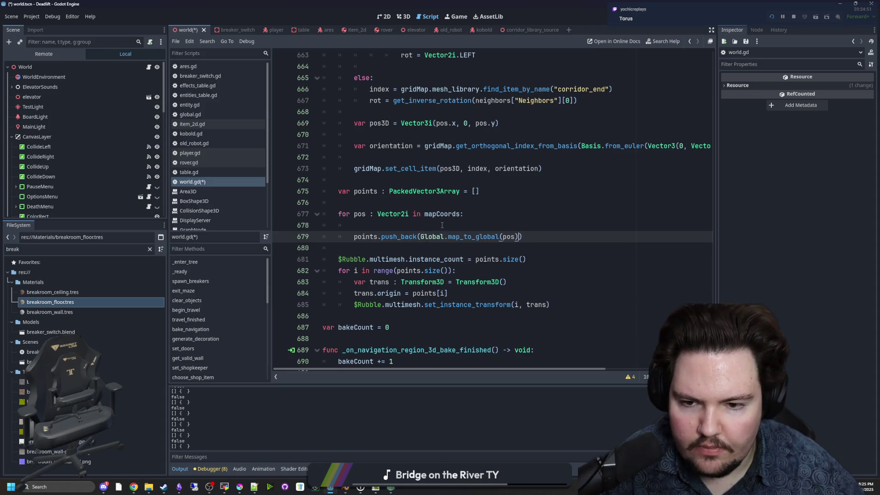
{"action": "key", "text": "Up"}
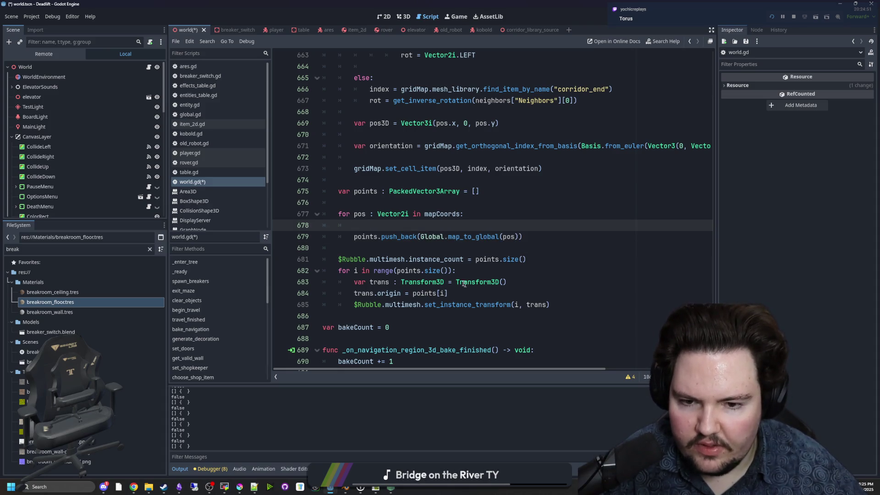
Step: Remove the leftover empty line inside the loop and save world.gd
{"action": "scroll", "coordinate": [420, 258], "scroll_direction": "down", "scroll_amount": 1}
{"action": "left_click", "coordinate": [455, 258]}
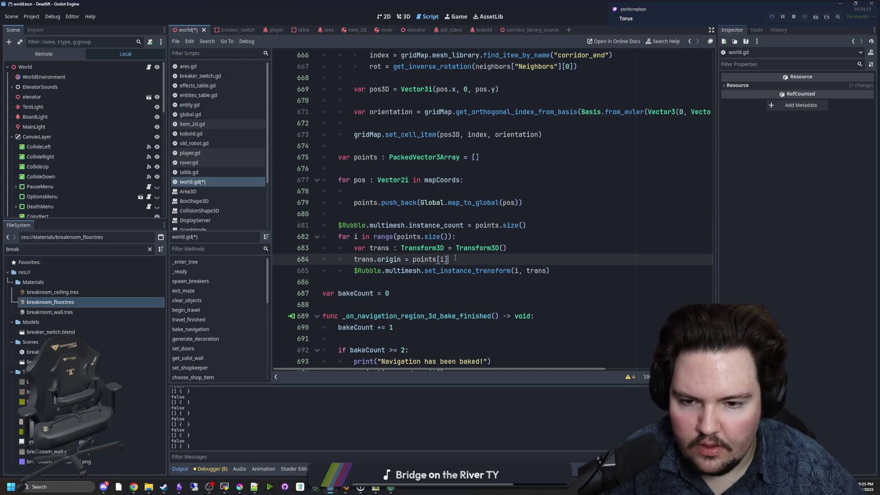
{"action": "left_click", "coordinate": [403, 213]}
{"action": "left_click", "coordinate": [389, 191]}
{"action": "key", "text": "BackSpace"}
{"action": "key", "text": "BackSpace"}
{"action": "key", "text": "BackSpace"}
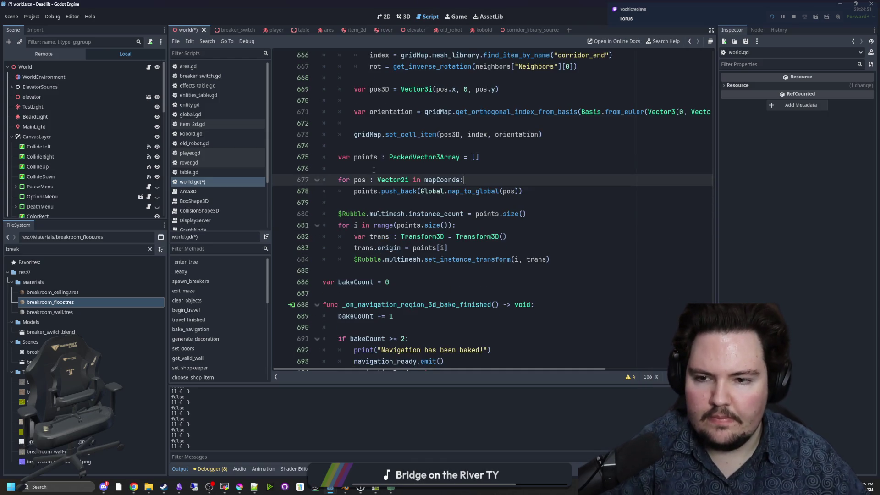
{"action": "left_click", "coordinate": [373, 169]}
{"action": "key", "text": "ctrl+s"}
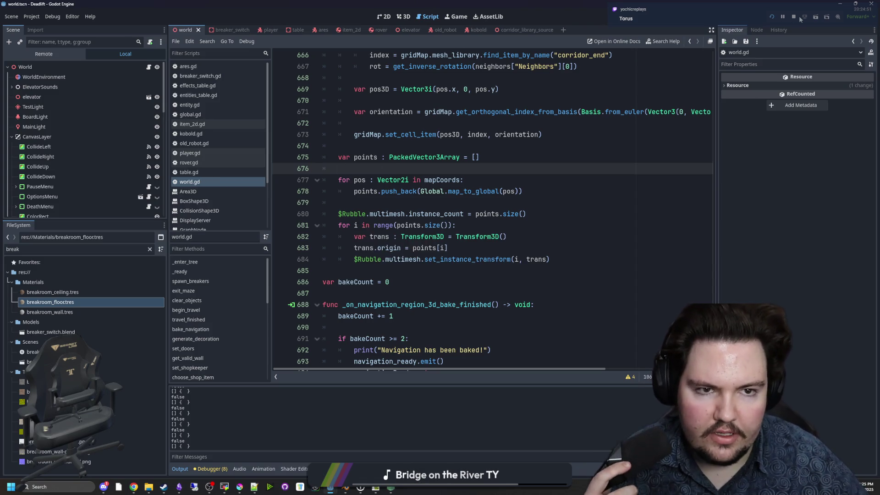
Step: Run the project, let input reach the embedded game, and start from its main menu
{"action": "left_click", "coordinate": [773, 16]}
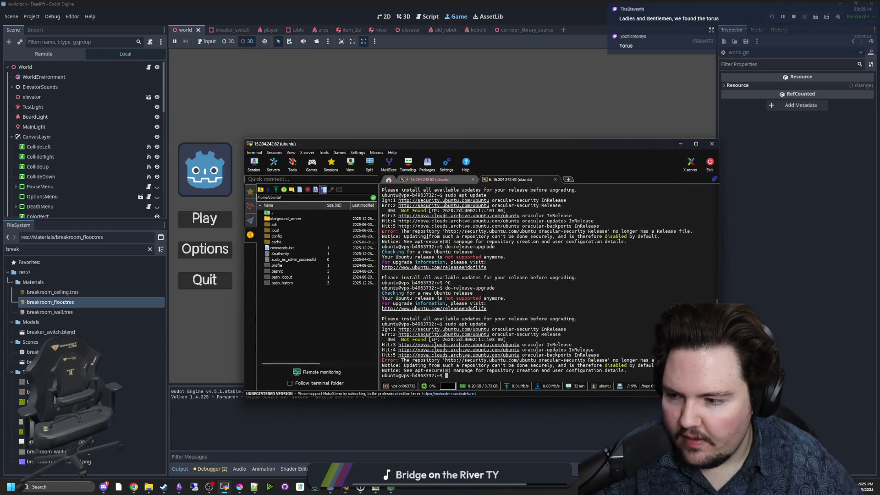
{"action": "left_click", "coordinate": [257, 121]}
{"action": "left_click", "coordinate": [203, 42]}
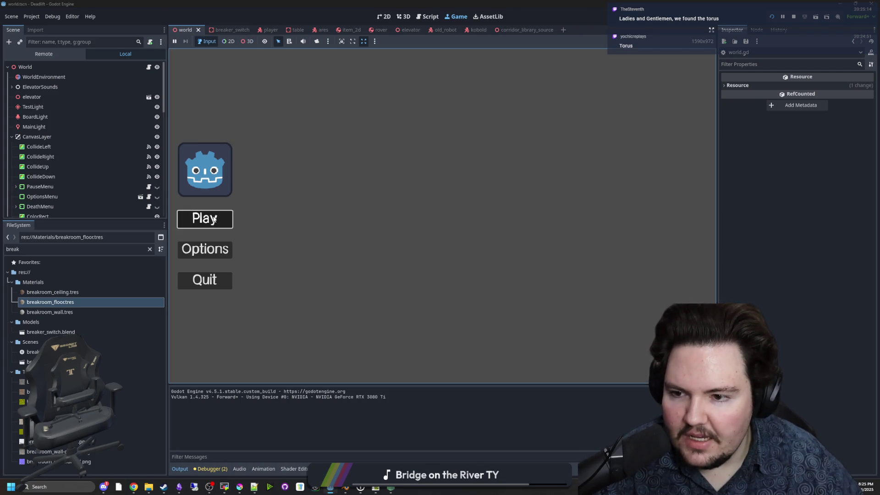
{"action": "key", "text": "Return"}
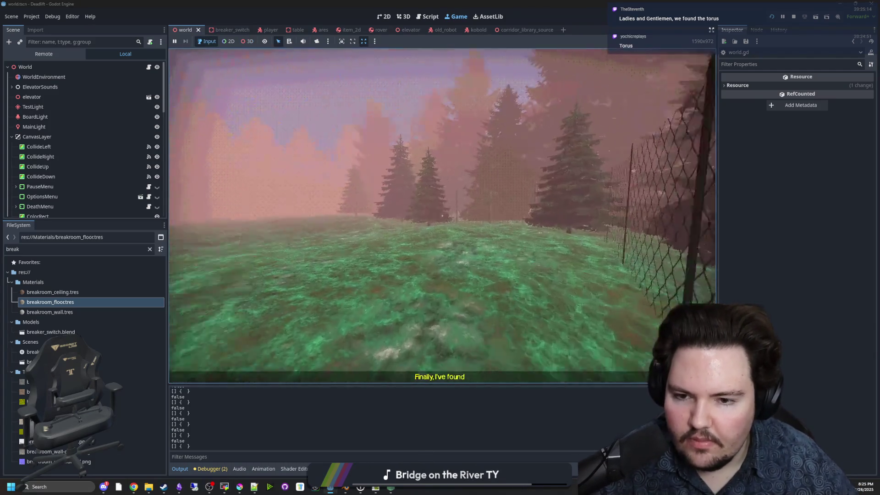
Step: Walk the player through the forest, up the stairs and into the room to the elevator door
{"action": "key", "text": "w"}
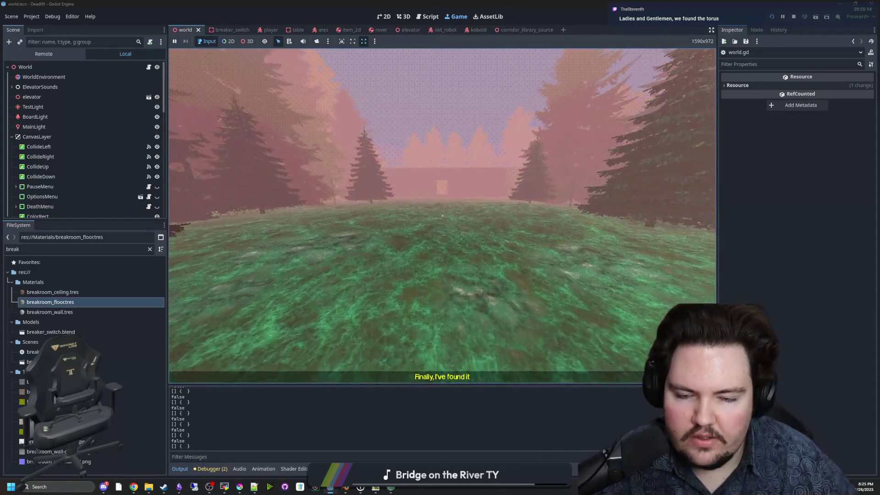
{"action": "key", "text": "w"}
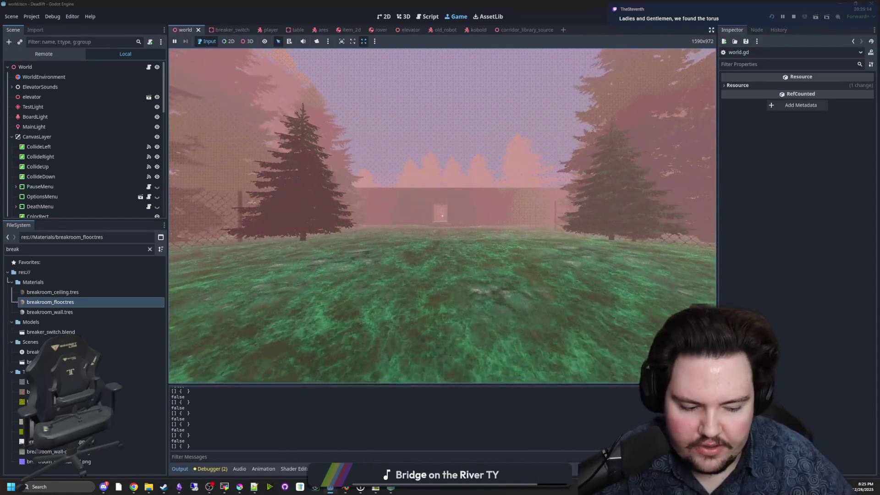
{"action": "key", "text": "w"}
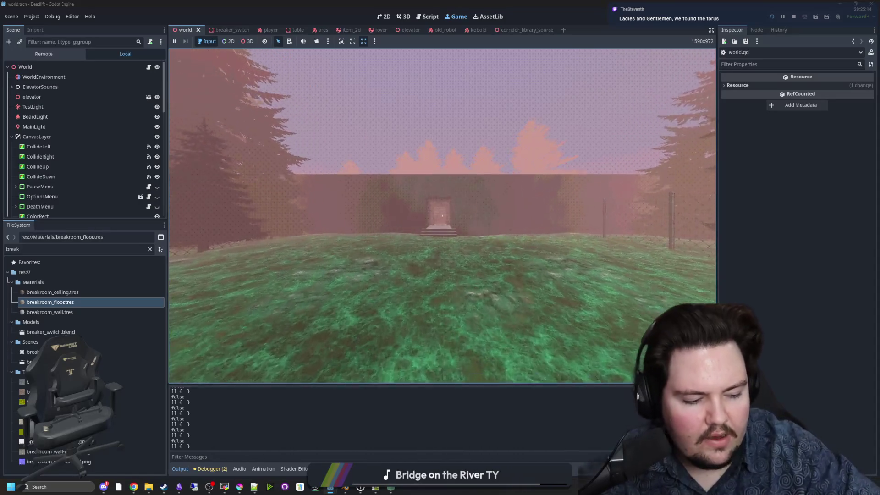
{"action": "key", "text": "w"}
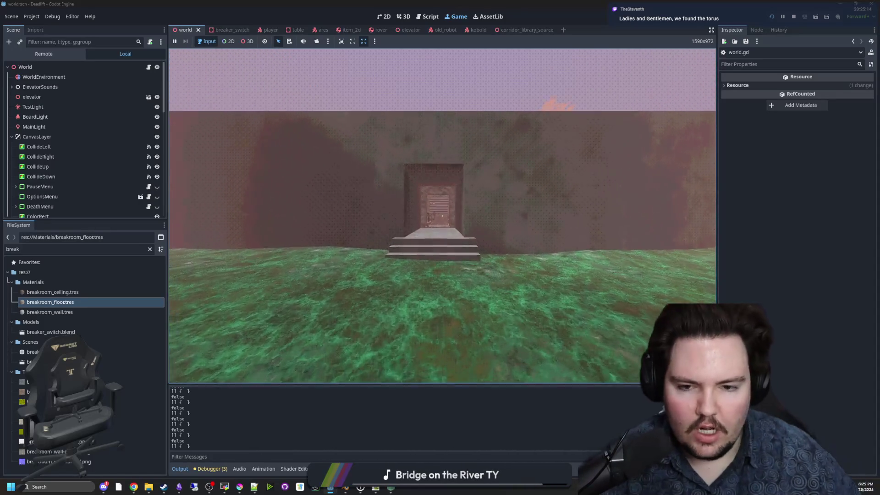
{"action": "key", "text": "w"}
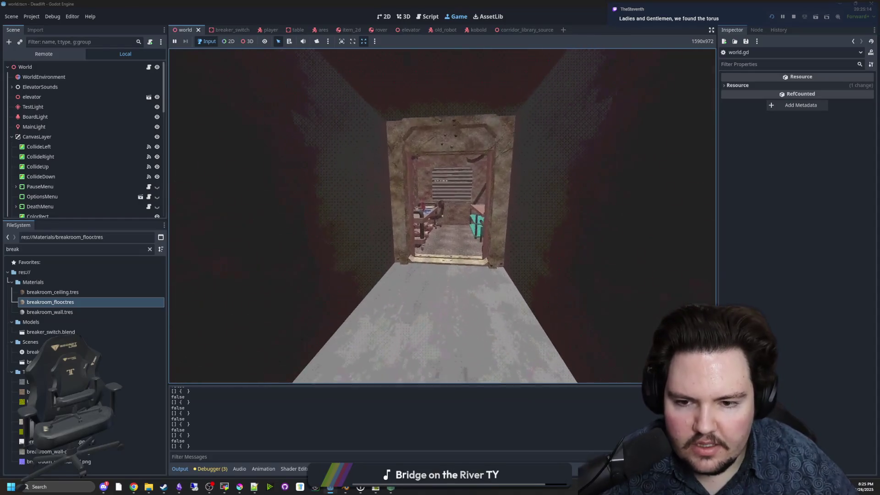
{"action": "key", "text": "w"}
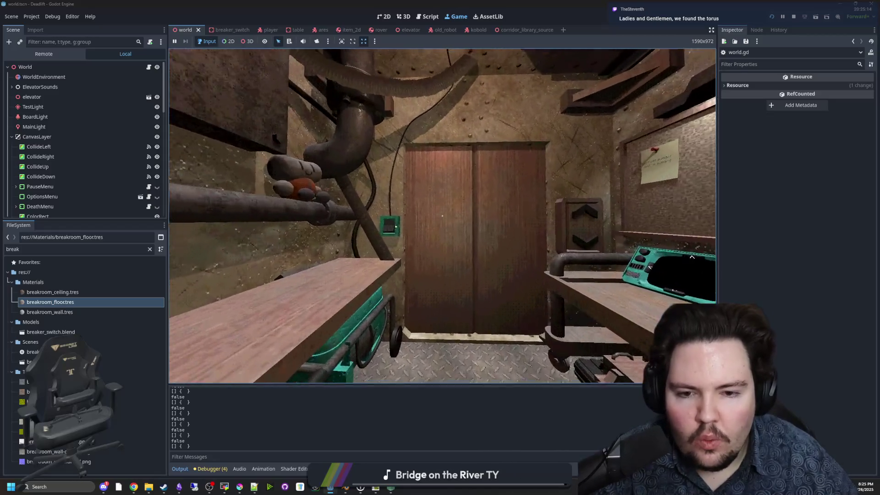
{"action": "key", "text": "w"}
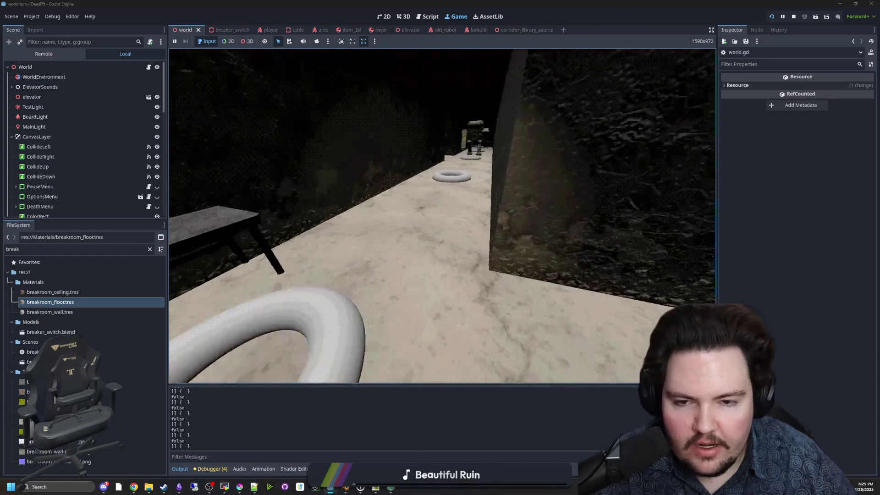
Step: Walk out of the elevator and down the corridor past the torus rubble placeholders
{"action": "key", "text": "w"}
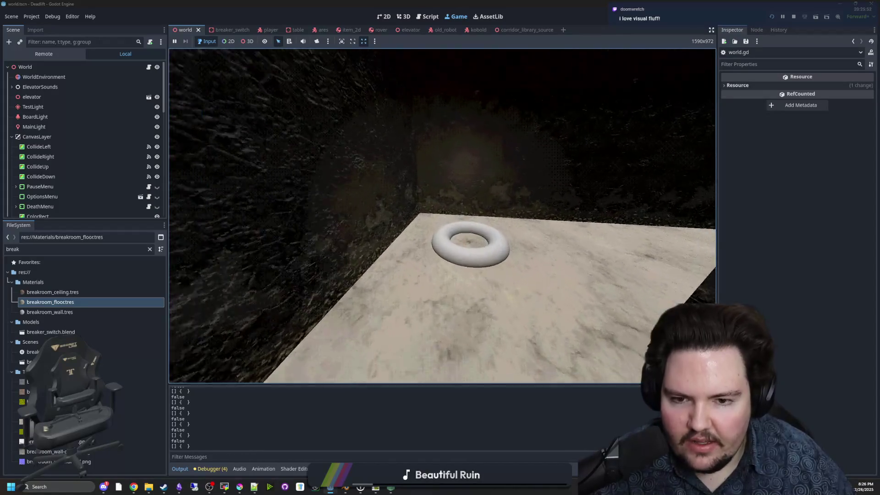
{"action": "key", "text": "w"}
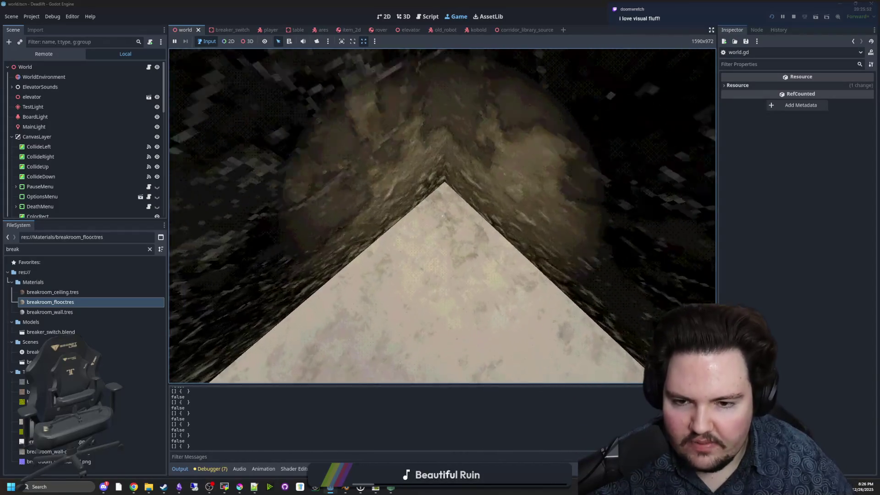
{"action": "key", "text": "w"}
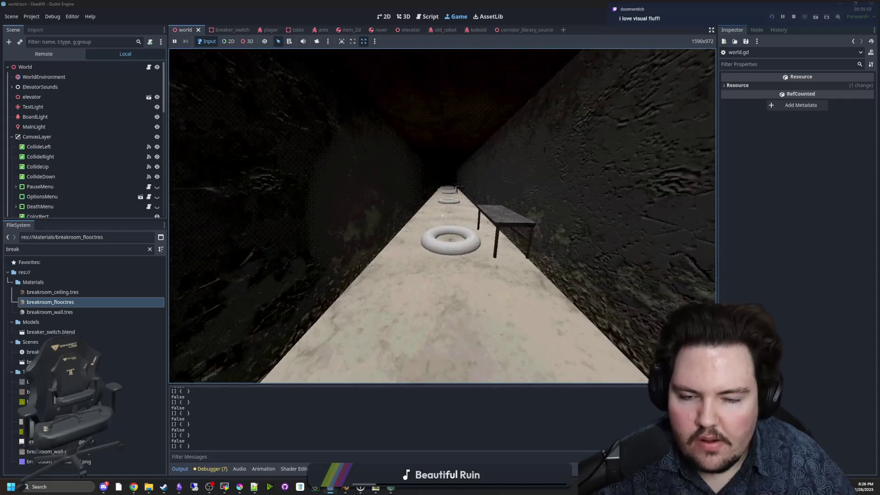
{"action": "key", "text": "w"}
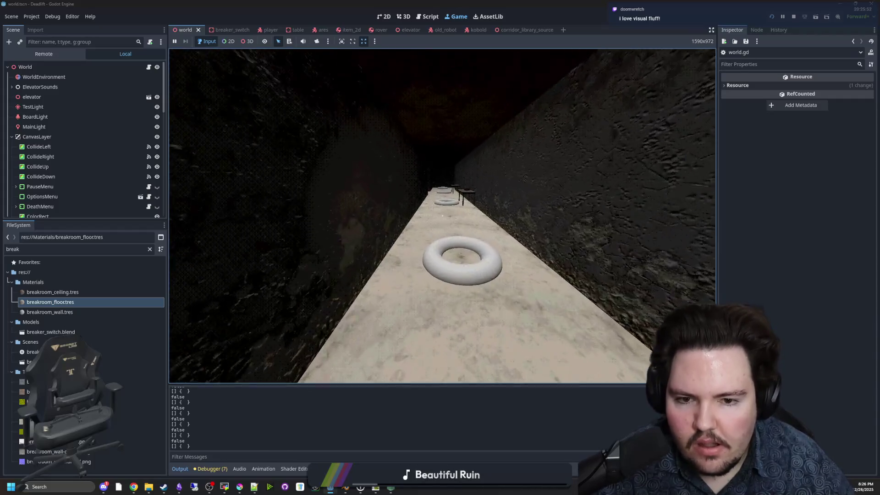
{"action": "key", "text": "w"}
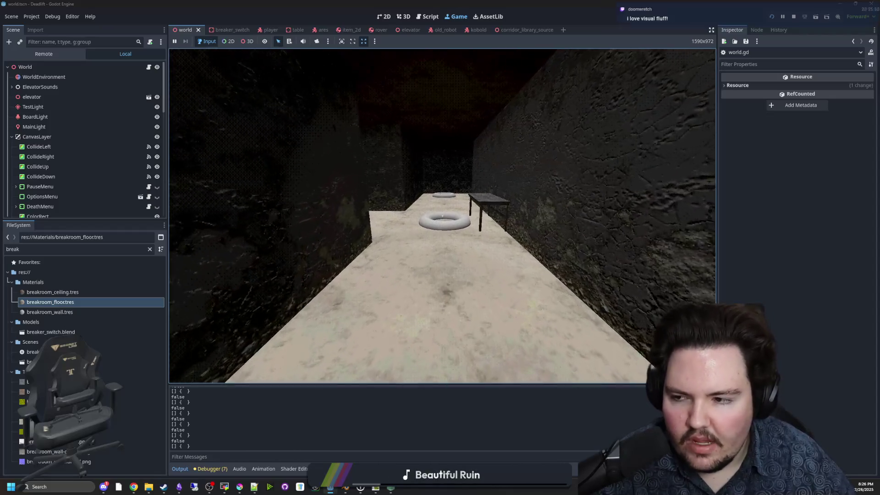
Step: Pause the running game and dismiss the Start menu
{"action": "key", "text": "super"}
{"action": "scroll", "coordinate": [58, 136], "scroll_direction": "down", "scroll_amount": 3}
{"action": "left_click", "coordinate": [58, 139]}
Step: Select the GridMap node and open the GridMap class documentation
{"action": "scroll", "coordinate": [69, 155], "scroll_direction": "down", "scroll_amount": 5}
{"action": "left_click", "coordinate": [75, 166]}
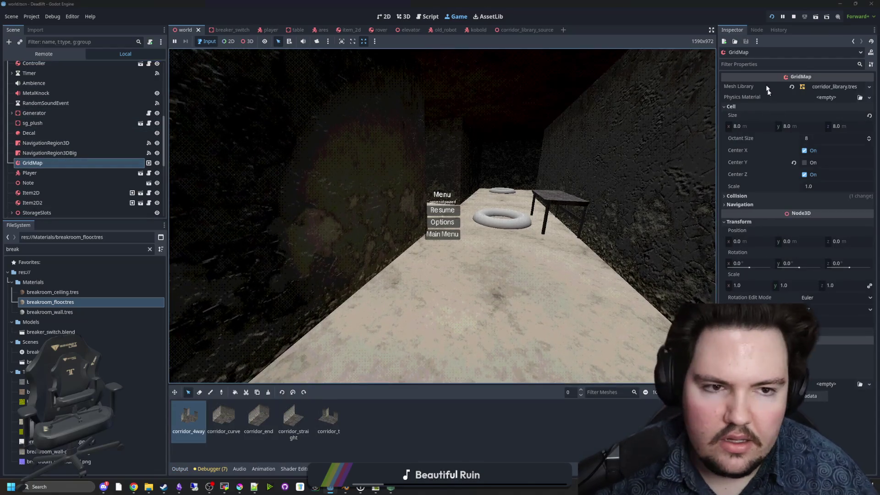
{"action": "left_click", "coordinate": [756, 29]}
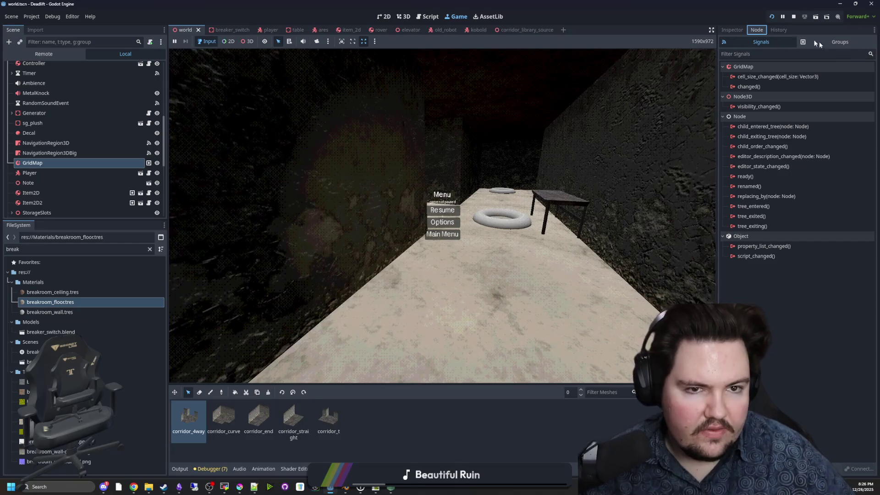
{"action": "left_click", "coordinate": [870, 56]}
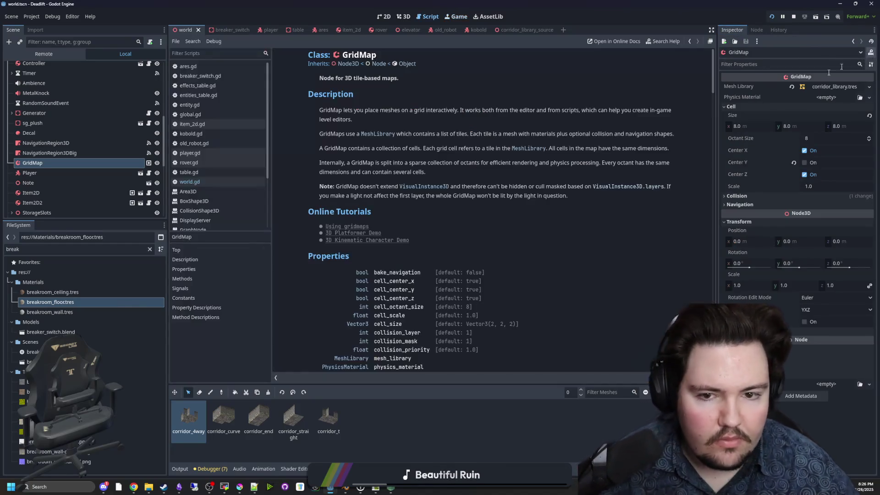
Step: Read the get_meshes method description and follow its Mesh link
{"action": "scroll", "coordinate": [391, 202], "scroll_direction": "down", "scroll_amount": 3}
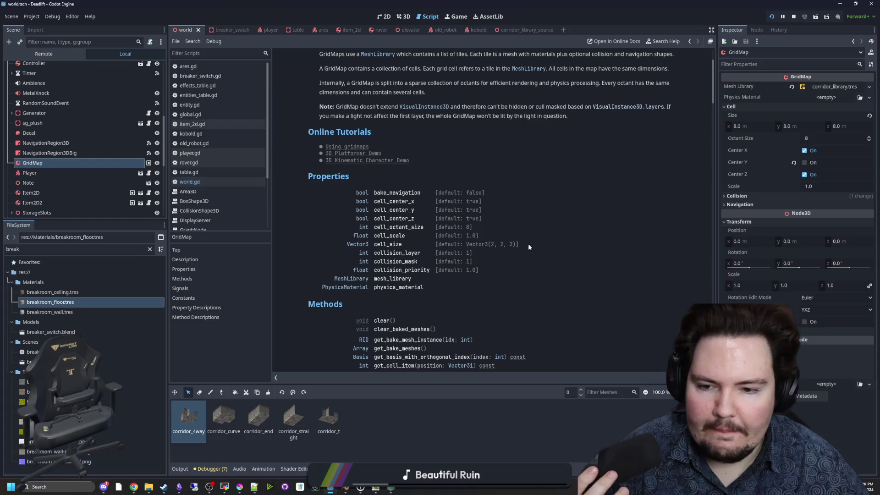
{"action": "scroll", "coordinate": [439, 205], "scroll_direction": "down", "scroll_amount": 3}
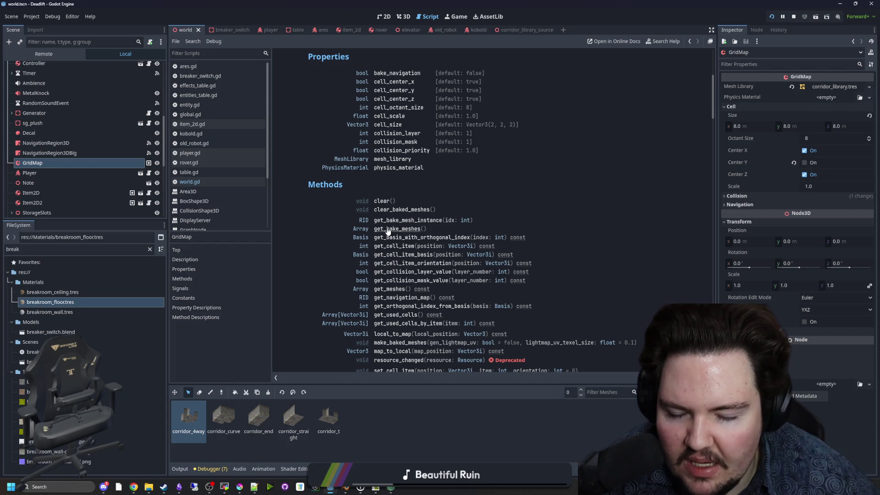
{"action": "scroll", "coordinate": [574, 183], "scroll_direction": "down", "scroll_amount": 1}
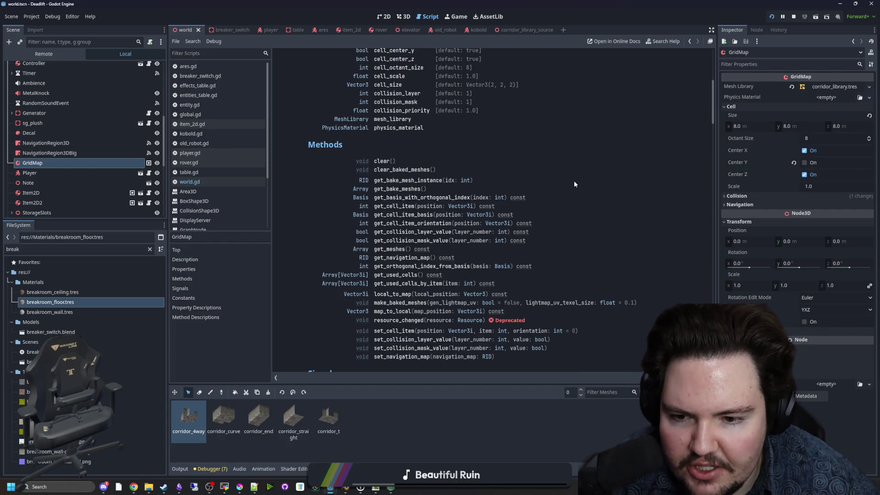
{"action": "scroll", "coordinate": [574, 183], "scroll_direction": "down", "scroll_amount": 1}
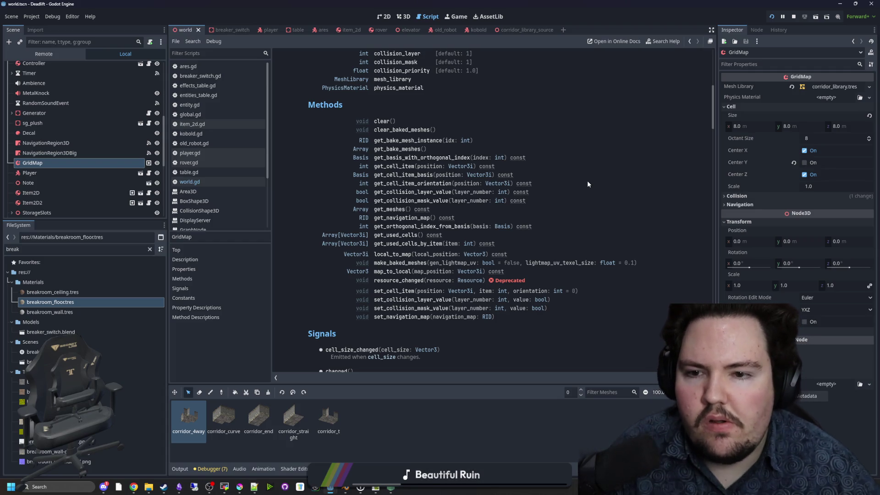
{"action": "left_click", "coordinate": [387, 209]}
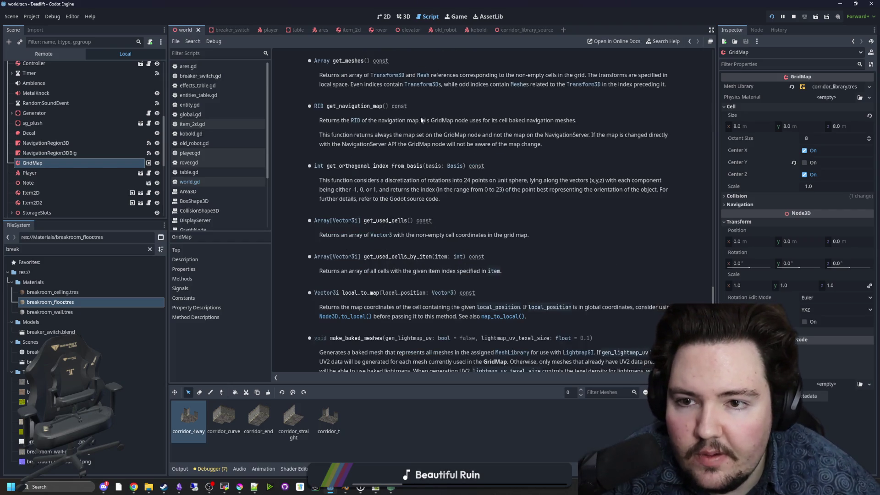
{"action": "left_click_drag", "start_coordinate": [453, 75], "coordinate": [661, 77]}
{"action": "left_click", "coordinate": [631, 81]}
{"action": "left_click", "coordinate": [424, 76]}
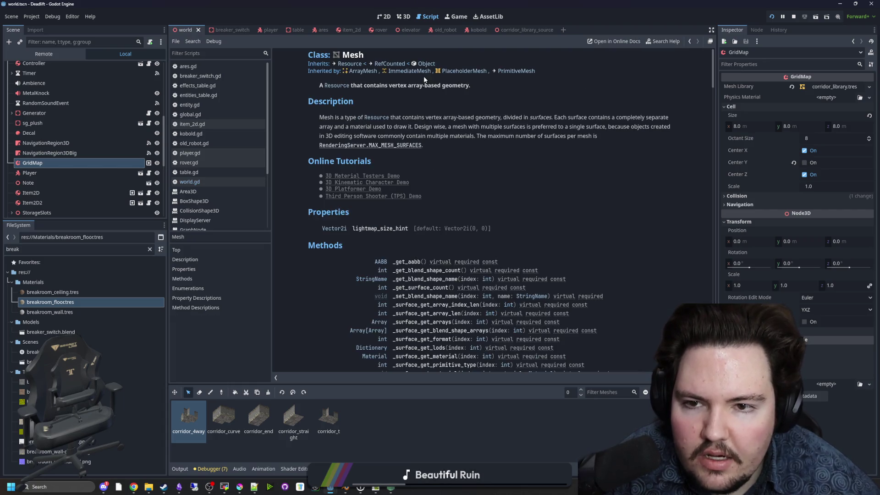
Step: Browse the Mesh class reference and jump to the surface_get_arrays method
{"action": "scroll", "coordinate": [452, 251], "scroll_direction": "down", "scroll_amount": 5}
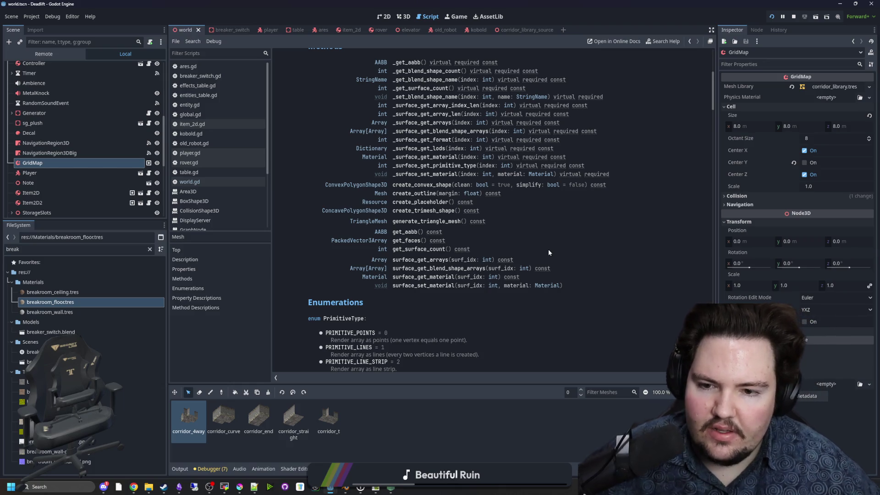
{"action": "scroll", "coordinate": [548, 249], "scroll_direction": "up", "scroll_amount": 2}
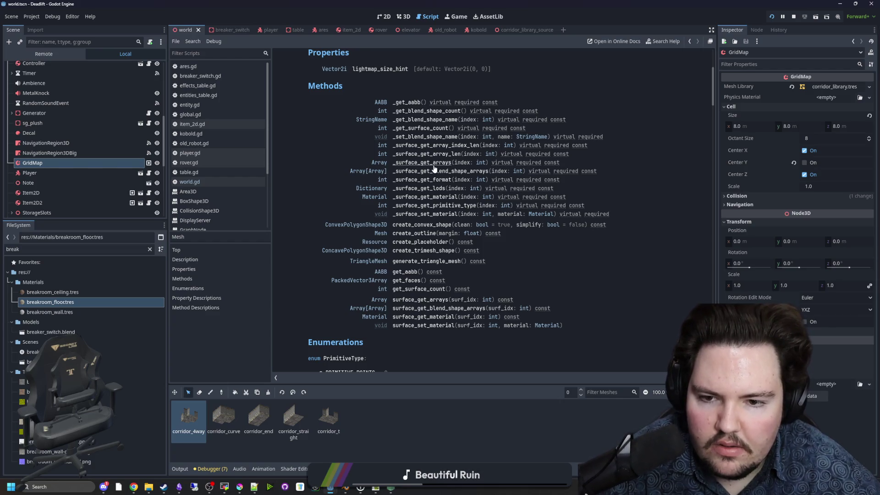
{"action": "scroll", "coordinate": [463, 217], "scroll_direction": "down", "scroll_amount": 5}
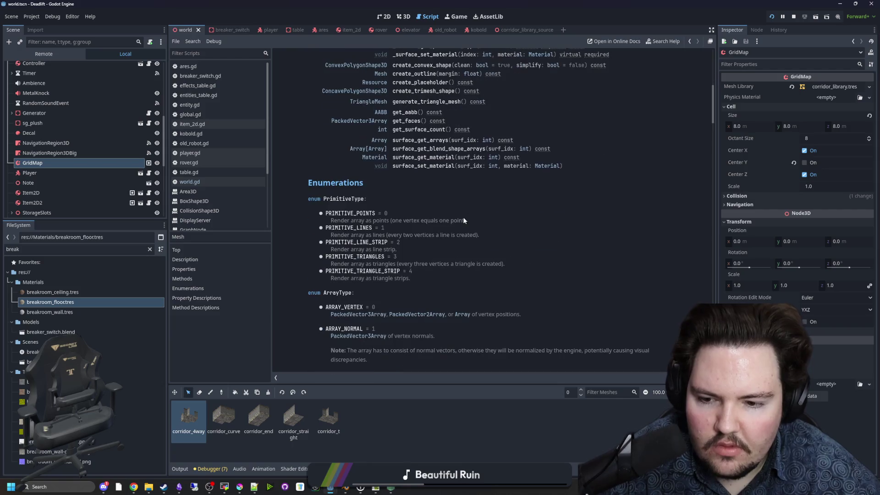
{"action": "scroll", "coordinate": [463, 216], "scroll_direction": "down", "scroll_amount": 1}
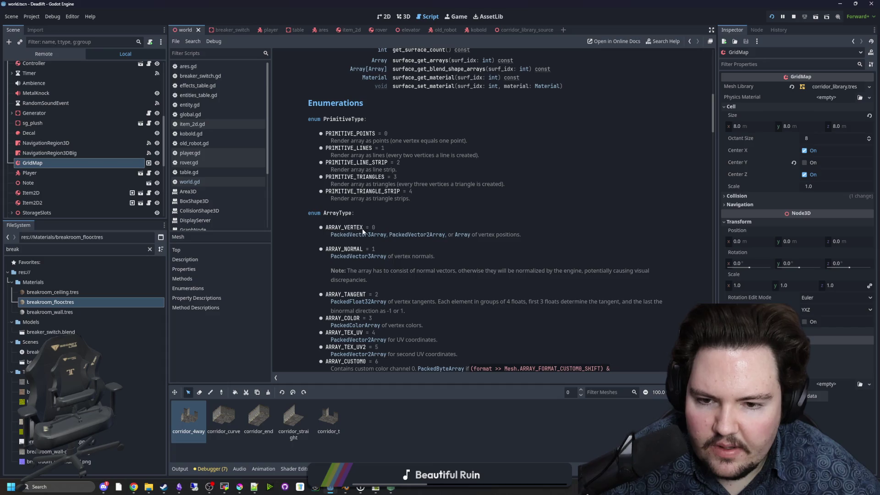
{"action": "scroll", "coordinate": [496, 234], "scroll_direction": "up", "scroll_amount": 5}
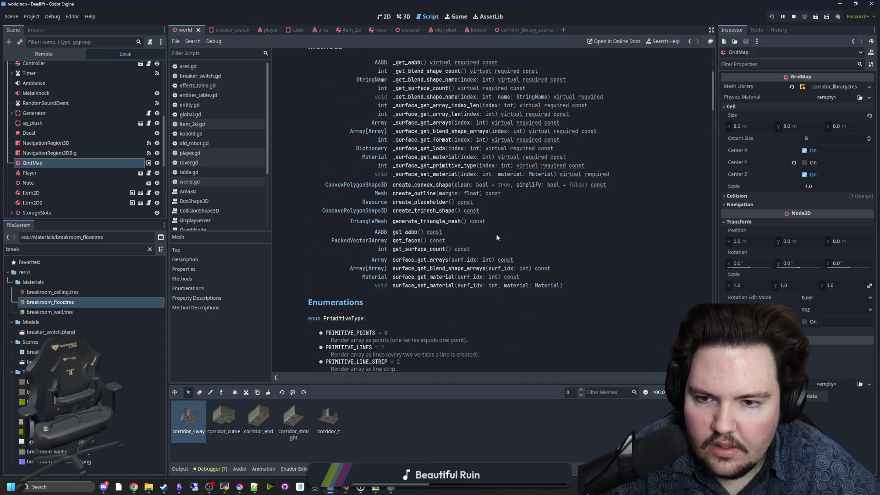
{"action": "scroll", "coordinate": [496, 237], "scroll_direction": "up", "scroll_amount": 1}
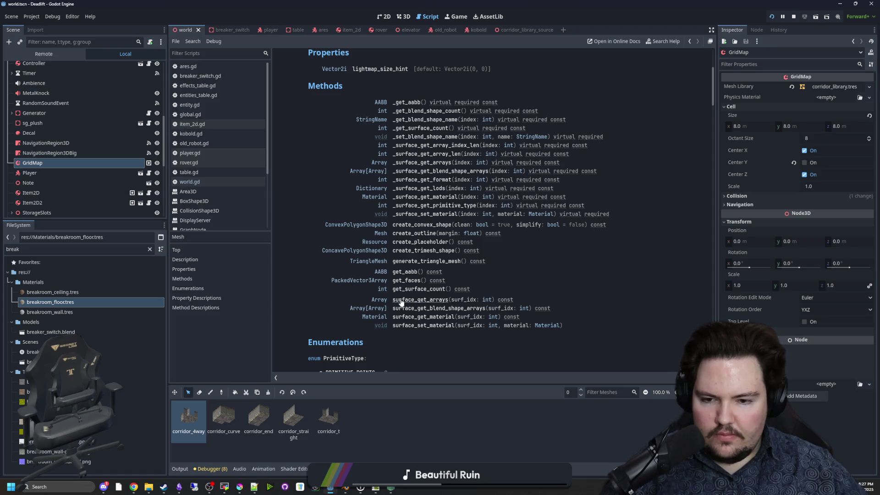
{"action": "scroll", "coordinate": [376, 299], "scroll_direction": "down", "scroll_amount": 4}
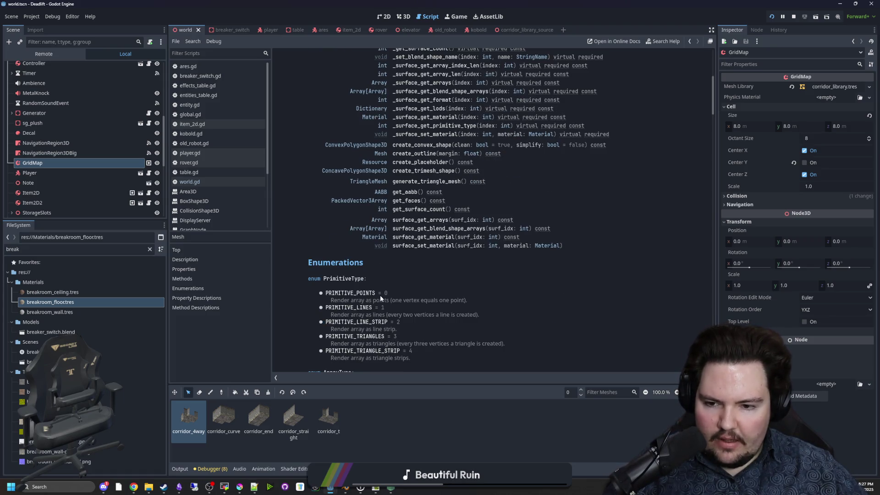
{"action": "scroll", "coordinate": [380, 295], "scroll_direction": "up", "scroll_amount": 3}
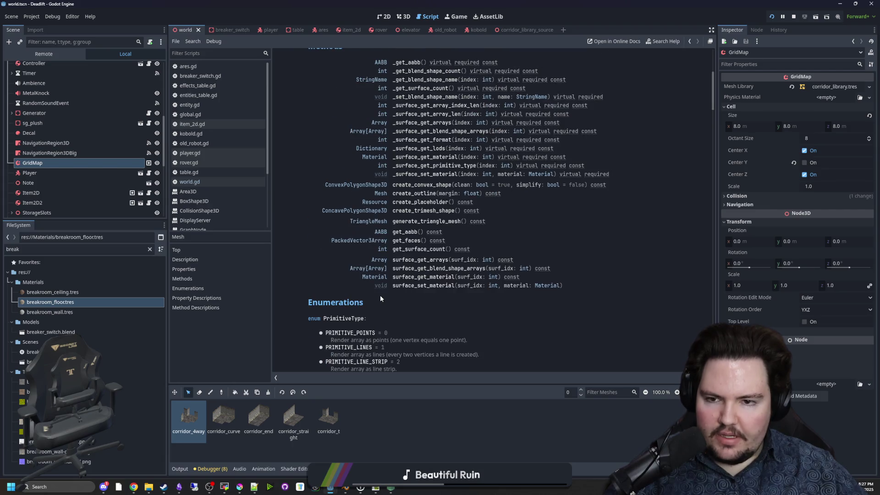
{"action": "left_click", "coordinate": [432, 258]}
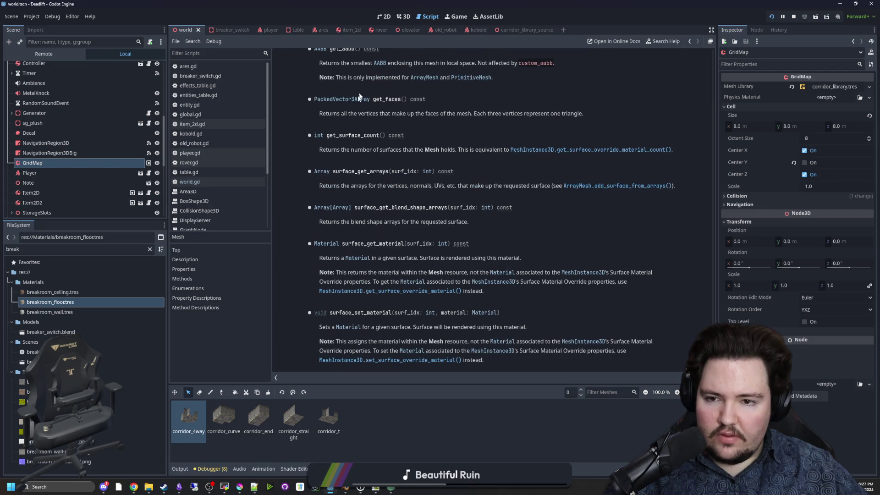
Step: Read surface_get_arrays' description, peek at the Array docs, select the method name, and reopen world.gd
{"action": "left_click_drag", "start_coordinate": [387, 185], "coordinate": [430, 186]}
{"action": "left_click", "coordinate": [356, 188]}
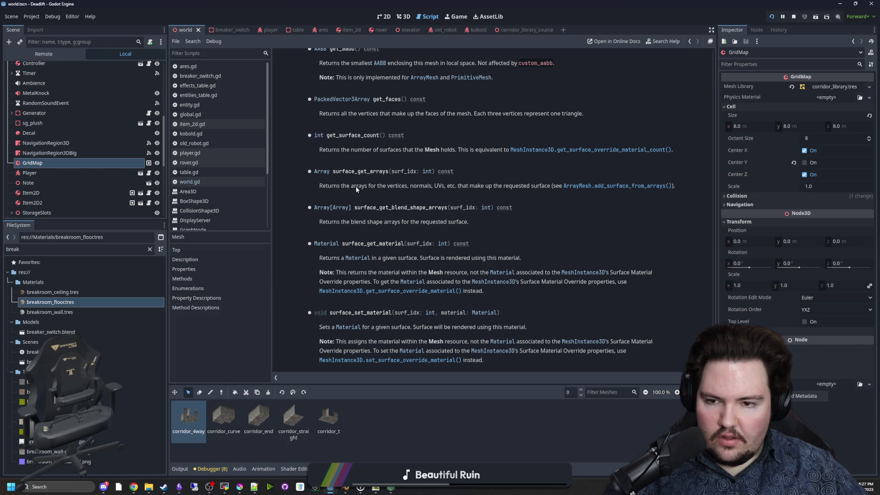
{"action": "left_click_drag", "start_coordinate": [335, 187], "coordinate": [415, 186]}
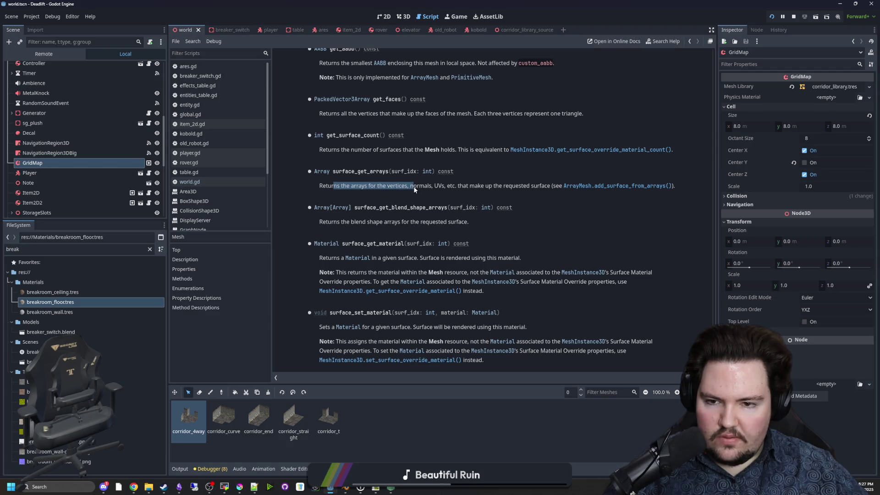
{"action": "left_click", "coordinate": [414, 186]}
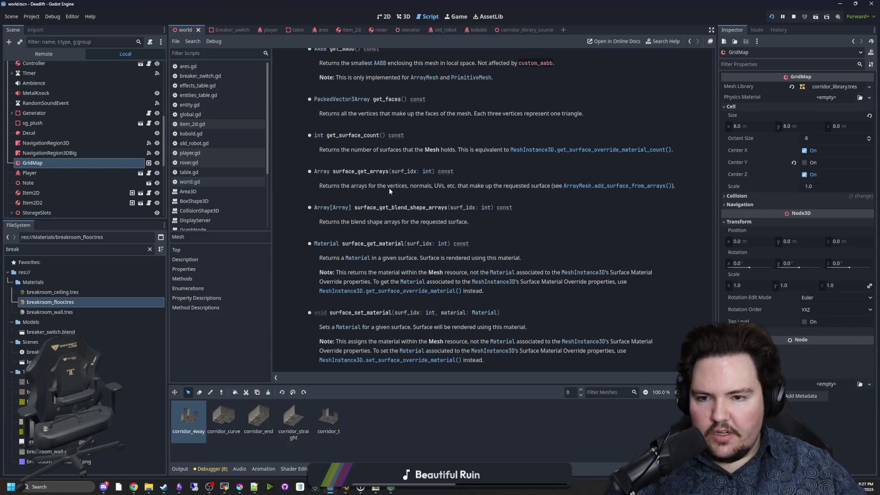
{"action": "left_click_drag", "start_coordinate": [387, 187], "coordinate": [407, 188]}
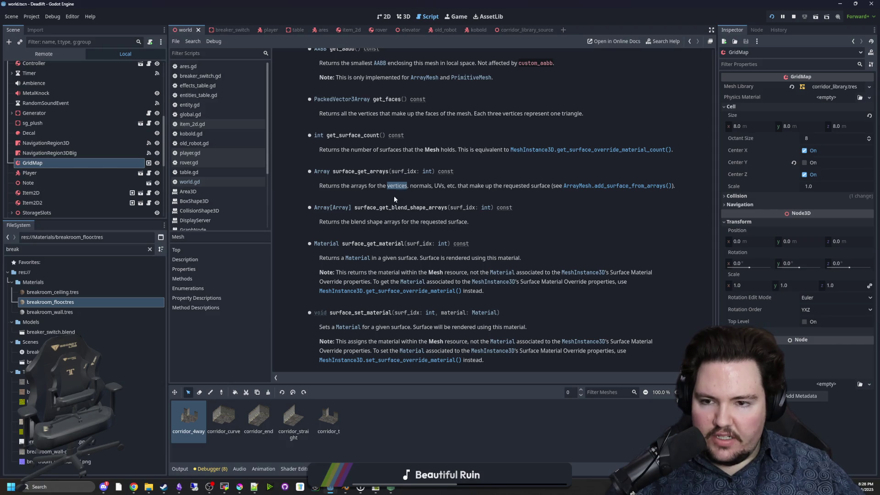
{"action": "left_click", "coordinate": [321, 172]}
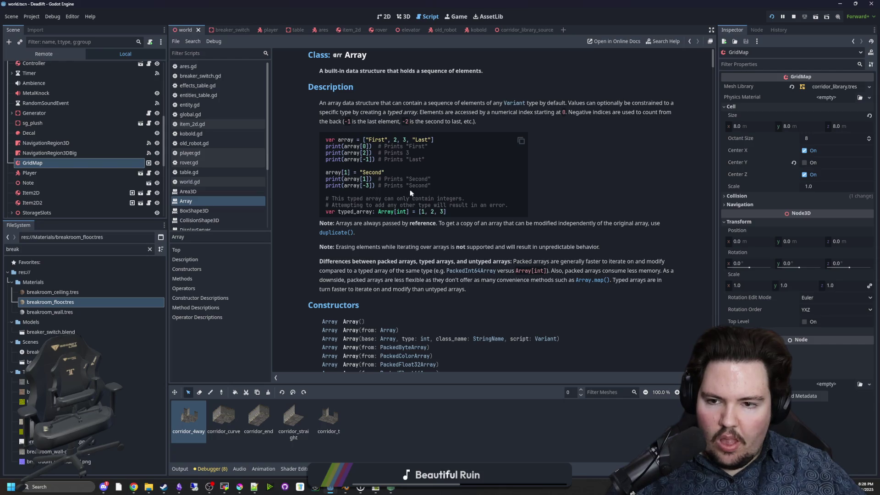
{"action": "key", "text": "alt+Left"}
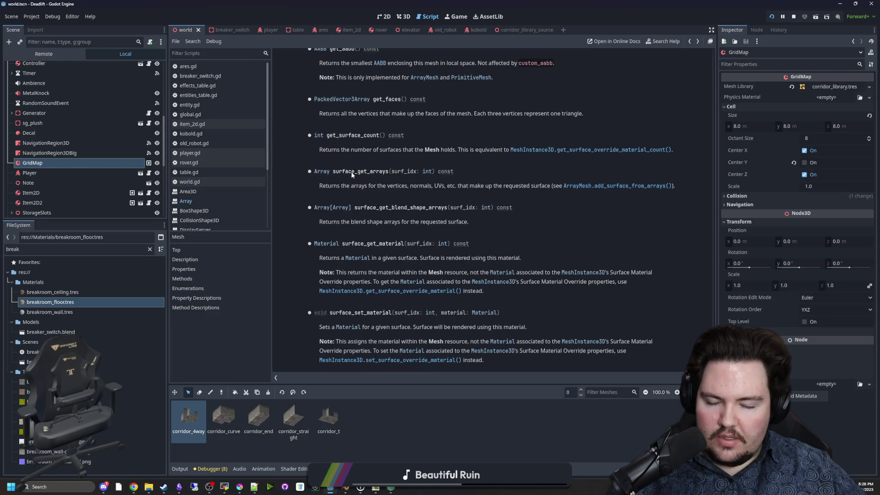
{"action": "double_click", "coordinate": [351, 171]}
{"action": "key", "text": "ctrl+c"}
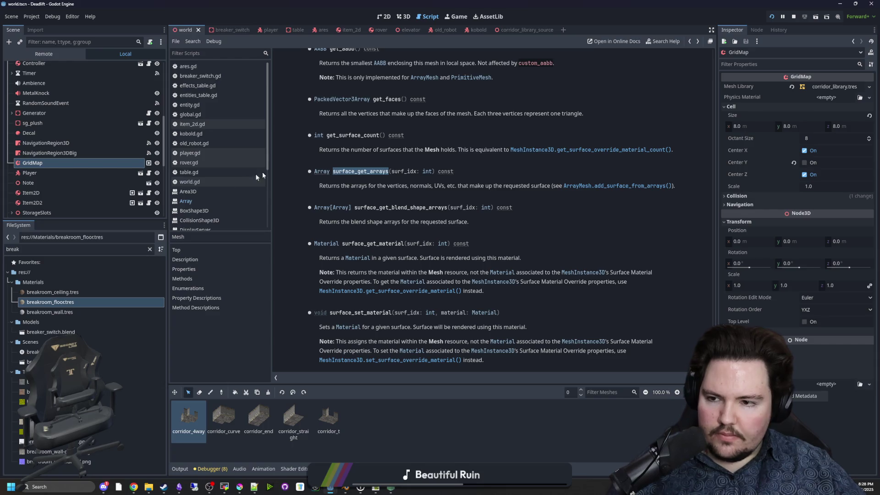
{"action": "scroll", "coordinate": [114, 174], "scroll_direction": "up", "scroll_amount": 5}
{"action": "left_click", "coordinate": [190, 182]}
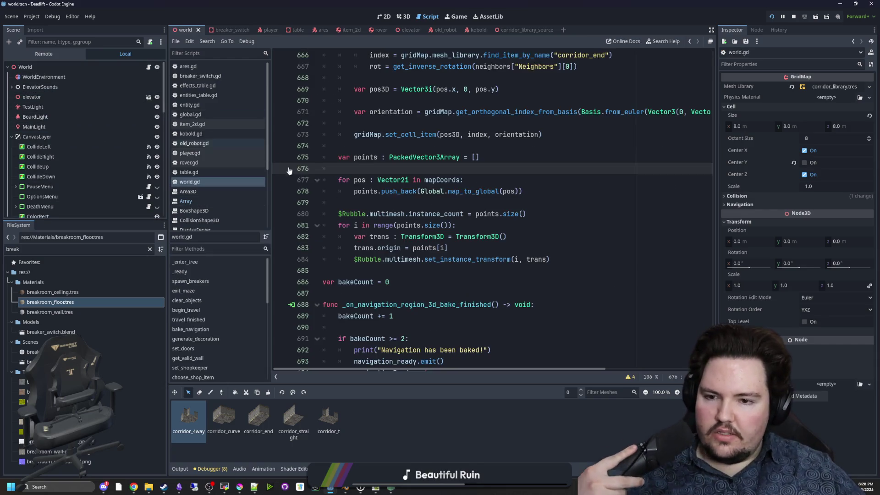
Step: Insert blank lines in the mapCoords loop, trying and then undoing a surface_get_arrays paste
{"action": "left_click", "coordinate": [424, 203]}
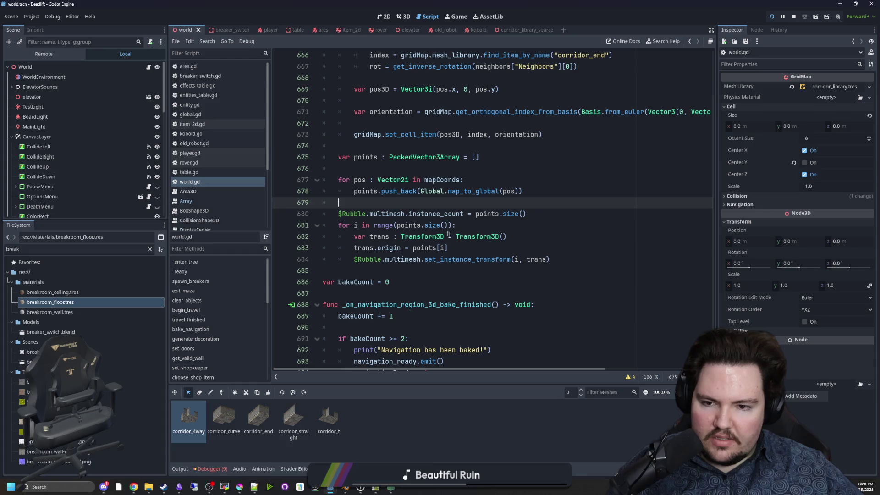
{"action": "left_click", "coordinate": [354, 259]}
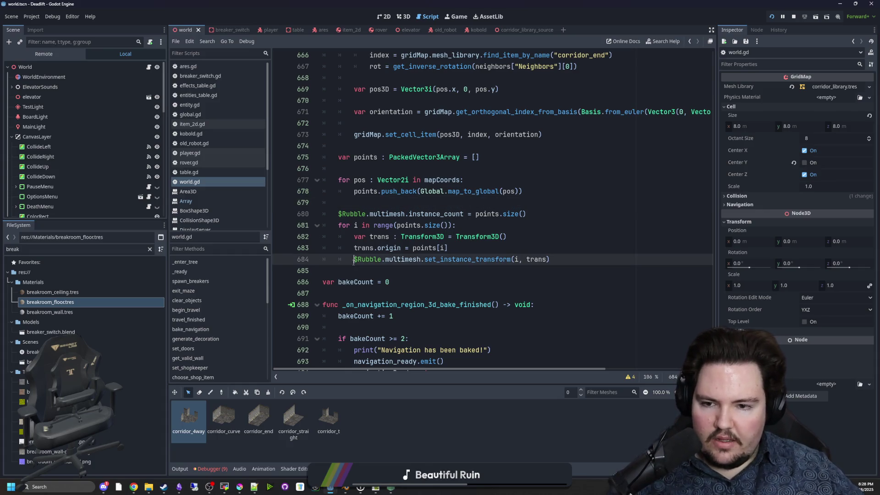
{"action": "left_click", "coordinate": [371, 203]}
{"action": "left_click", "coordinate": [493, 183]}
{"action": "key", "text": "Return"}
{"action": "key", "text": "Return"}
{"action": "key", "text": "Return"}
{"action": "key", "text": "Up"}
{"action": "key", "text": "Down"}
{"action": "key", "text": "Up"}
{"action": "key", "text": "Up"}
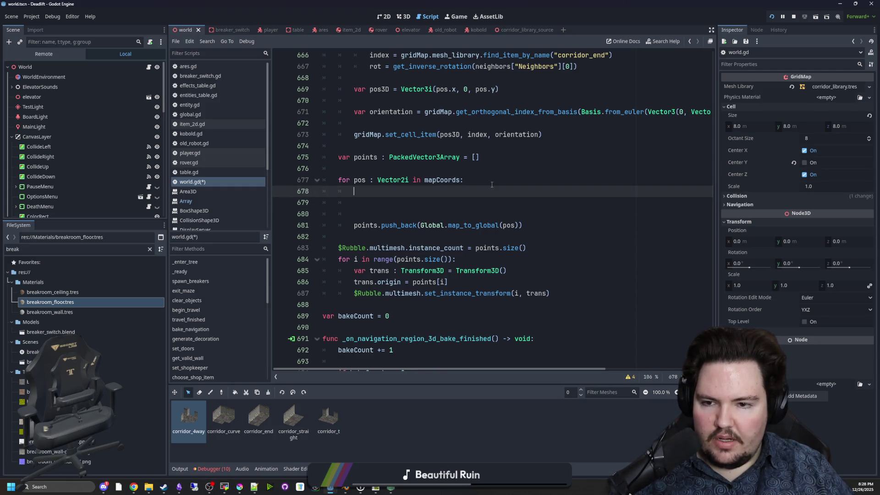
{"action": "key", "text": "ctrl+v"}
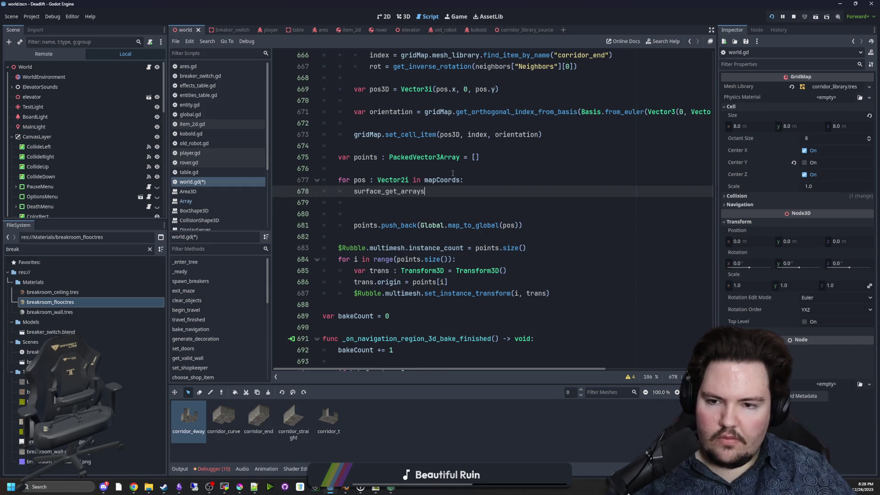
{"action": "key", "text": "ctrl+z"}
Step: Comment out lines 677–687 and add blank lines below the points array declaration
{"action": "left_click", "coordinate": [356, 172]}
{"action": "mouse_move", "coordinate": [557, 293]}
{"action": "left_mouse_down"}
{"action": "mouse_move", "coordinate": [504, 284]}
{"action": "mouse_move", "coordinate": [330, 156]}
{"action": "mouse_move", "coordinate": [260, 180]}
{"action": "left_mouse_up"}
{"action": "key", "text": "ctrl+k"}
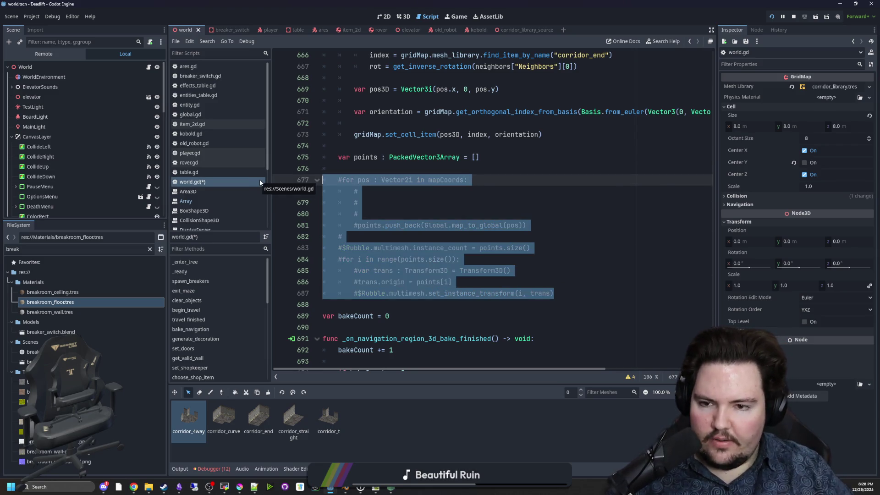
{"action": "left_click", "coordinate": [352, 165]}
{"action": "key", "text": "Return"}
{"action": "key", "text": "Return"}
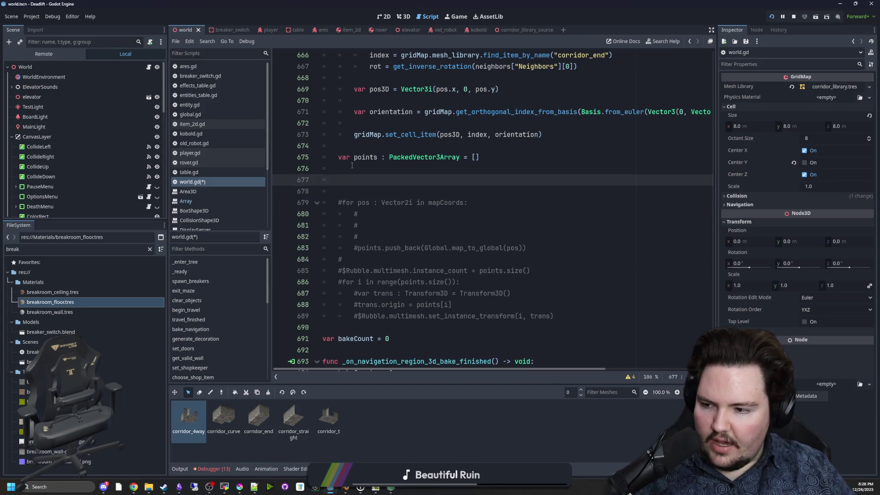
Step: Stop the running game and drag the GridMap node in to start $GridMap on line 677
{"action": "scroll", "coordinate": [60, 122], "scroll_direction": "down", "scroll_amount": 5}
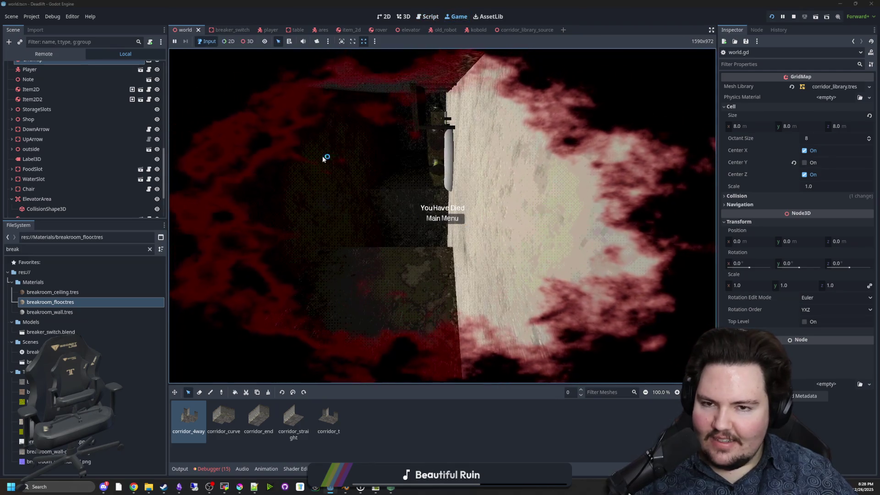
{"action": "scroll", "coordinate": [150, 67], "scroll_direction": "up", "scroll_amount": 5}
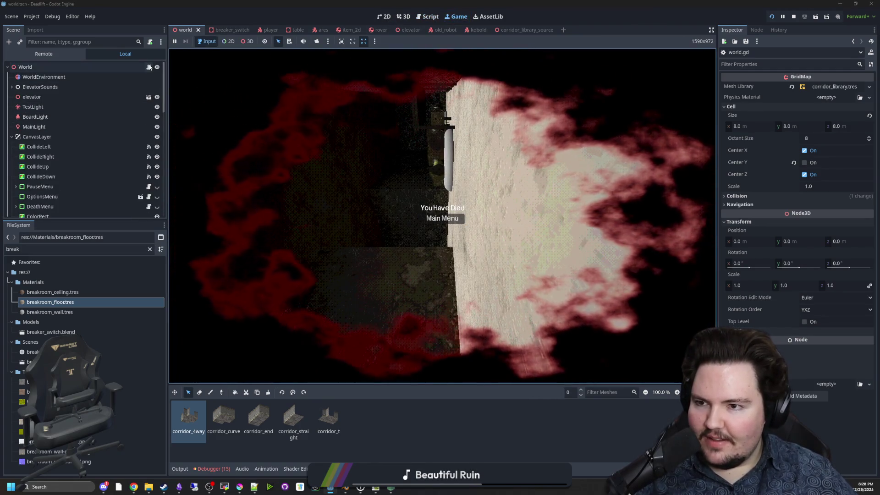
{"action": "key", "text": "F8"}
{"action": "scroll", "coordinate": [150, 67], "scroll_direction": "down", "scroll_amount": 5}
{"action": "left_click_drag", "start_coordinate": [45, 146], "coordinate": [342, 180]}
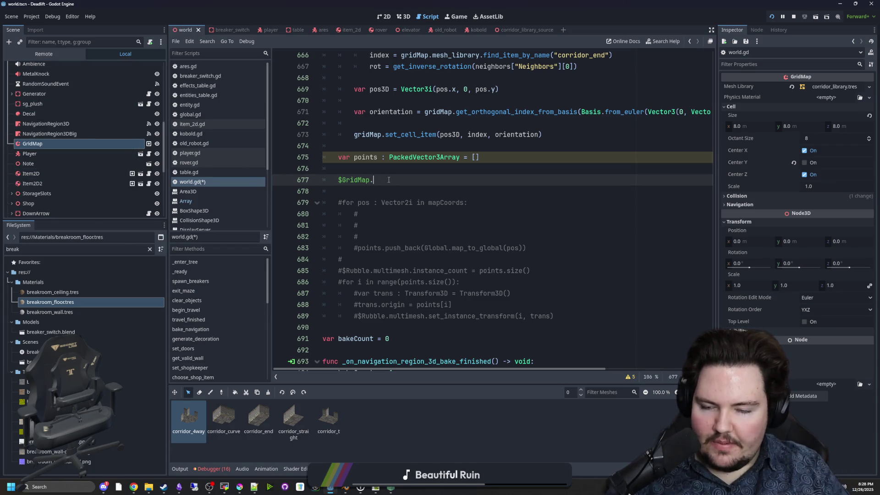
Step: Write 'for mesh in $GridMap.get_meshes():' with print(mesh) in its body, checking the get_meshes docs
{"action": "type", "text": "get_mes"}
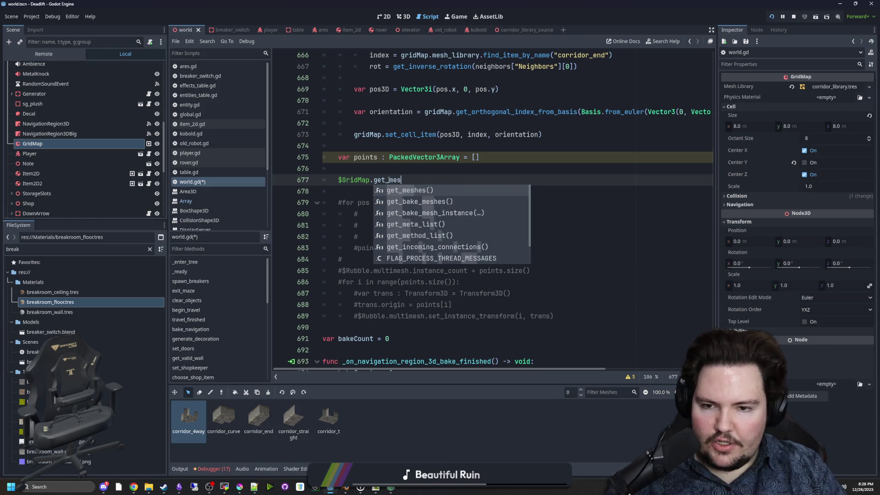
{"action": "key", "text": "Return"}
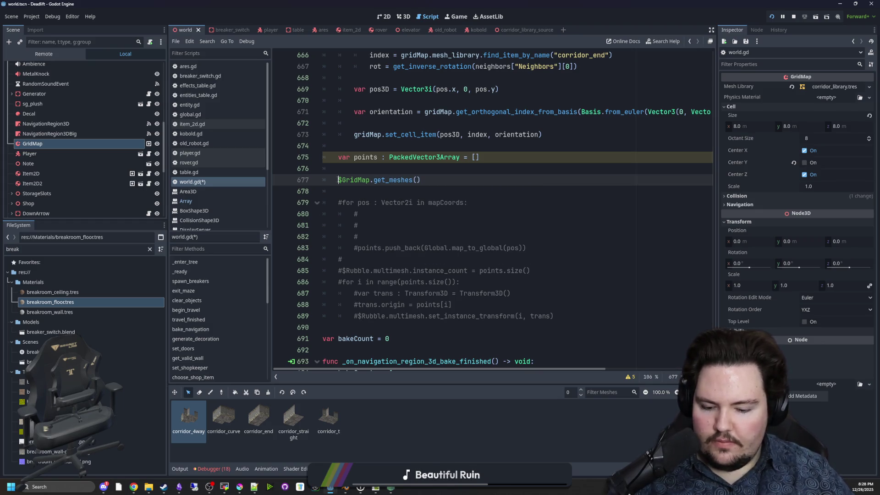
{"action": "type", "text": "for mesh in"}
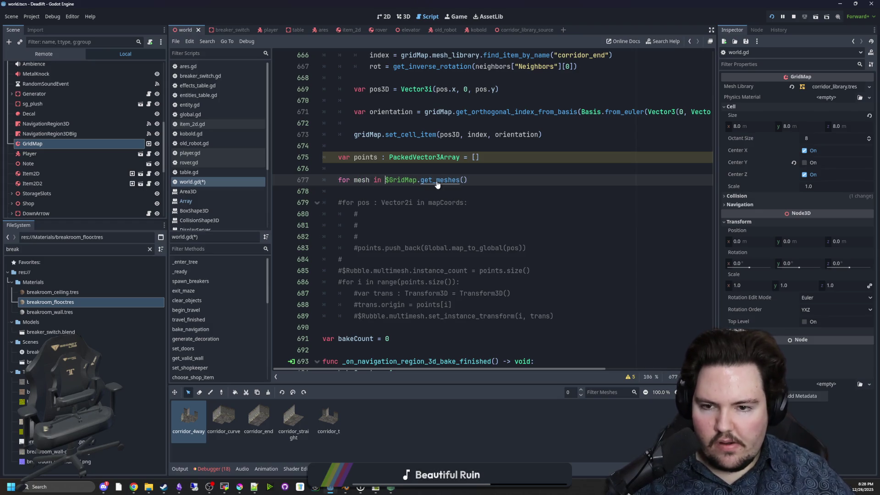
{"action": "left_click", "coordinate": [419, 180], "text": "ctrl"}
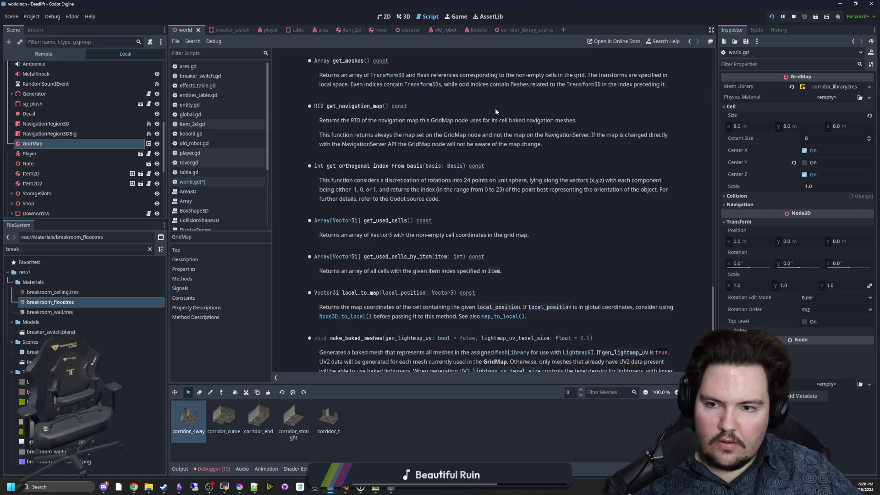
{"action": "key", "text": "alt+Left"}
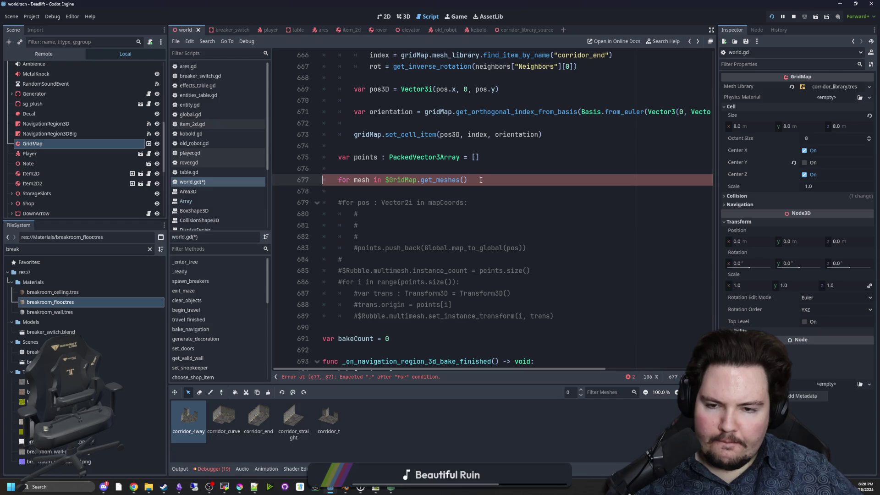
{"action": "key", "text": "Return"}
{"action": "type", "text": "print(mesh)"}
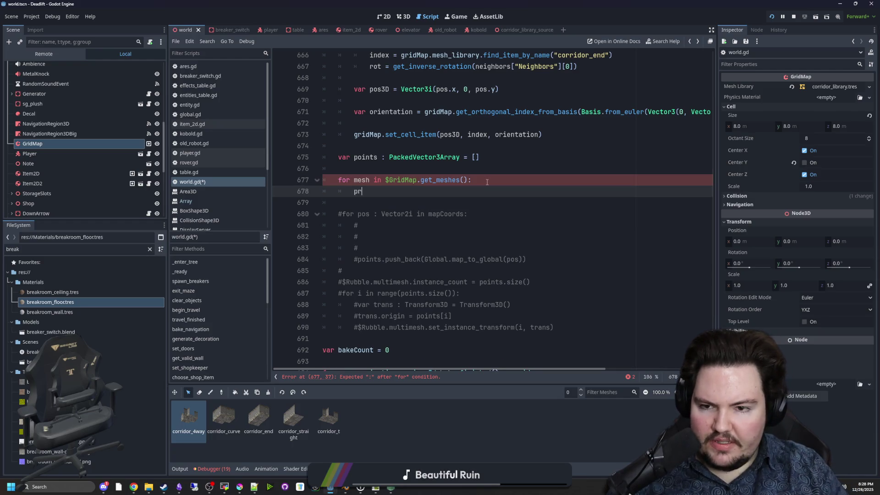
Step: Save world.gd, relaunch the game, and bring the game view forward
{"action": "left_click", "coordinate": [487, 182]}
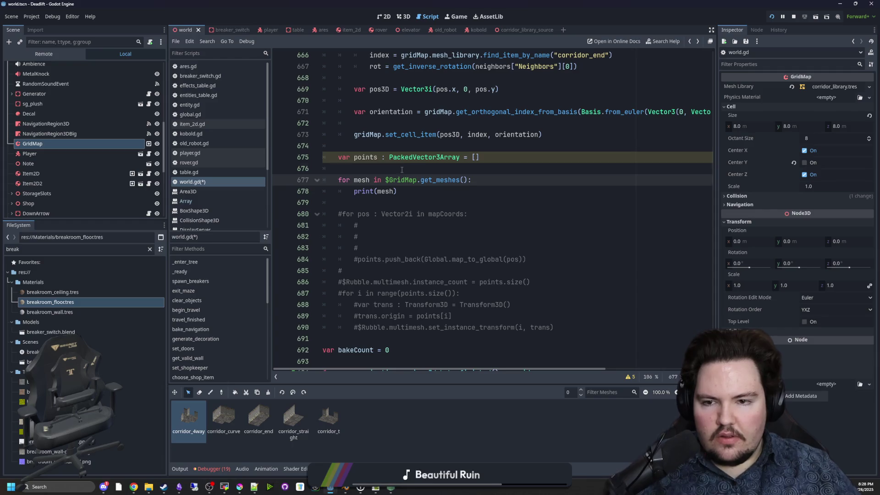
{"action": "key", "text": "Up"}
{"action": "key", "text": "ctrl+s"}
{"action": "left_click", "coordinate": [451, 16]}
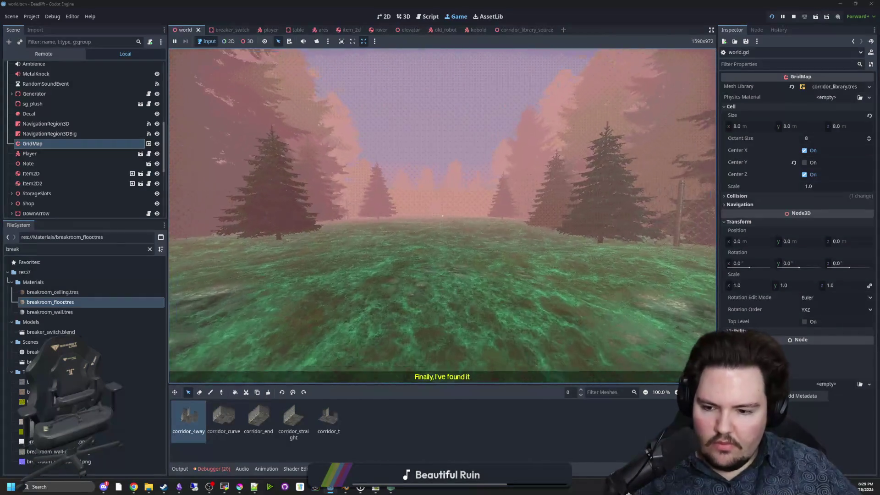
Step: Pause the game and check the Output log of printed meshes
{"action": "key", "text": "Escape"}
{"action": "left_click", "coordinate": [179, 469]}
{"action": "left_click", "coordinate": [442, 210]}
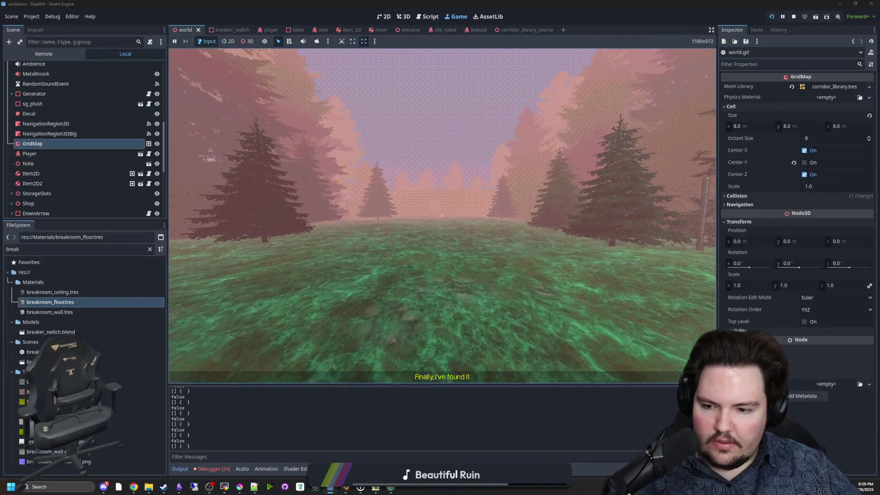
{"action": "key", "text": "Escape"}
{"action": "scroll", "coordinate": [148, 85], "scroll_direction": "up", "scroll_amount": 10}
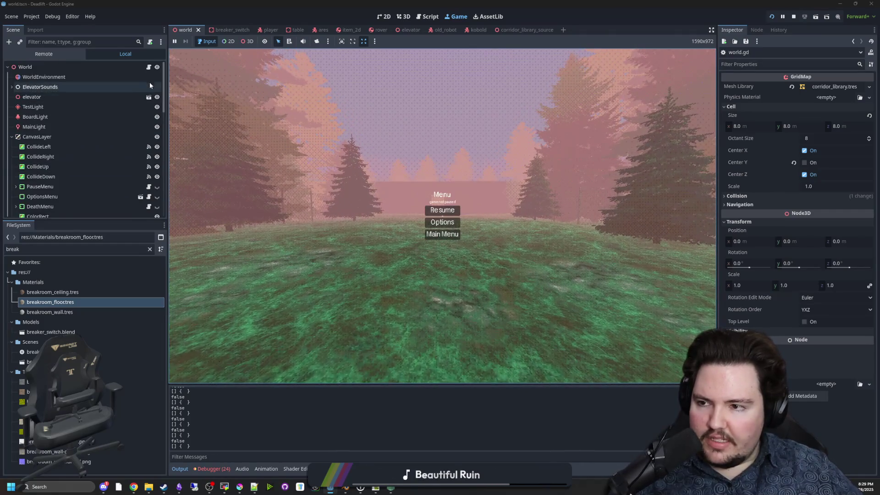
Step: In player.gd, search 'print(', delete print(hidden), and comment out prints(activeEffects, addictions)
{"action": "left_click", "coordinate": [265, 30]}
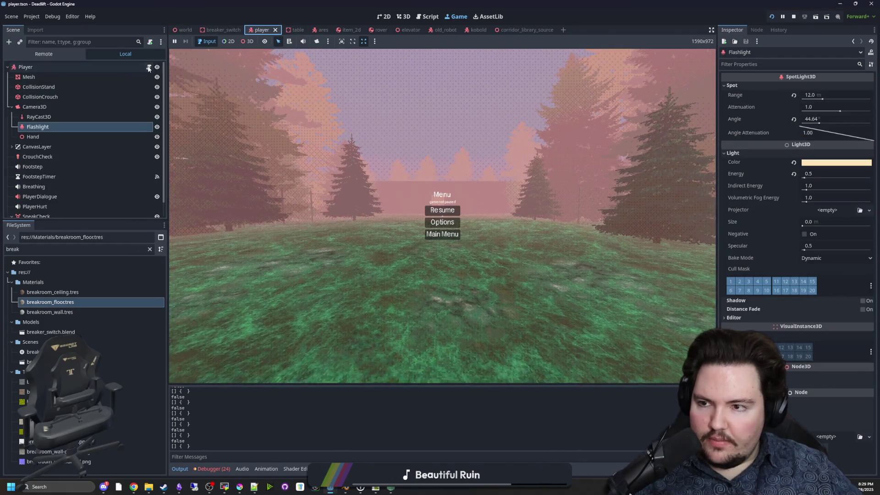
{"action": "left_click", "coordinate": [427, 17]}
{"action": "left_click", "coordinate": [397, 144]}
{"action": "key", "text": "ctrl+f"}
{"action": "type", "text": "print"}
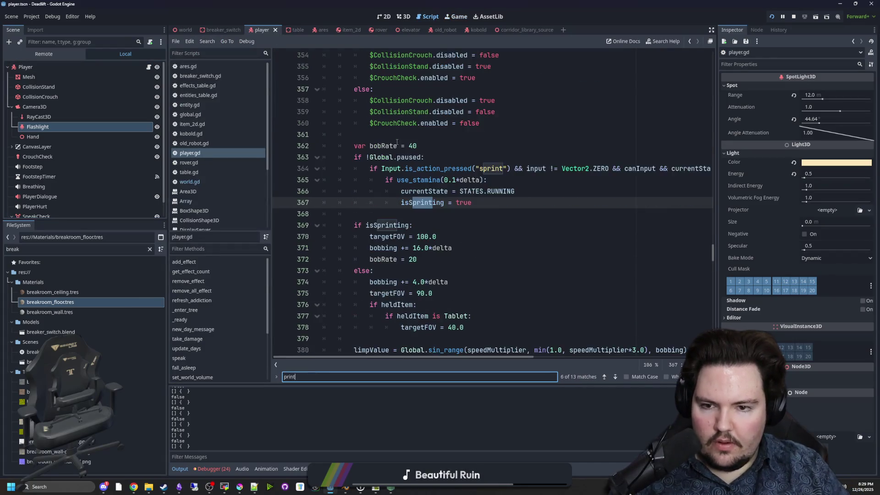
{"action": "key", "text": "Return"}
{"action": "key", "text": "Return"}
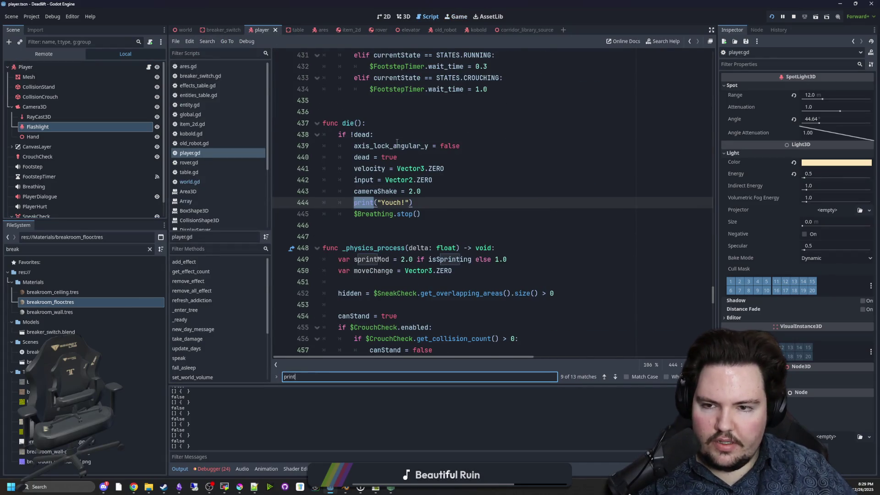
{"action": "key", "text": "Return"}
{"action": "key", "text": "Return"}
{"action": "key", "text": "Return"}
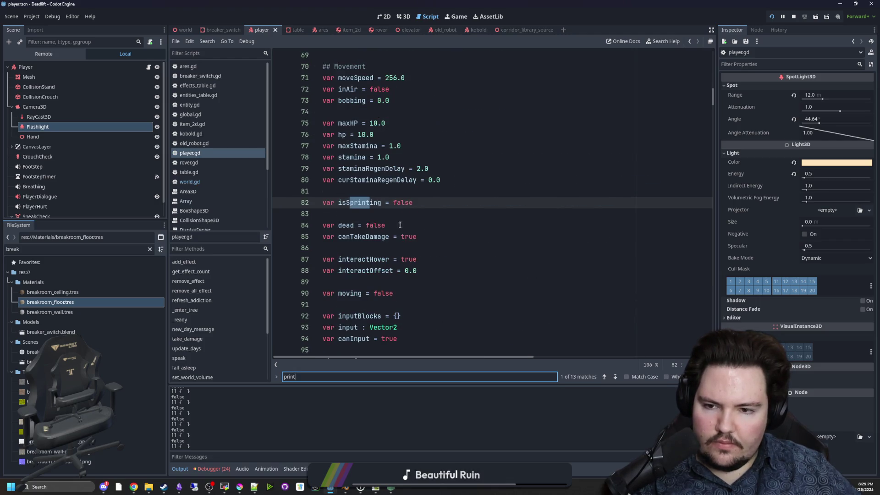
{"action": "type", "text": "("}
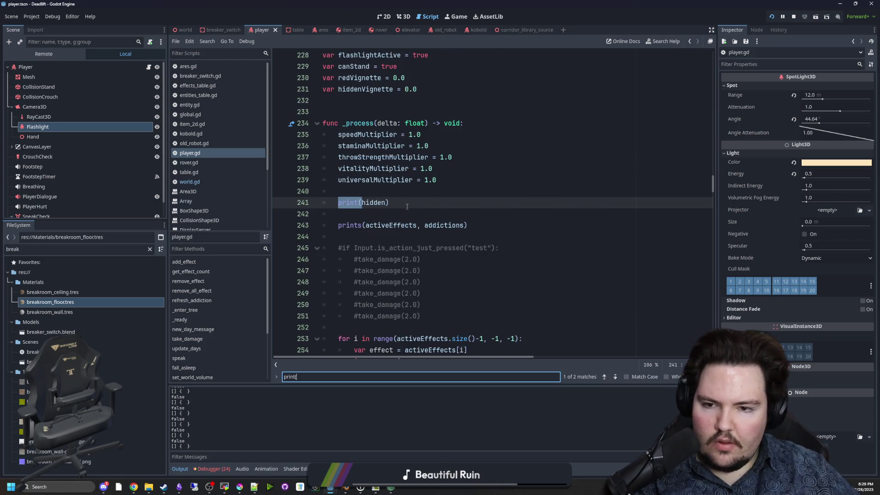
{"action": "key", "text": "ctrl+shift+k"}
{"action": "left_click", "coordinate": [329, 215]}
{"action": "key", "text": "ctrl+k"}
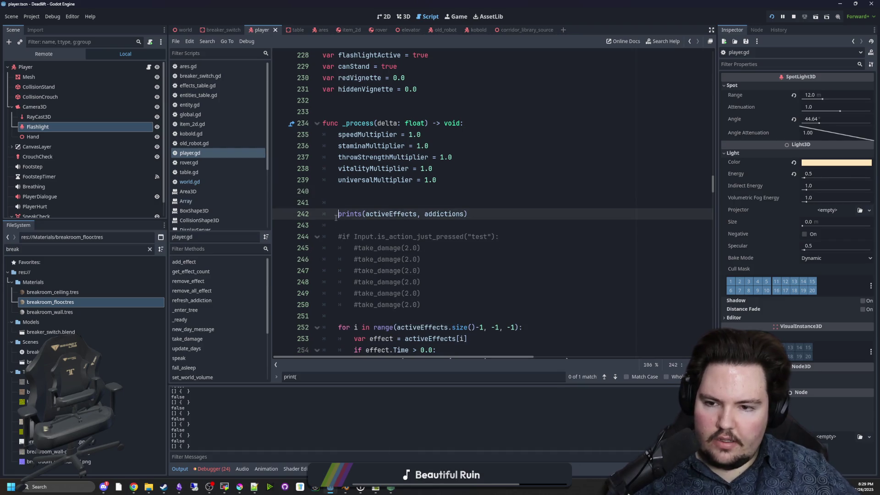
{"action": "left_click", "coordinate": [358, 203]}
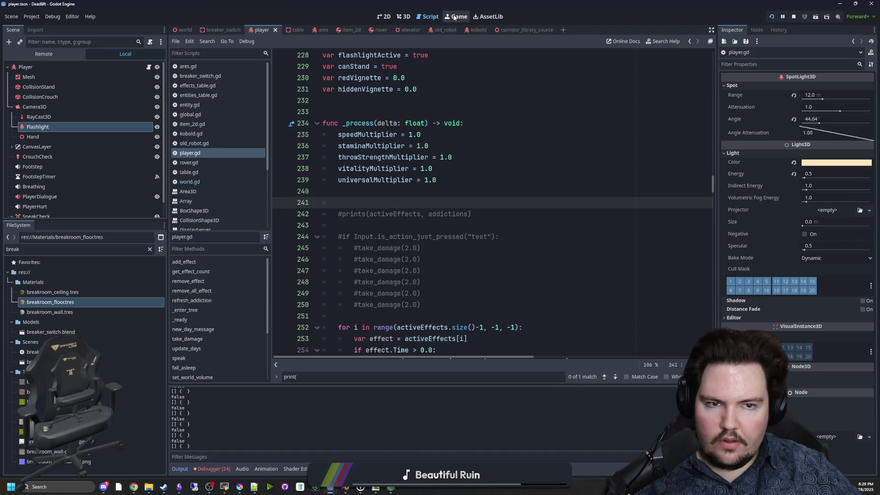
Step: Relaunch the game, walk through the doorway into the room, pause, and return to the world scene
{"action": "key", "text": "Escape"}
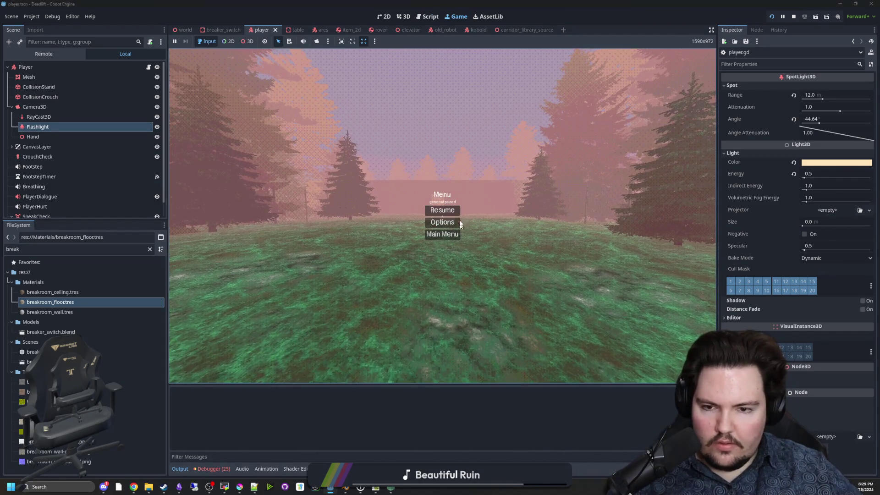
{"action": "key", "text": "Escape"}
{"action": "key", "text": "w"}
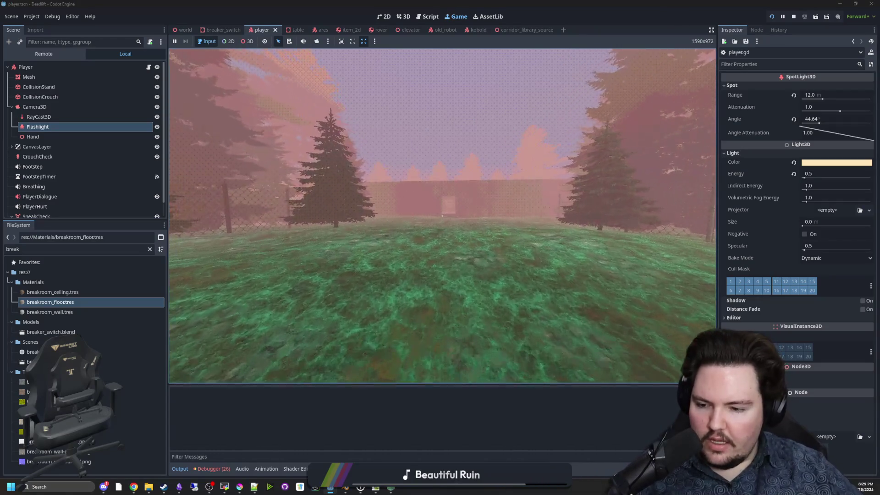
{"action": "key", "text": "w"}
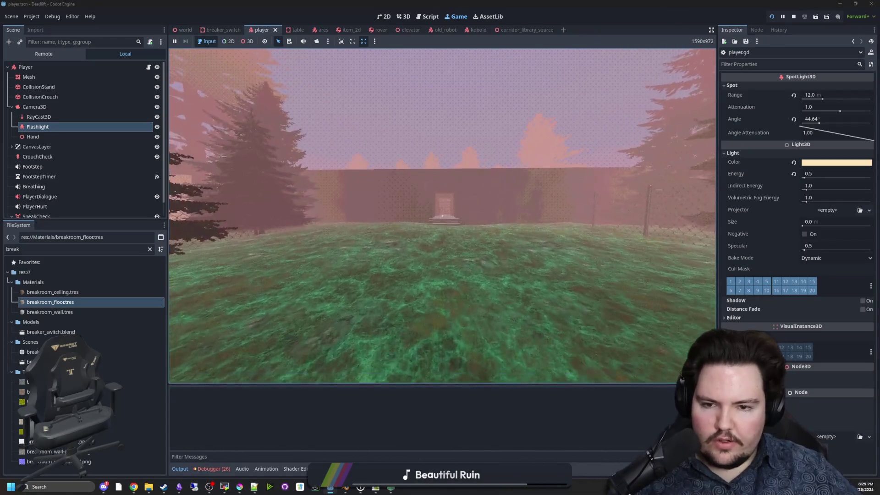
{"action": "key", "text": "w"}
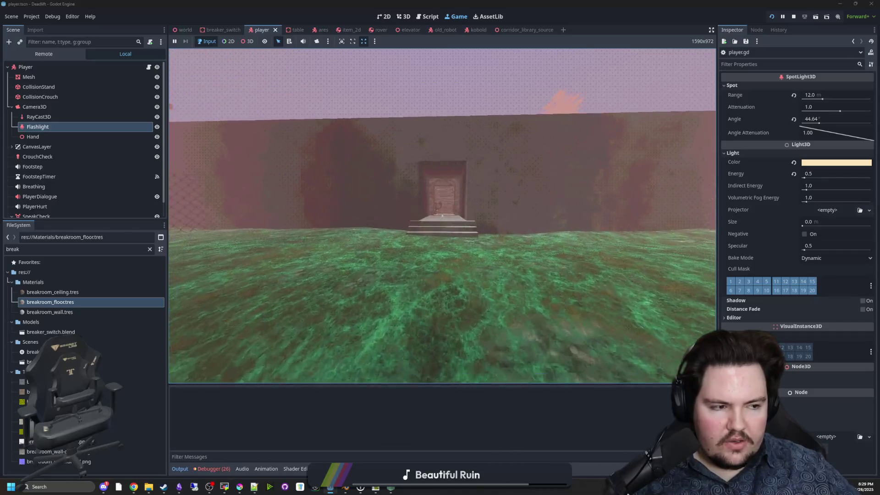
{"action": "key", "text": "w"}
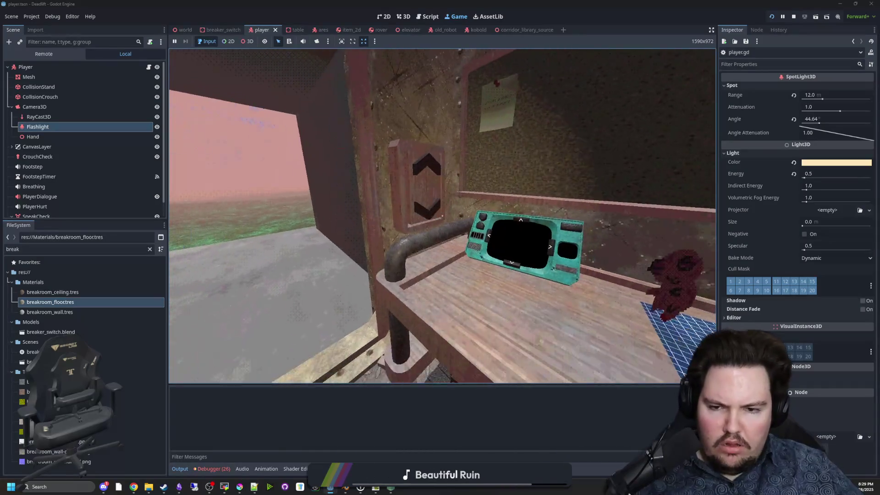
{"action": "key", "text": "super"}
{"action": "left_click", "coordinate": [35, 66]}
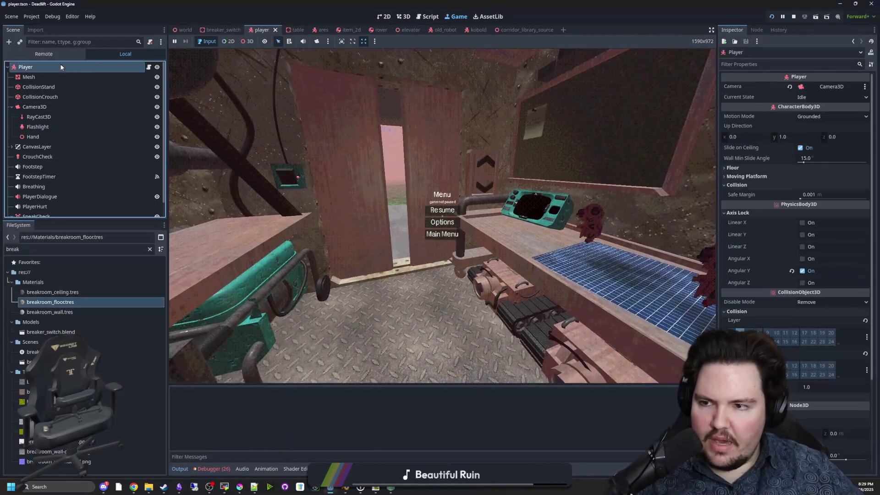
{"action": "left_click", "coordinate": [185, 29]}
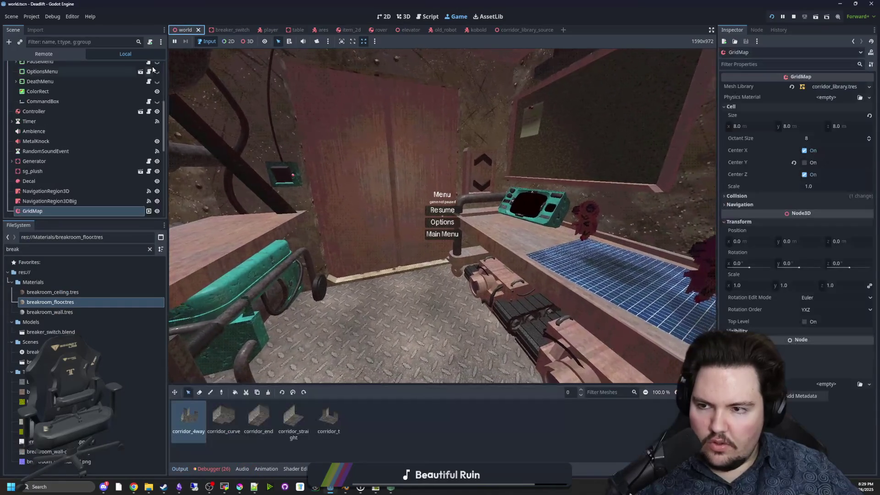
Step: Reopen world.gd, review the printed ArrayMesh lines in Output, and type ArrayMesh on line 676
{"action": "scroll", "coordinate": [147, 69], "scroll_direction": "up", "scroll_amount": 5}
{"action": "left_click", "coordinate": [148, 68]}
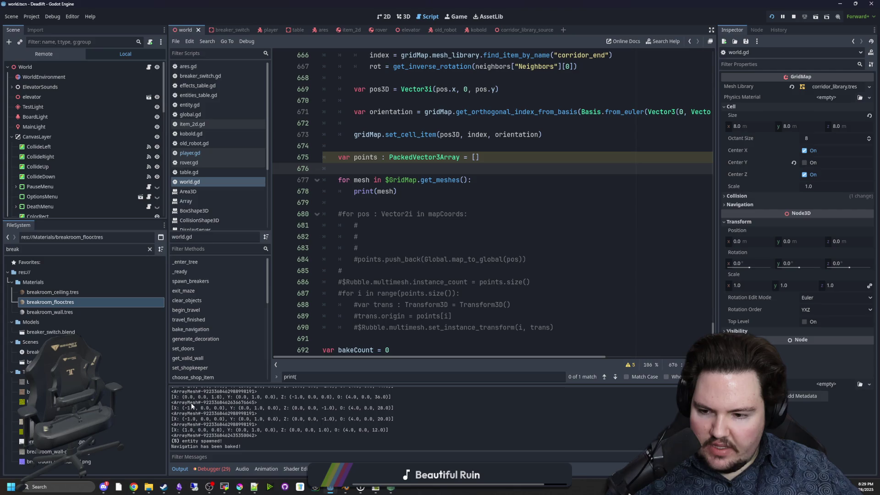
{"action": "scroll", "coordinate": [235, 431], "scroll_direction": "up", "scroll_amount": 10}
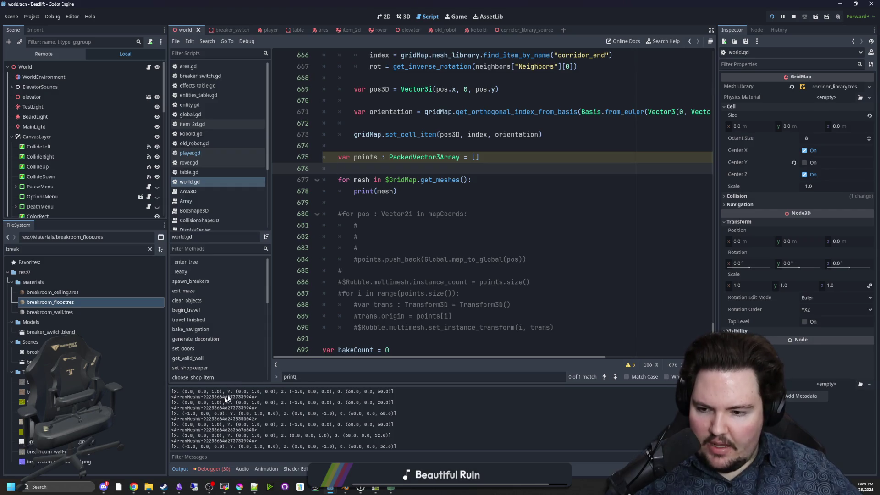
{"action": "type", "text": "Array"}
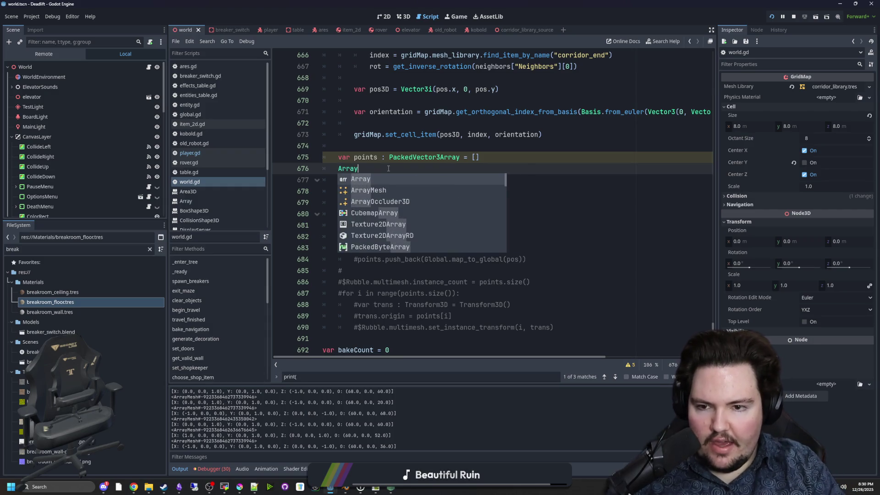
{"action": "type", "text": "Mesh"}
Step: Read through the ArrayMesh class reference, then go back to world.gd
{"action": "left_click", "coordinate": [370, 167], "text": "ctrl"}
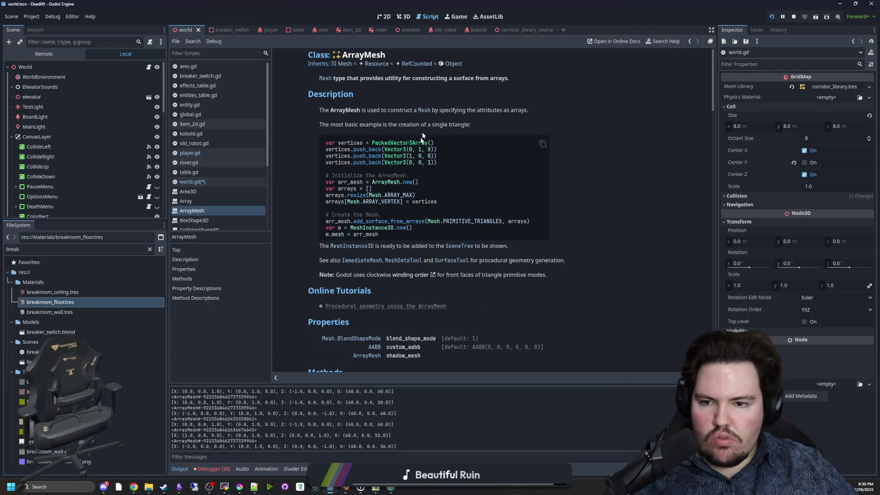
{"action": "scroll", "coordinate": [379, 175], "scroll_direction": "down", "scroll_amount": 3}
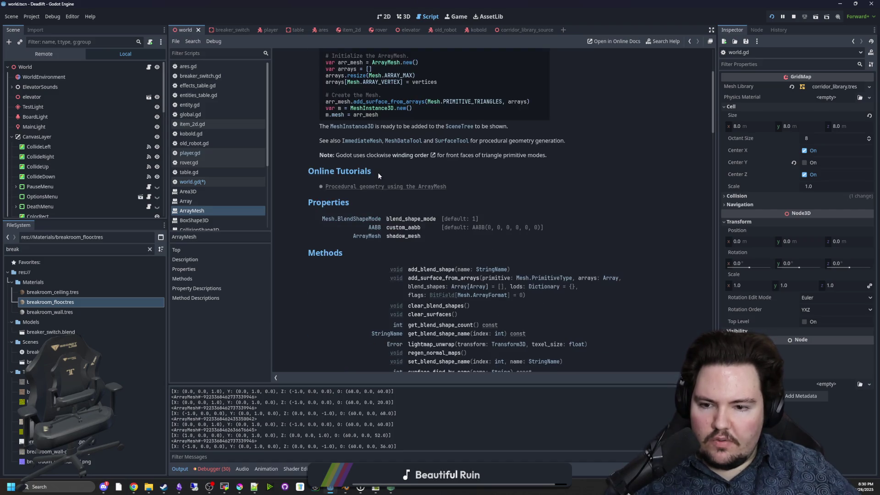
{"action": "scroll", "coordinate": [429, 227], "scroll_direction": "down", "scroll_amount": 4}
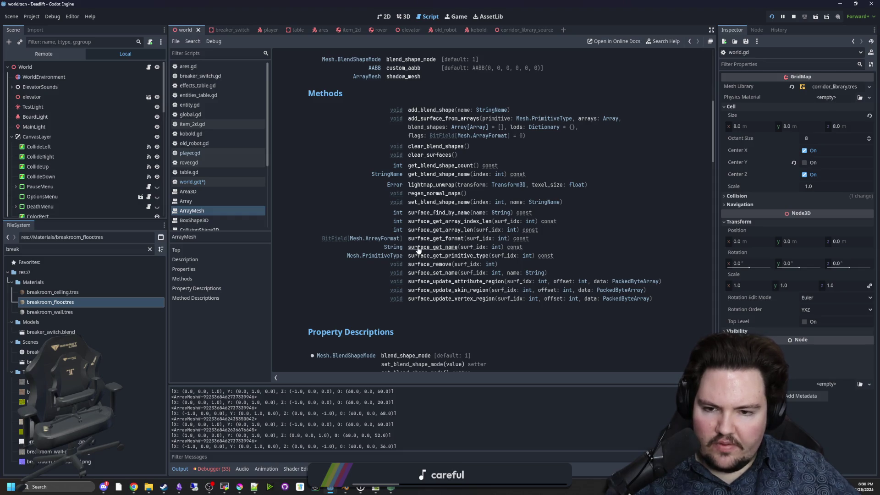
{"action": "scroll", "coordinate": [422, 243], "scroll_direction": "up", "scroll_amount": 3}
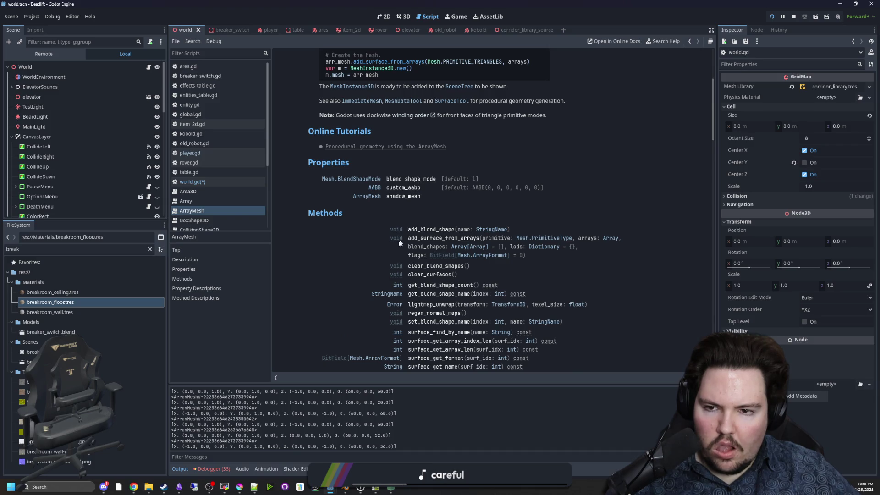
{"action": "scroll", "coordinate": [393, 245], "scroll_direction": "up", "scroll_amount": 4}
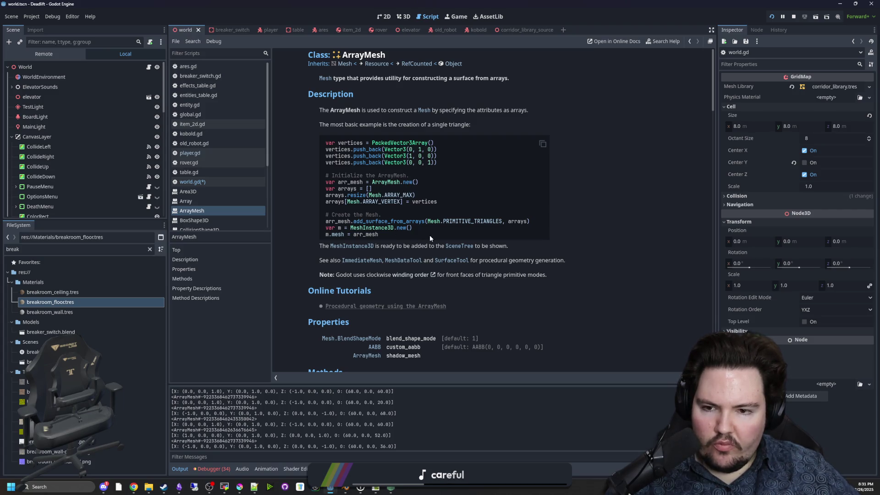
{"action": "scroll", "coordinate": [430, 235], "scroll_direction": "down", "scroll_amount": 8}
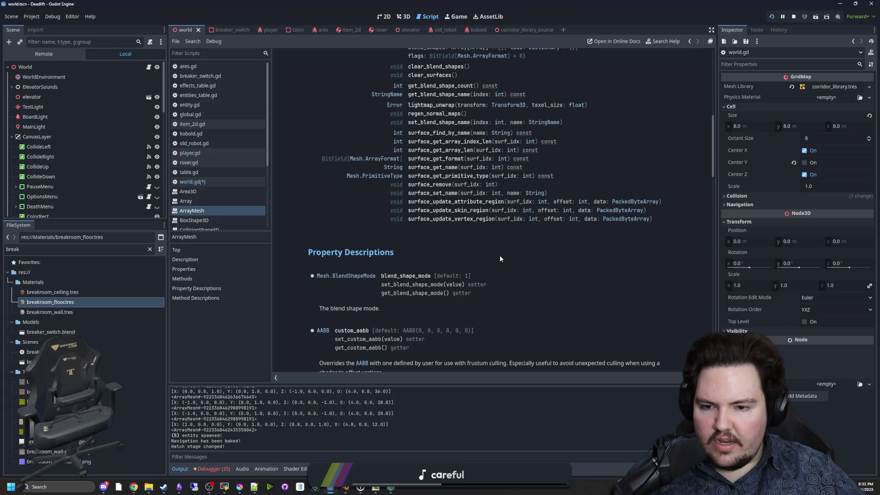
{"action": "scroll", "coordinate": [500, 259], "scroll_direction": "down", "scroll_amount": 3}
{"action": "key", "text": "alt+Left"}
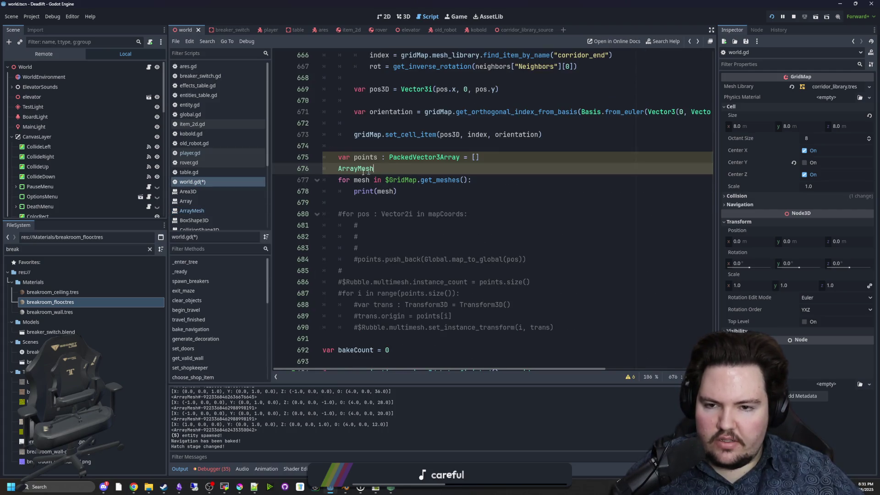
Step: Delete the stray ArrayMesh line and type the loop variable as ': ArrayMesh'
{"action": "triple_click", "coordinate": [372, 169]}
{"action": "key", "text": "BackSpace"}
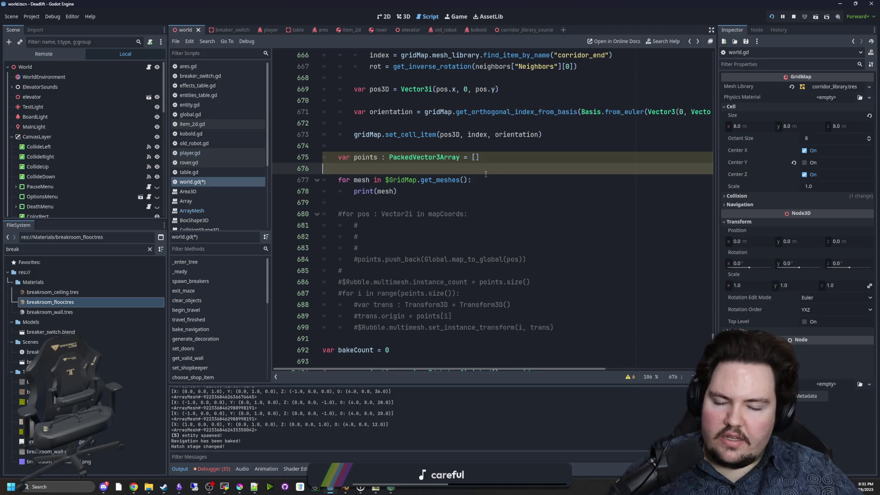
{"action": "left_click", "coordinate": [485, 176]}
{"action": "type", "text": ": MeshAr"}
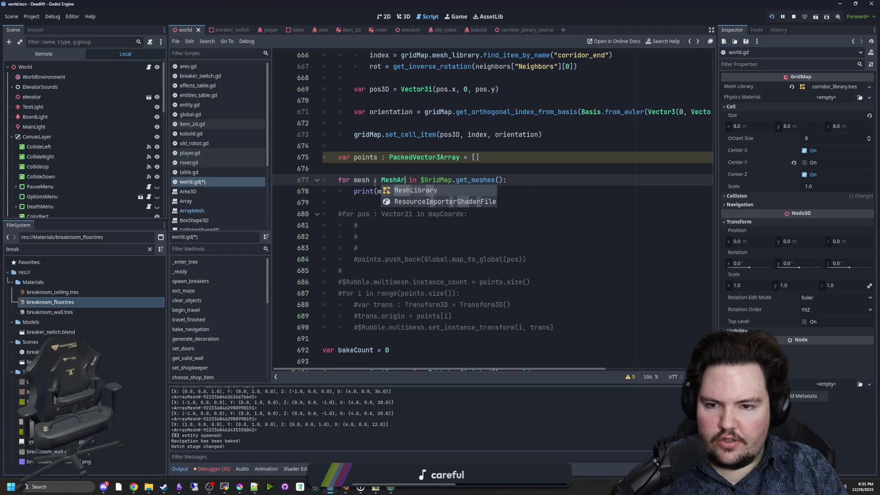
{"action": "key", "text": "BackSpace"}
{"action": "key", "text": "BackSpace"}
{"action": "key", "text": "BackSpace"}
{"action": "type", "text": "Array"}
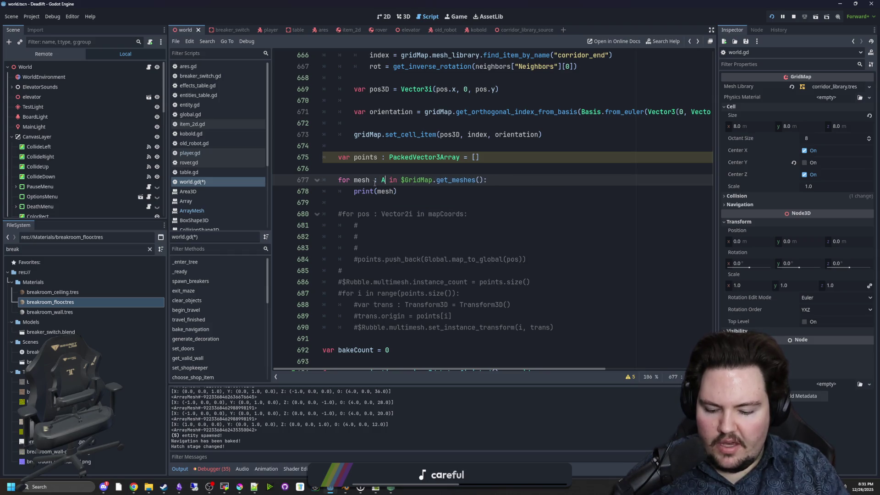
{"action": "key", "text": "Return"}
Step: Start a 'var arr = mesh.get_' line in the loop body and browse the get_ method suggestions
{"action": "left_click_drag", "start_coordinate": [397, 191], "coordinate": [354, 191]}
{"action": "mouse_move", "coordinate": [355, 191]}
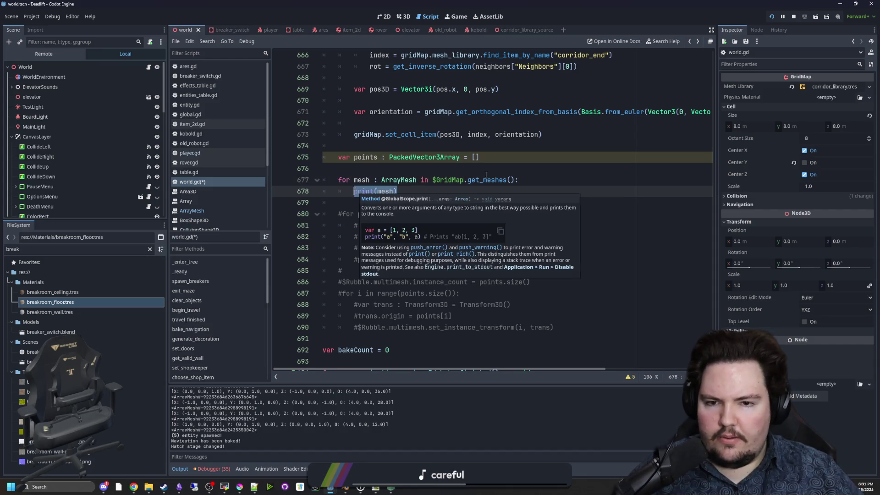
{"action": "left_click", "coordinate": [527, 180]}
{"action": "key", "text": "Return"}
{"action": "type", "text": "var arr = "}
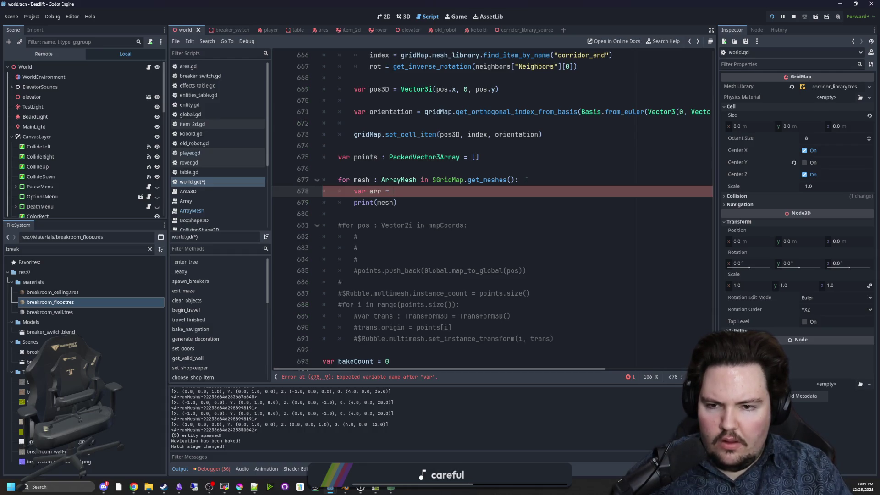
{"action": "type", "text": "mesh.get_"}
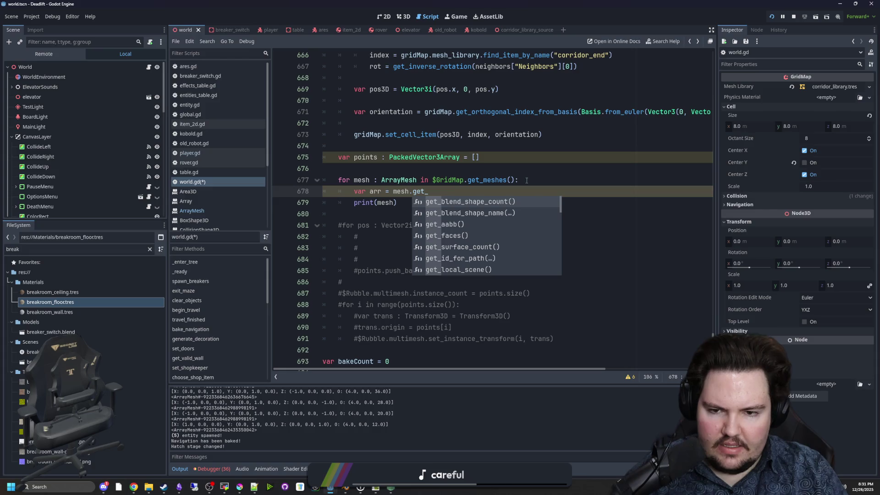
{"action": "type", "text": "sur"}
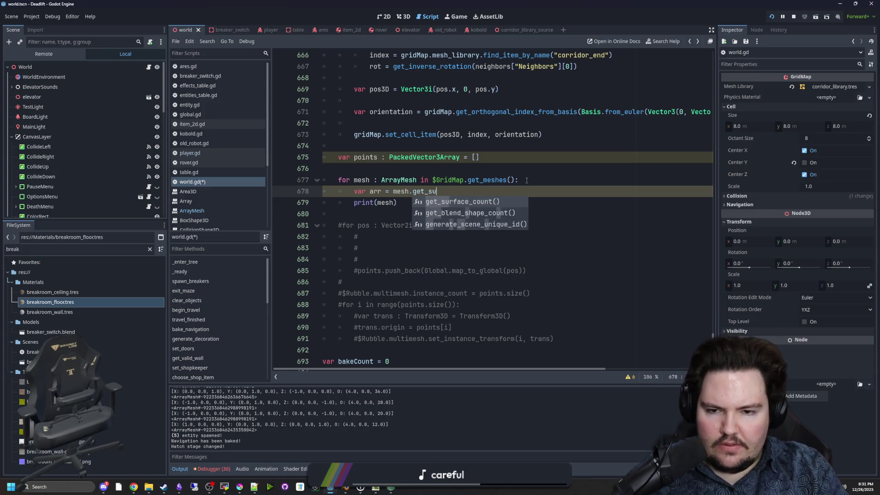
{"action": "key", "text": "BackSpace"}
{"action": "key", "text": "BackSpace"}
{"action": "key", "text": "BackSpace"}
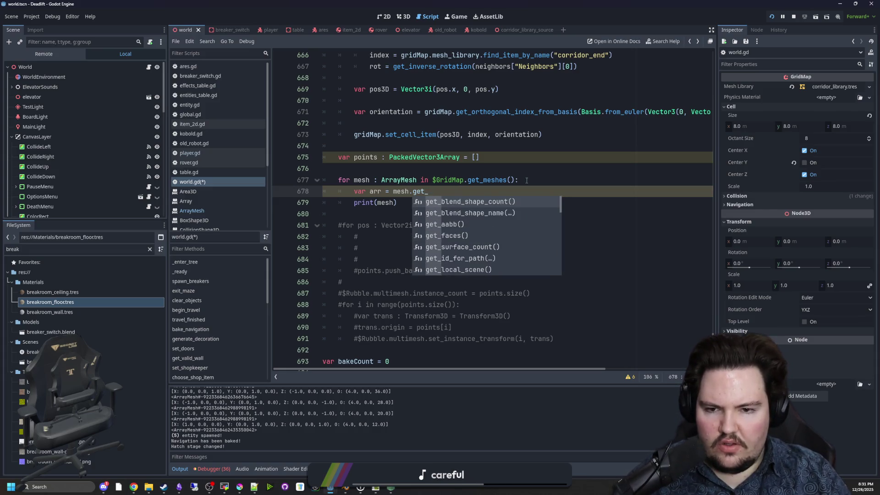
{"action": "key", "text": "Down"}
{"action": "key", "text": "Down"}
{"action": "key", "text": "Down"}
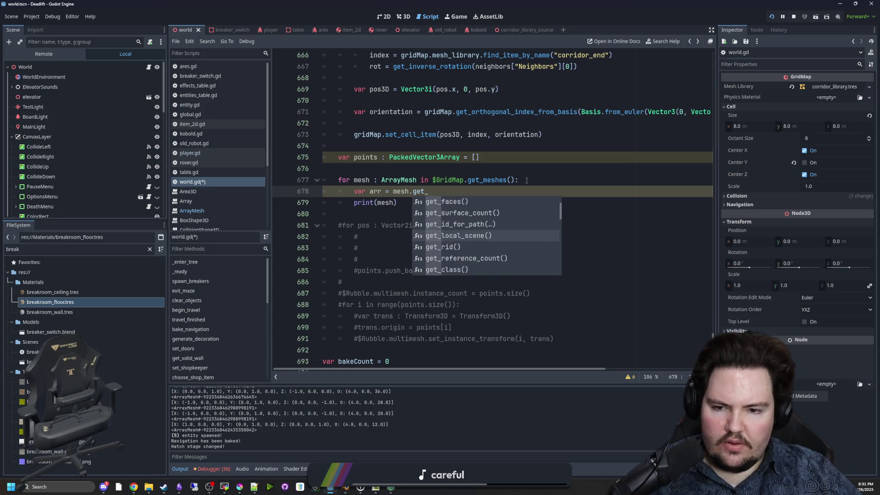
{"action": "key", "text": "Down"}
{"action": "key", "text": "Down"}
{"action": "key", "text": "Down"}
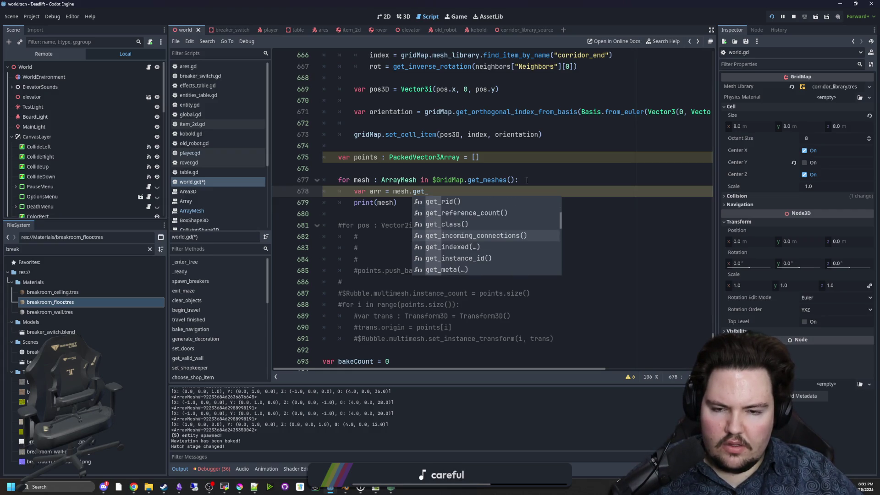
{"action": "key", "text": "Down"}
{"action": "key", "text": "Down"}
{"action": "key", "text": "Down"}
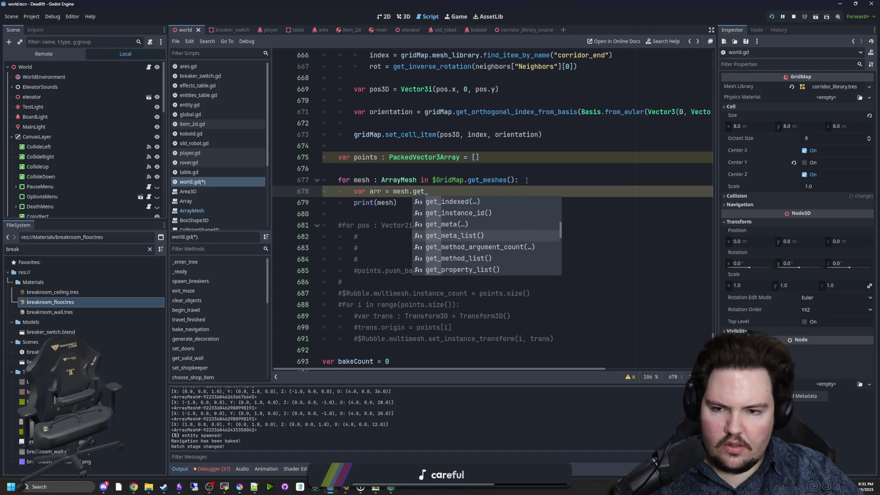
{"action": "key", "text": "Escape"}
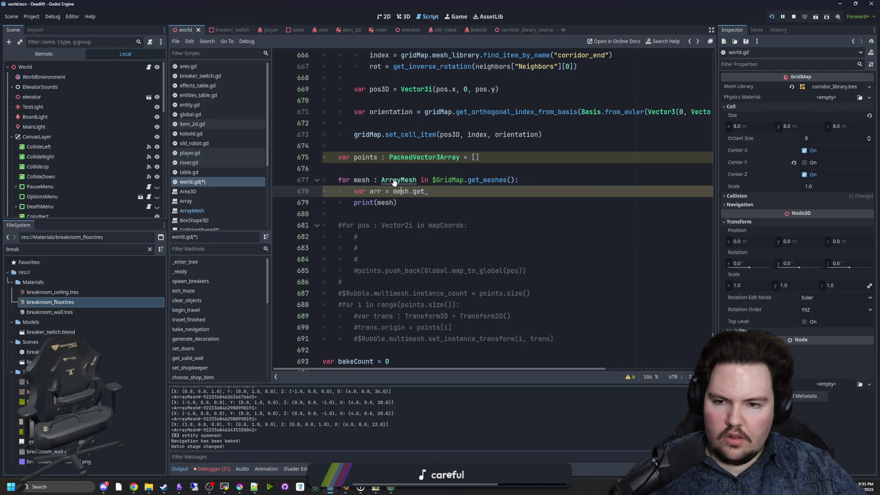
{"action": "left_click", "coordinate": [394, 180], "text": "ctrl"}
{"action": "scroll", "coordinate": [413, 207], "scroll_direction": "down", "scroll_amount": 5}
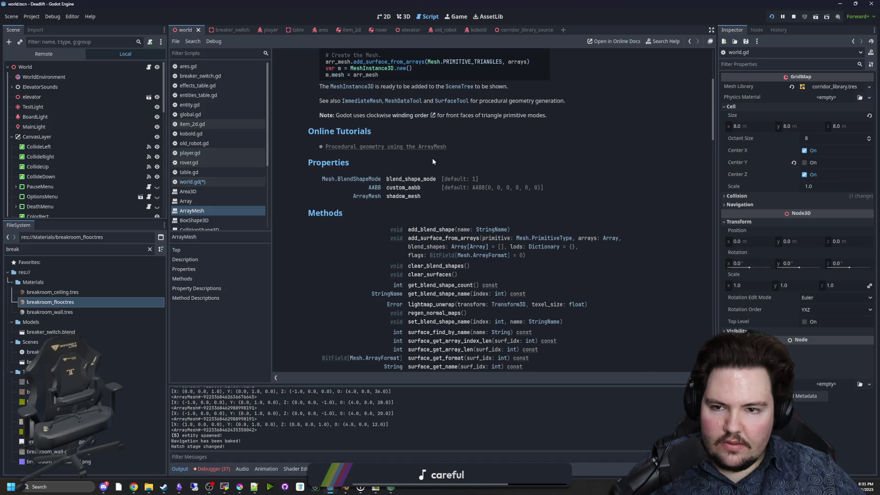
{"action": "scroll", "coordinate": [432, 158], "scroll_direction": "down", "scroll_amount": 3}
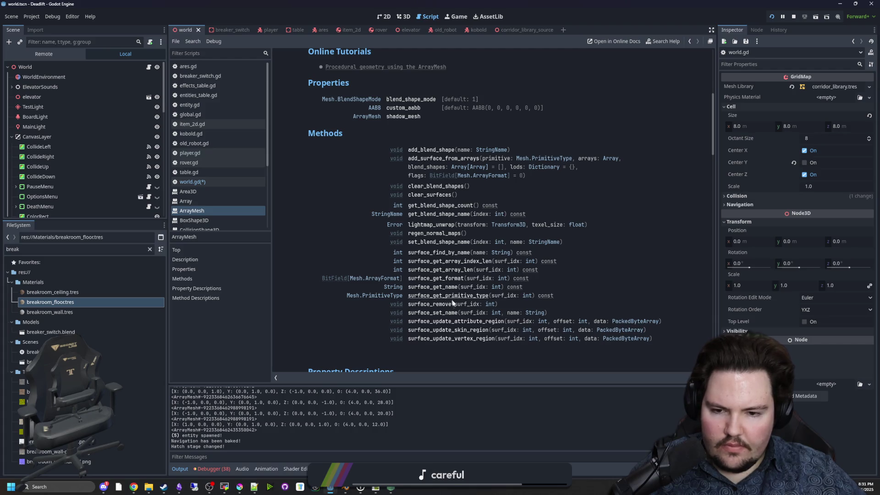
{"action": "scroll", "coordinate": [431, 274], "scroll_direction": "down", "scroll_amount": 6}
{"action": "scroll", "coordinate": [376, 214], "scroll_direction": "up", "scroll_amount": 10}
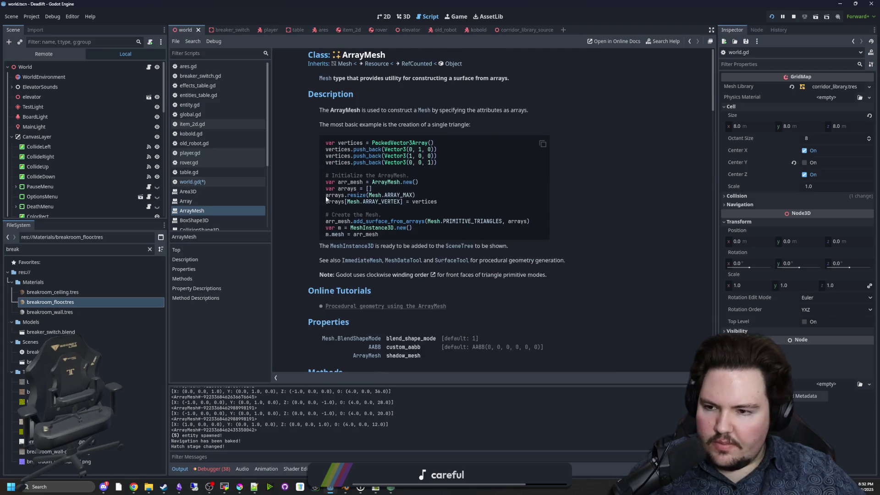
{"action": "left_click", "coordinate": [202, 182]}
{"action": "left_click", "coordinate": [439, 204]}
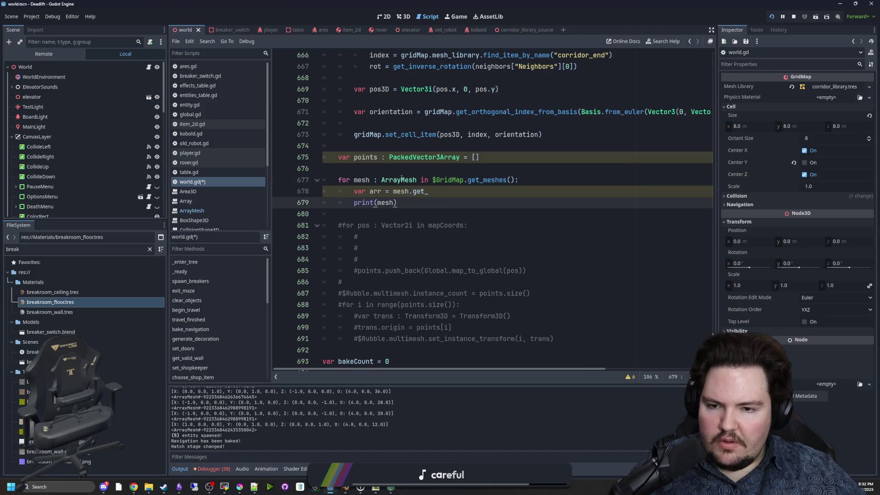
{"action": "left_click", "coordinate": [451, 181], "text": "ctrl"}
{"action": "scroll", "coordinate": [409, 214], "scroll_direction": "down", "scroll_amount": 8}
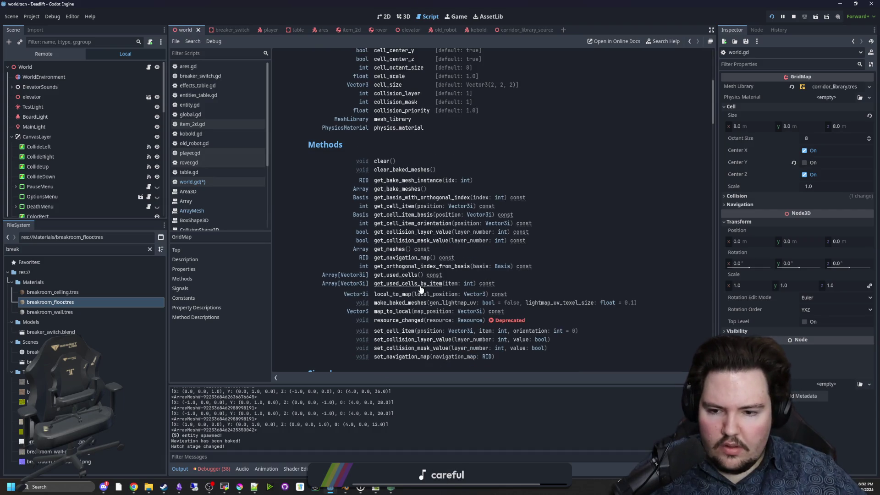
{"action": "left_click", "coordinate": [379, 251]}
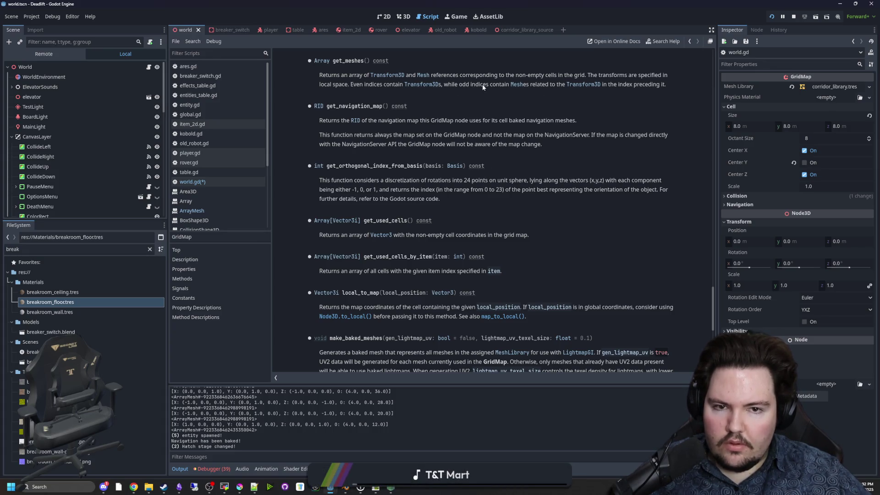
{"action": "key", "text": "alt+Left"}
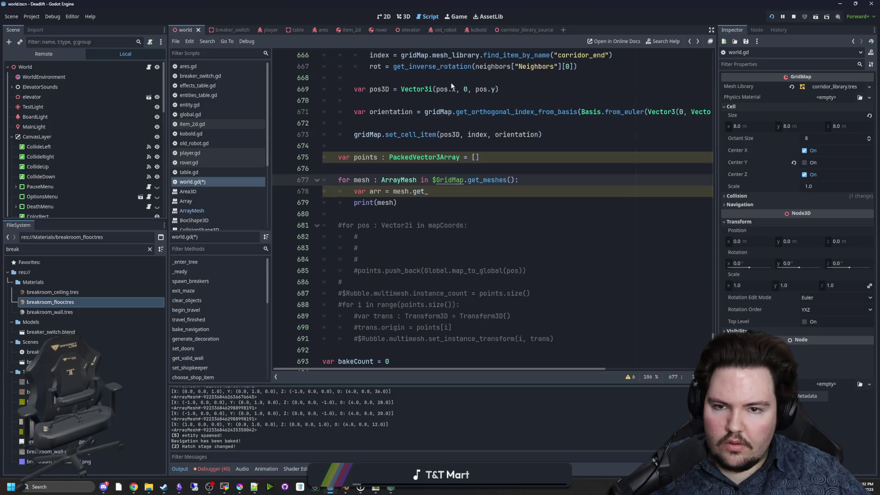
{"action": "left_click", "coordinate": [450, 180], "text": "ctrl"}
{"action": "scroll", "coordinate": [459, 150], "scroll_direction": "down", "scroll_amount": 3}
{"action": "scroll", "coordinate": [513, 193], "scroll_direction": "down", "scroll_amount": 3}
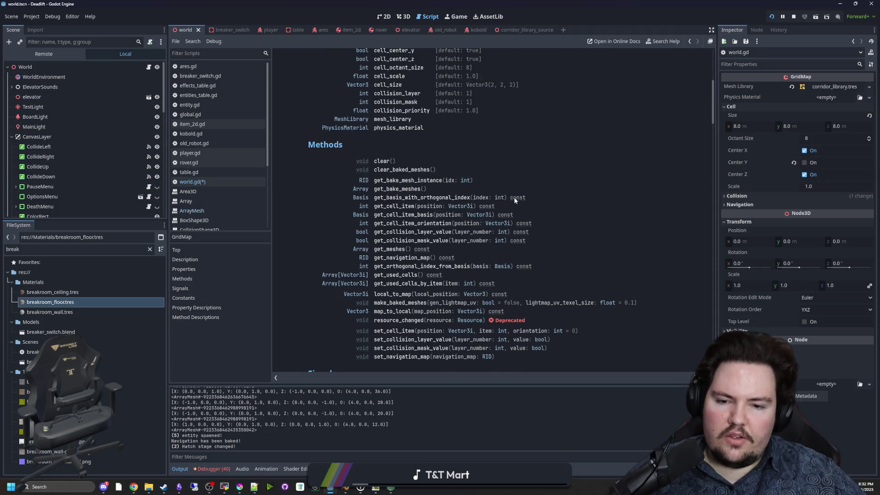
{"action": "scroll", "coordinate": [527, 195], "scroll_direction": "down", "scroll_amount": 1}
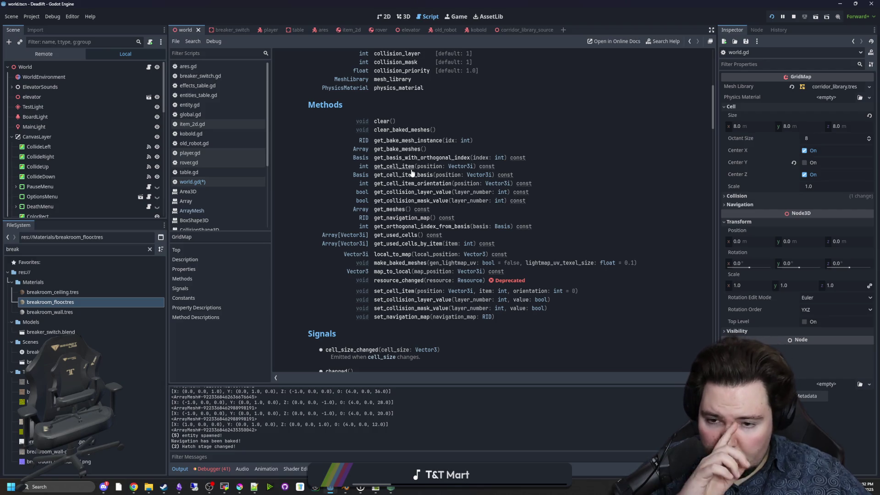
{"action": "left_click", "coordinate": [381, 210]}
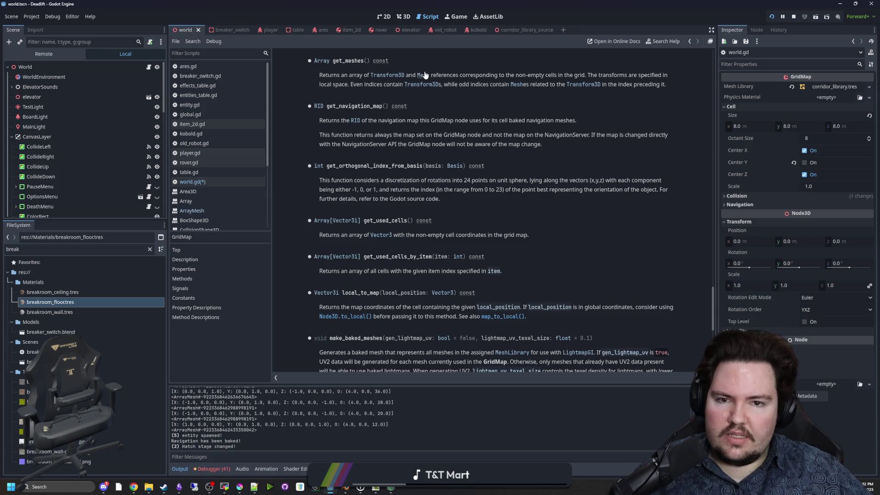
{"action": "key", "text": "alt+Left"}
{"action": "left_click", "coordinate": [447, 191]}
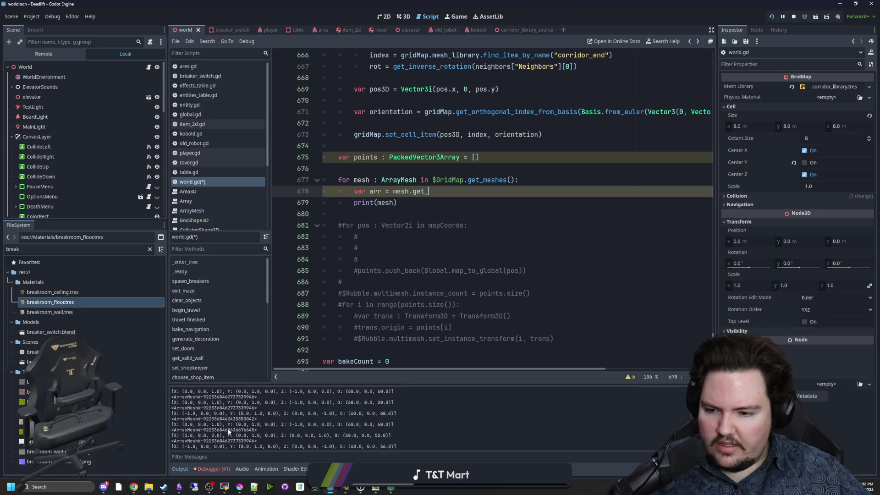
Step: Drop the ArrayMesh type hint from the loop variable and add an ArrayMesh check inside the loop
{"action": "scroll", "coordinate": [238, 417], "scroll_direction": "up", "scroll_amount": 5}
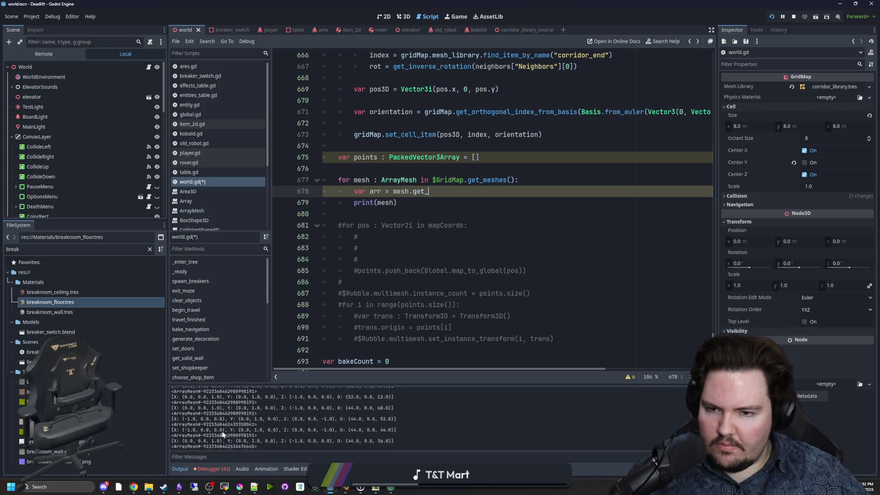
{"action": "left_click", "coordinate": [425, 216]}
{"action": "left_click", "coordinate": [452, 190]}
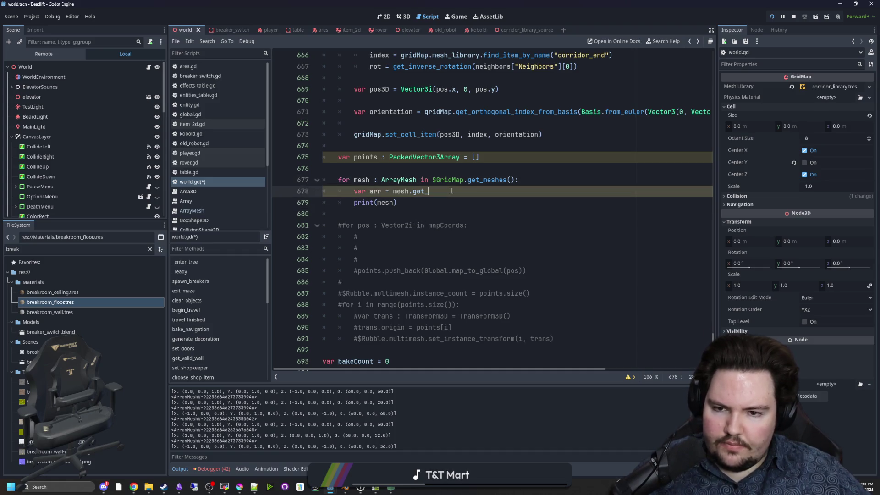
{"action": "left_click", "coordinate": [520, 184]}
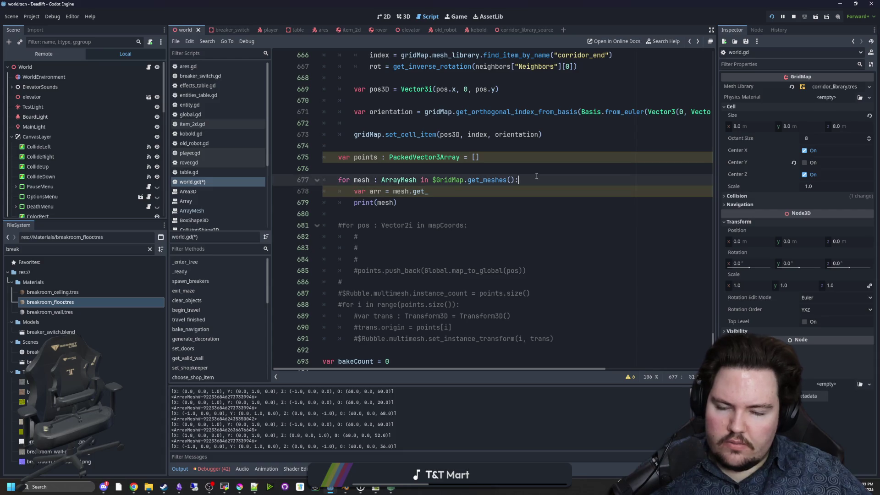
{"action": "key", "text": "Return"}
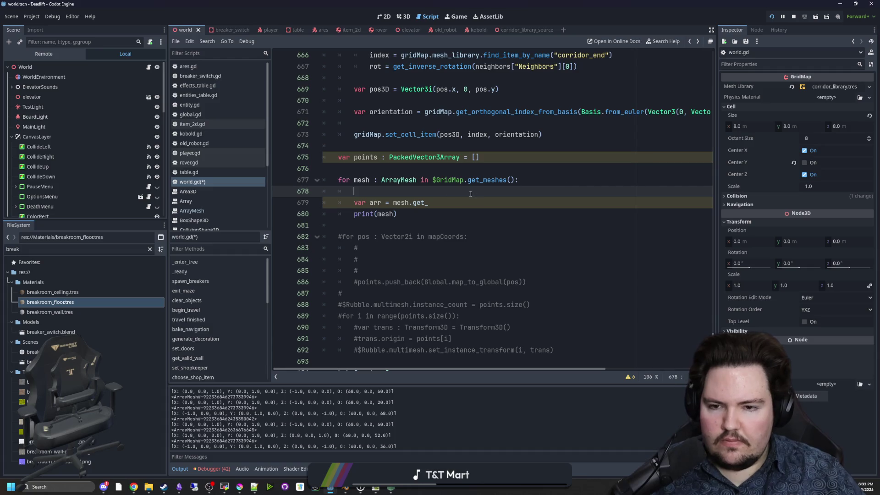
{"action": "double_click", "coordinate": [399, 180]}
{"action": "key", "text": "BackSpace"}
{"action": "key", "text": "BackSpace"}
{"action": "key", "text": "BackSpace"}
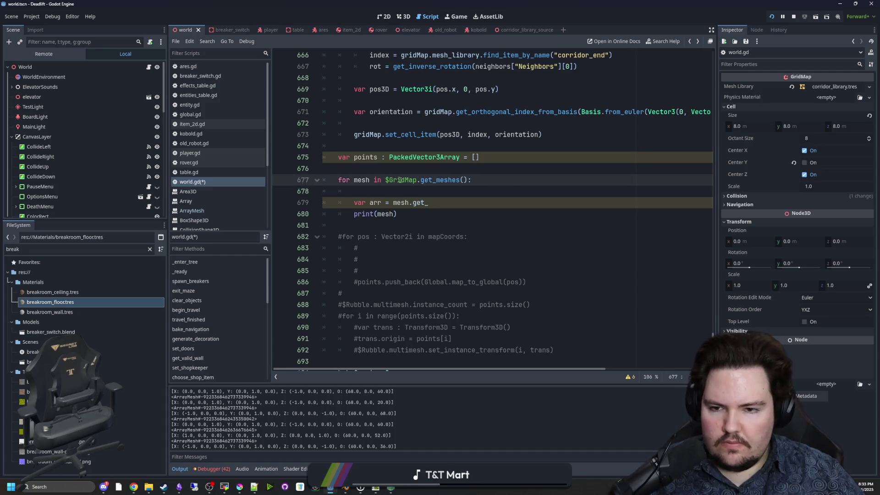
{"action": "left_click", "coordinate": [383, 189]}
{"action": "type", "text": "if mesh is"}
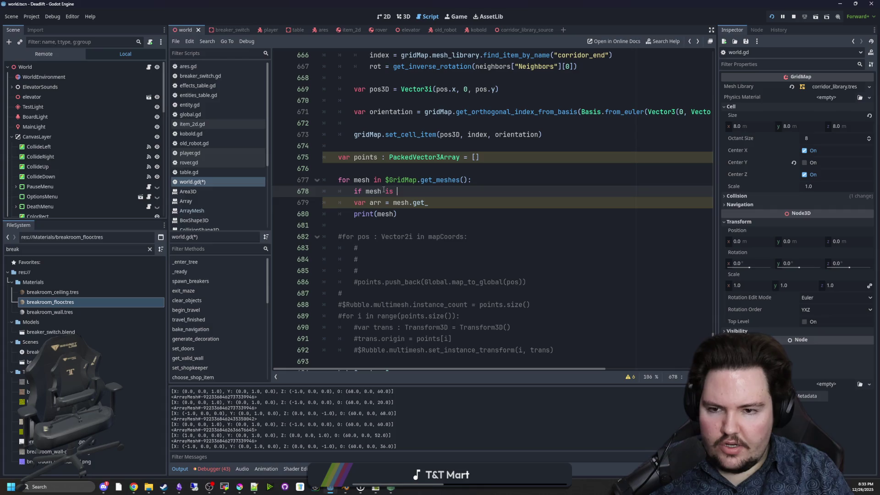
{"action": "type", "text": "MeshAr"}
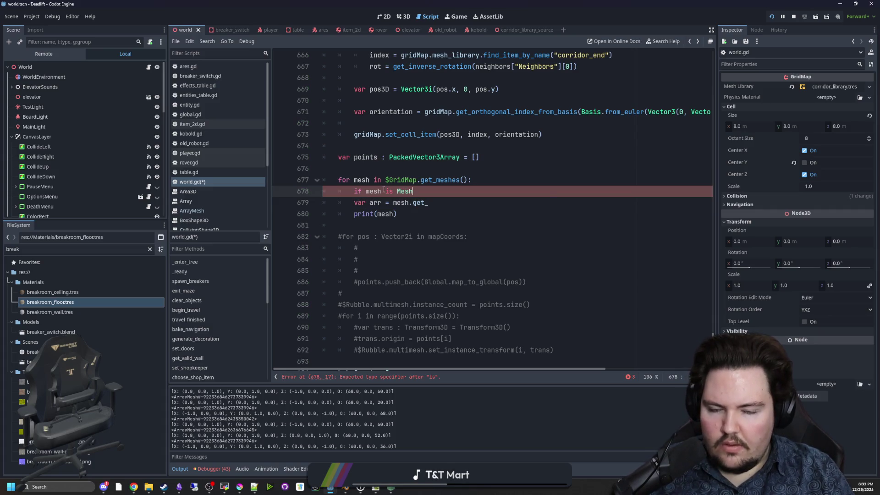
{"action": "key", "text": "BackSpace"}
{"action": "key", "text": "BackSpace"}
{"action": "key", "text": "BackSpace"}
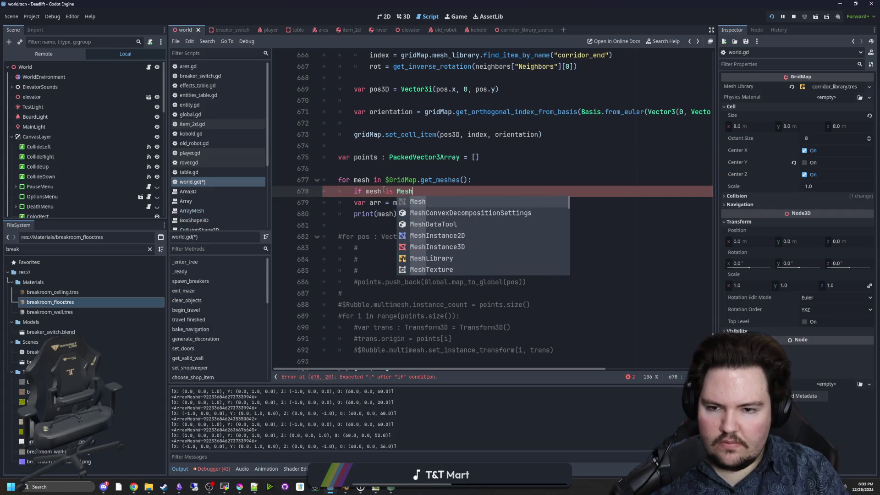
{"action": "type", "text": "ArrayM"}
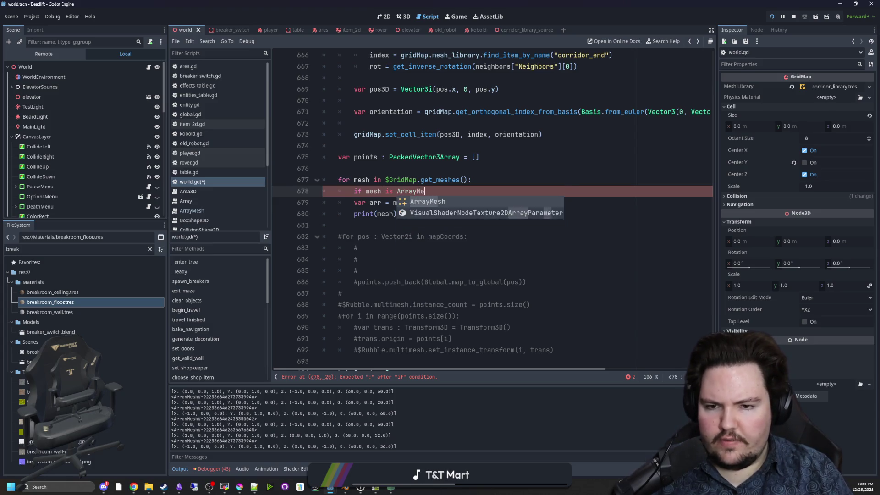
{"action": "key", "text": "Return"}
Step: Remove the unfinished .get_ call from the arr line under the if check
{"action": "scroll", "coordinate": [380, 212], "scroll_direction": "right", "scroll_amount": 3}
{"action": "scroll", "coordinate": [427, 364], "scroll_direction": "left", "scroll_amount": 5}
{"action": "left_click_drag", "start_coordinate": [412, 214], "coordinate": [323, 203]}
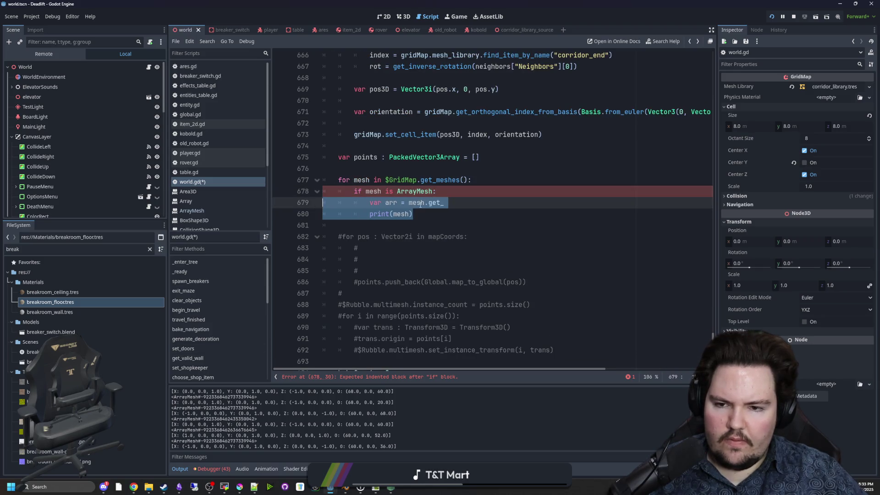
{"action": "left_click", "coordinate": [404, 203]}
{"action": "left_click_drag", "start_coordinate": [443, 202], "coordinate": [427, 203]}
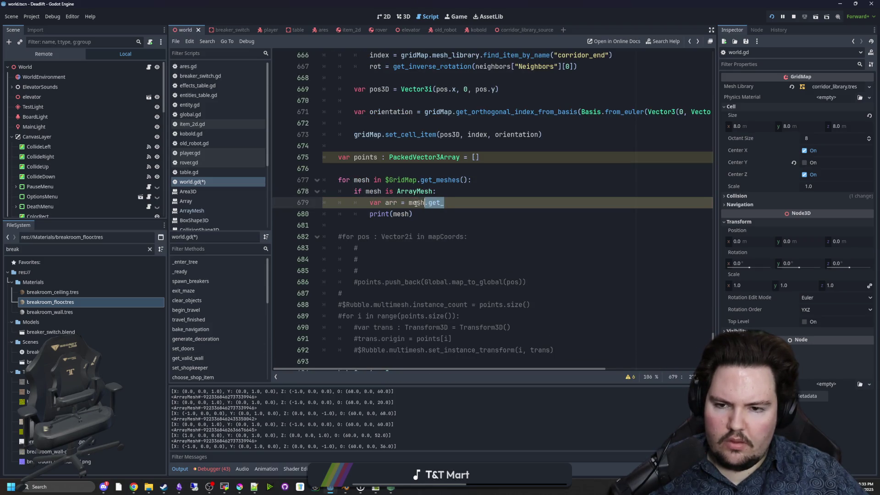
{"action": "double_click", "coordinate": [386, 203]}
{"action": "key", "text": "End"}
{"action": "key", "text": "shift+ctrl+Left"}
{"action": "key", "text": "shift+Left"}
{"action": "key", "text": "BackSpace"}
Step: Rename the loop variable to entry, check 'entry is ArrayMesh', and write 'var mesh : ArrayMesh = entry'
{"action": "double_click", "coordinate": [363, 179]}
{"action": "type", "text": "entry"}
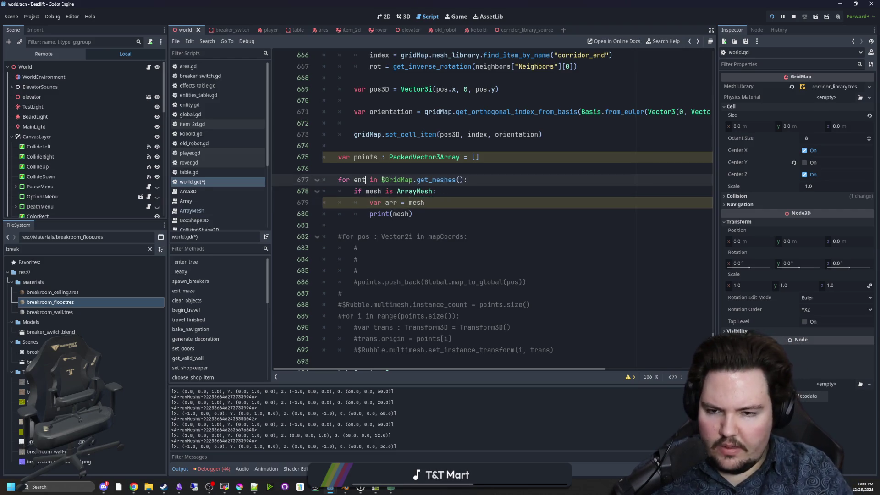
{"action": "double_click", "coordinate": [374, 191]}
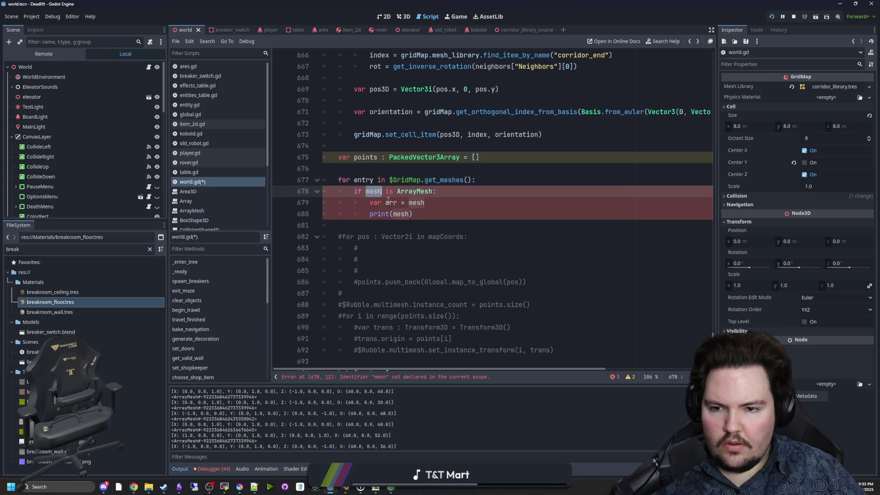
{"action": "type", "text": "entry"}
{"action": "double_click", "coordinate": [391, 202]}
{"action": "type", "text": "mesh"}
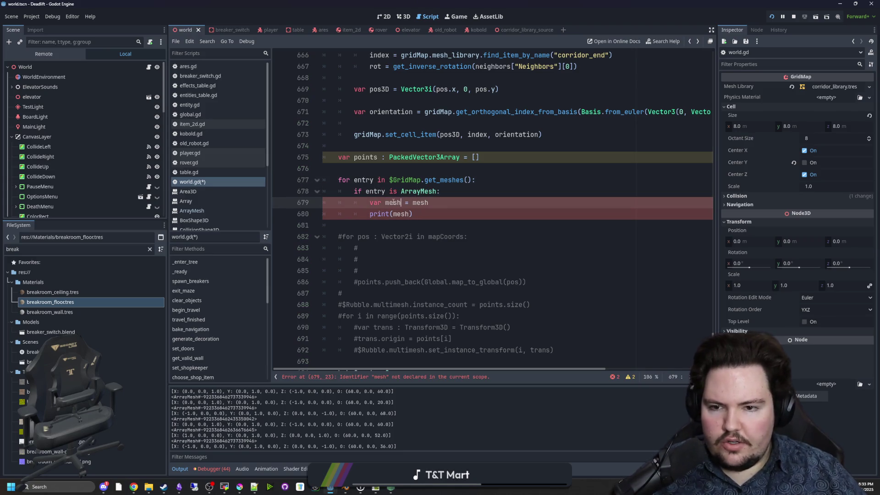
{"action": "double_click", "coordinate": [420, 203]}
{"action": "type", "text": "entry"}
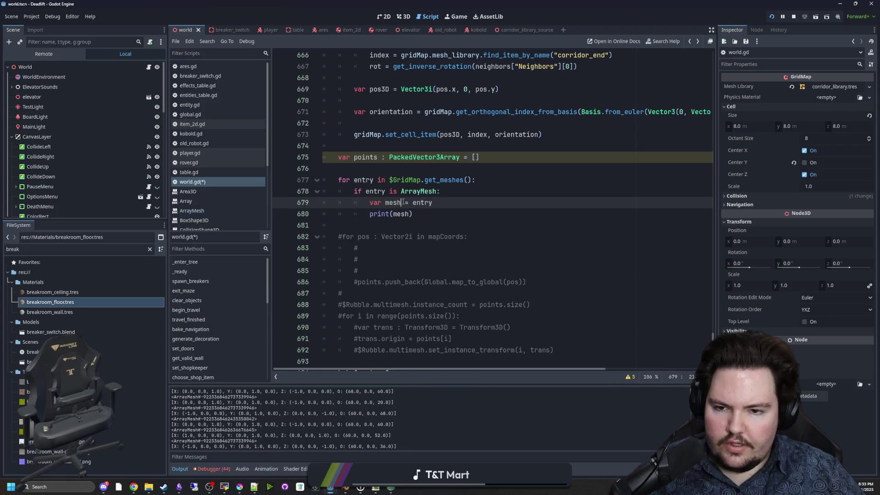
{"action": "left_click", "coordinate": [401, 202]}
{"action": "type", "text": ": ArrayMesh"}
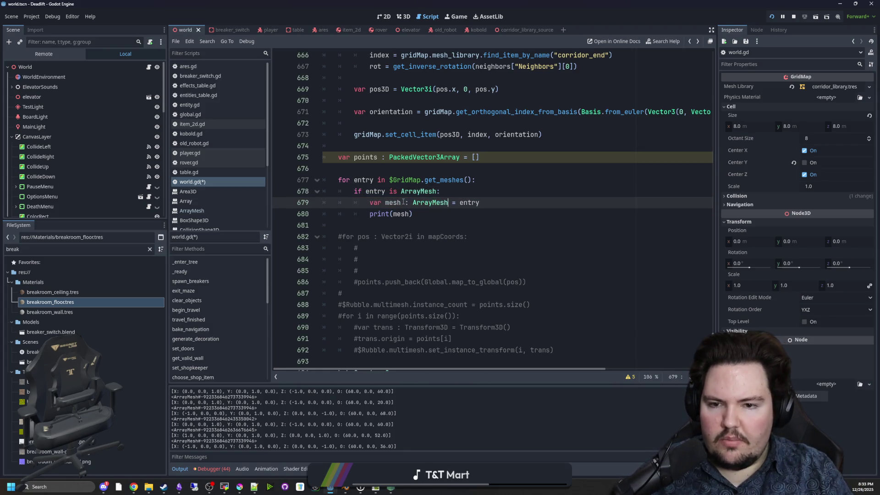
{"action": "key", "text": "Return"}
{"action": "key", "text": "Return"}
{"action": "key", "text": "Return"}
{"action": "key", "text": "Up"}
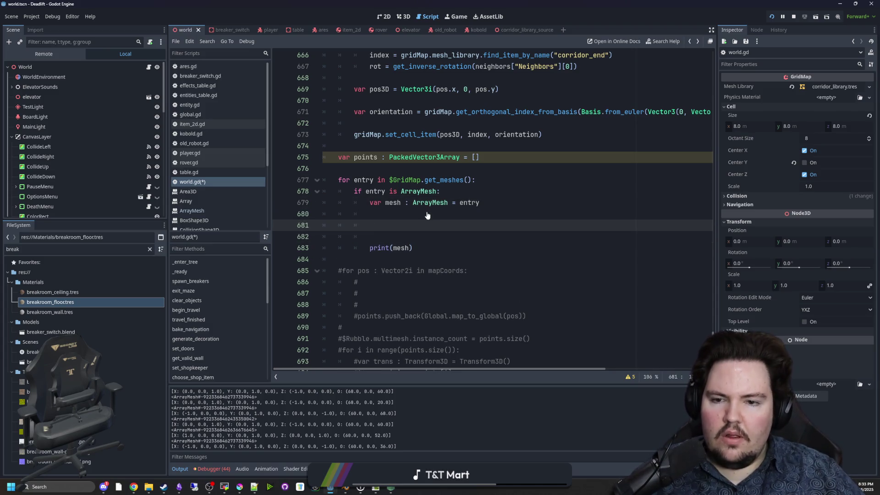
{"action": "left_click", "coordinate": [433, 204], "text": "ctrl"}
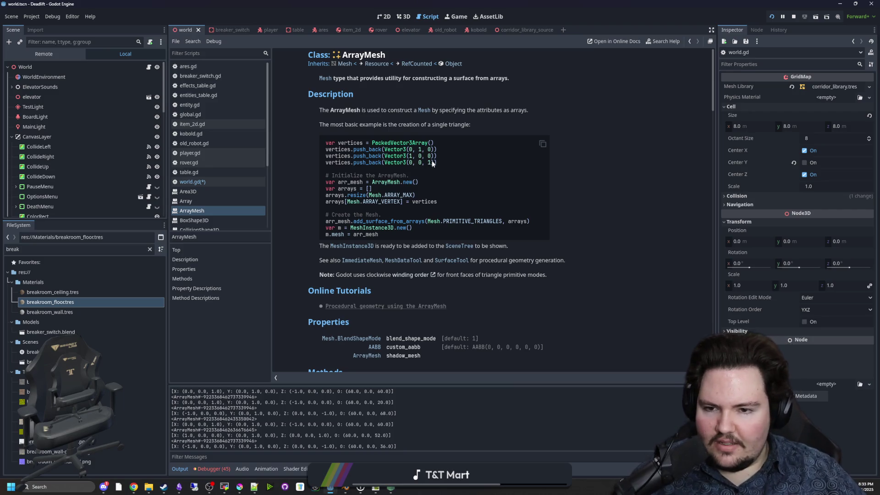
Step: Jump to the ArrayMesh surface method descriptions, then return to world.gd
{"action": "scroll", "coordinate": [430, 162], "scroll_direction": "down", "scroll_amount": 8}
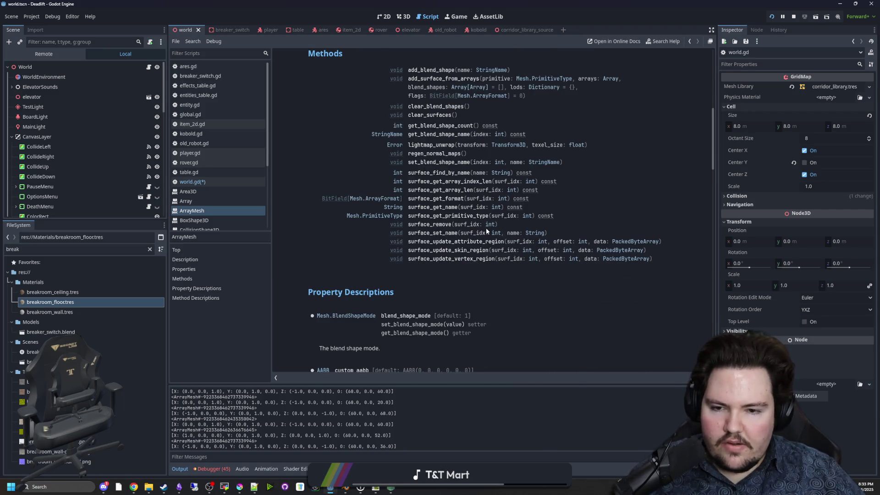
{"action": "scroll", "coordinate": [479, 250], "scroll_direction": "up", "scroll_amount": 2}
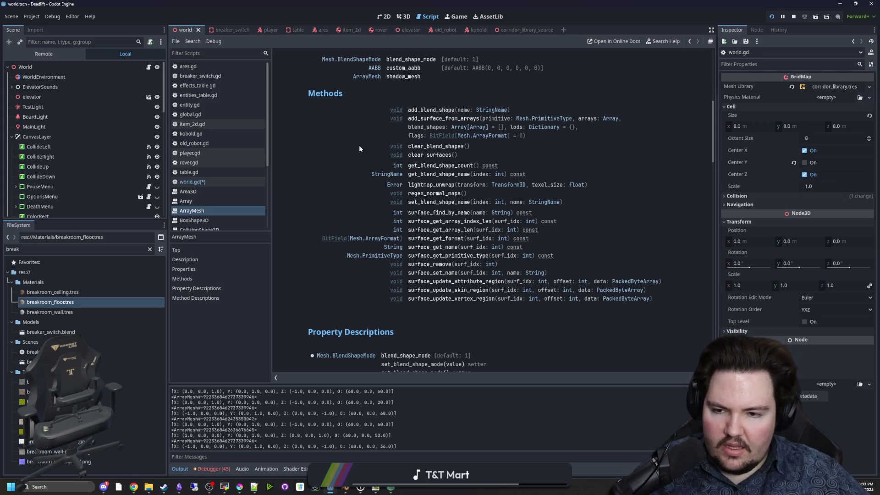
{"action": "left_click", "coordinate": [449, 243]}
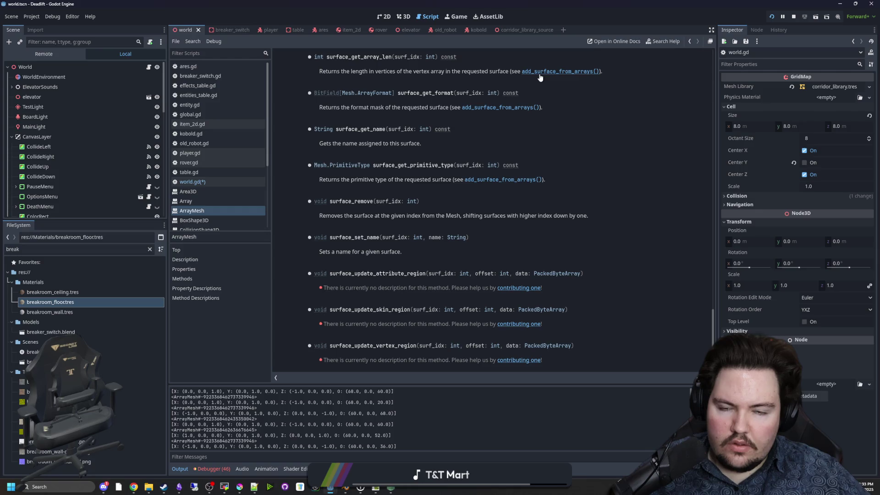
{"action": "key", "text": "alt+Left"}
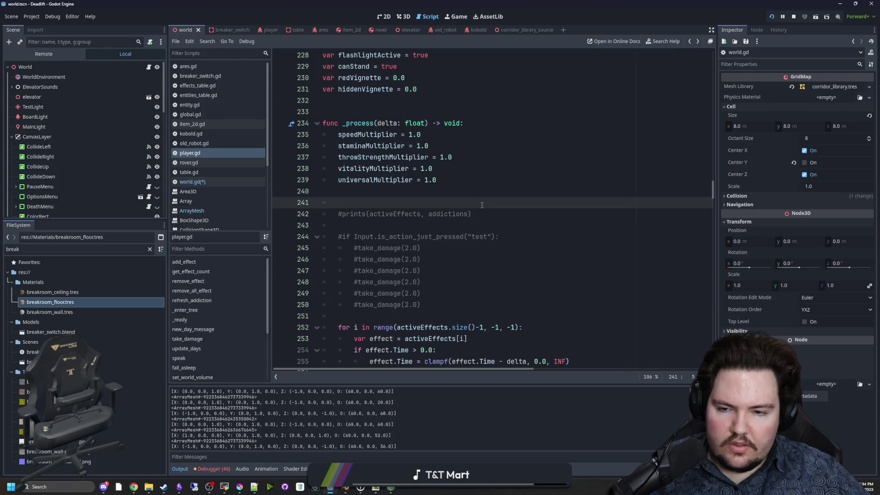
{"action": "key", "text": "alt+Left"}
{"action": "left_click", "coordinate": [224, 182]}
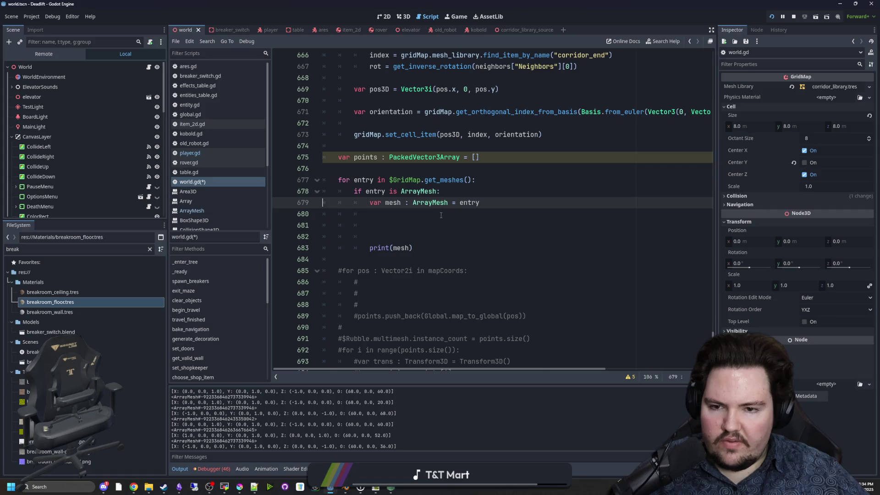
Step: Reopen the ArrayMesh docs at the add_blend_shape and add_surface_from_arrays descriptions
{"action": "left_click", "coordinate": [191, 210]}
{"action": "scroll", "coordinate": [436, 205], "scroll_direction": "down", "scroll_amount": 6}
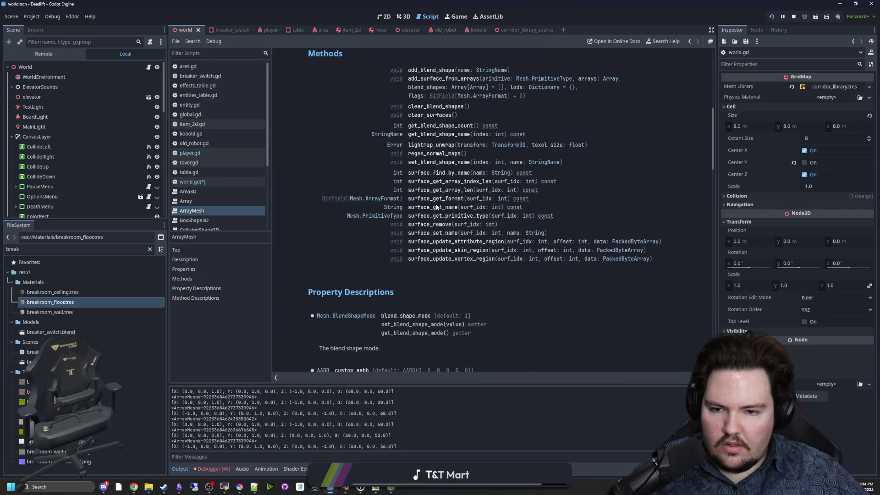
{"action": "scroll", "coordinate": [437, 206], "scroll_direction": "down", "scroll_amount": 2}
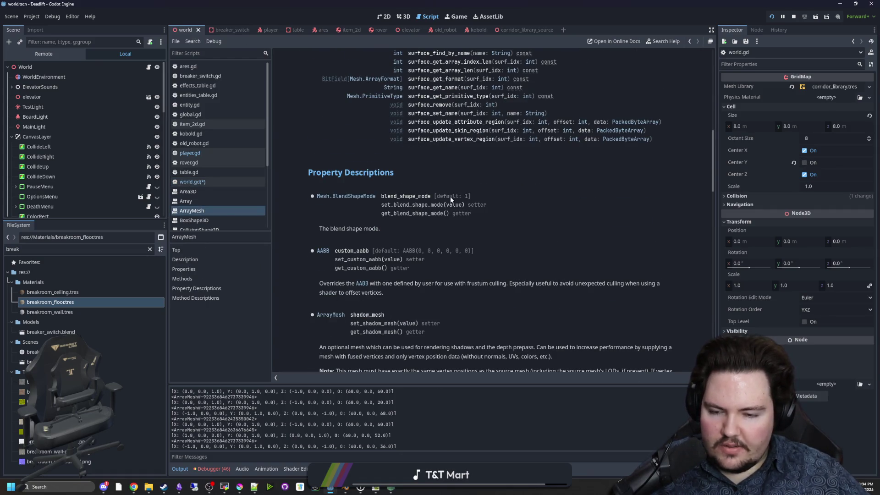
{"action": "scroll", "coordinate": [450, 196], "scroll_direction": "down", "scroll_amount": 5}
{"action": "scroll", "coordinate": [450, 196], "scroll_direction": "down", "scroll_amount": 5}
{"action": "scroll", "coordinate": [450, 196], "scroll_direction": "up", "scroll_amount": 10}
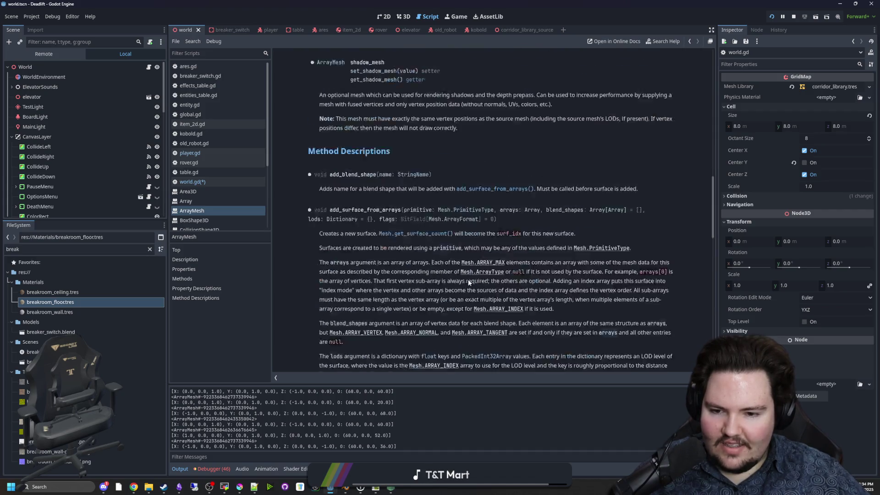
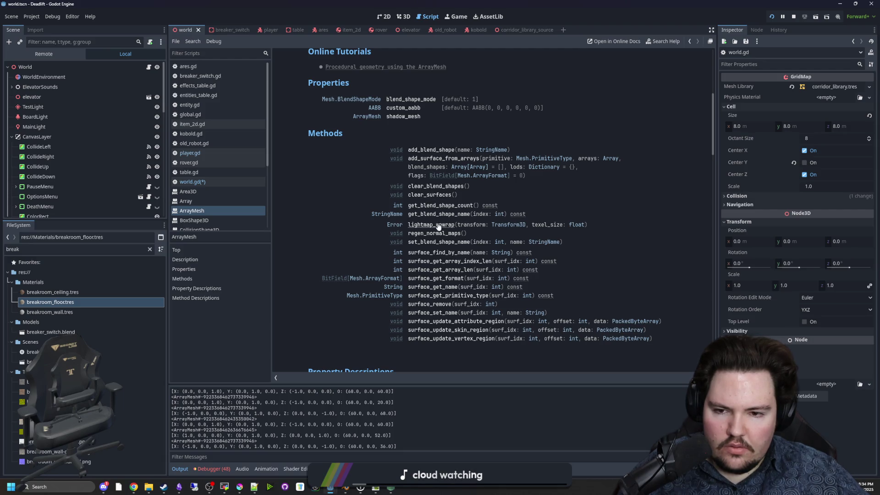
Step: Browse the ArrayMesh Methods list, including surface_find_by_name, then return to world.gd's empty loop line
{"action": "left_click", "coordinate": [431, 253]}
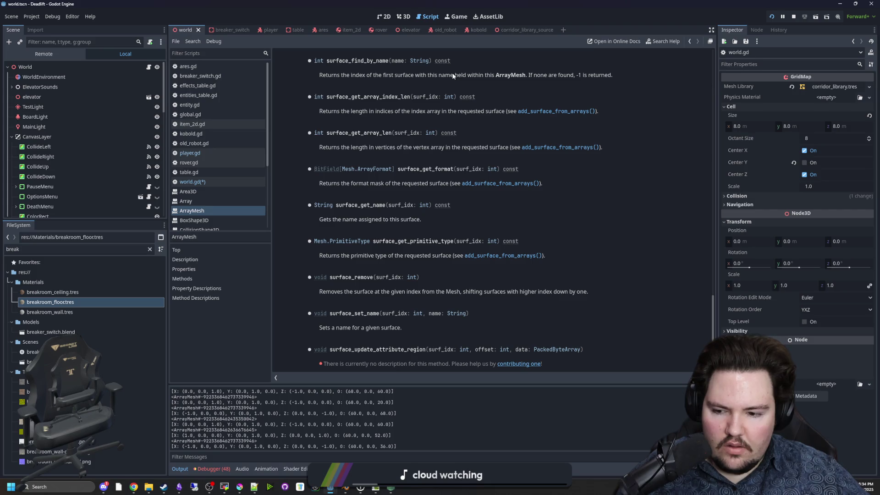
{"action": "key", "text": "alt+Left"}
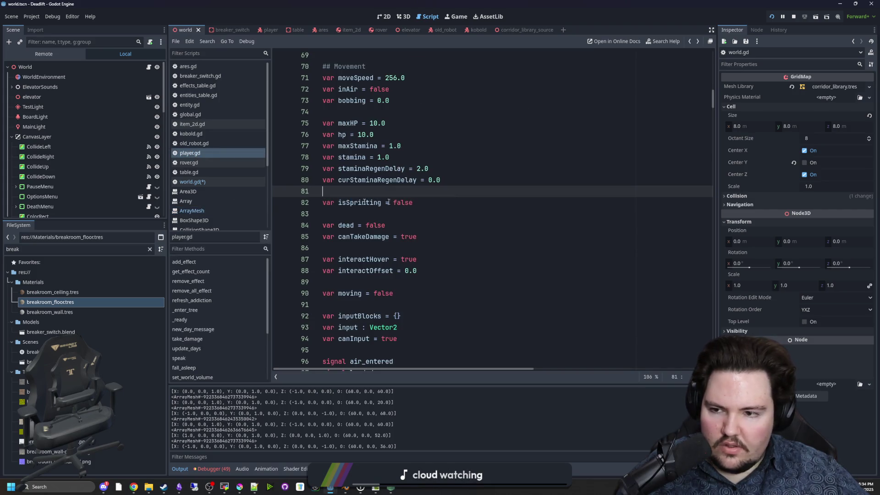
{"action": "left_click", "coordinate": [208, 183]}
{"action": "left_click", "coordinate": [424, 204], "text": "ctrl"}
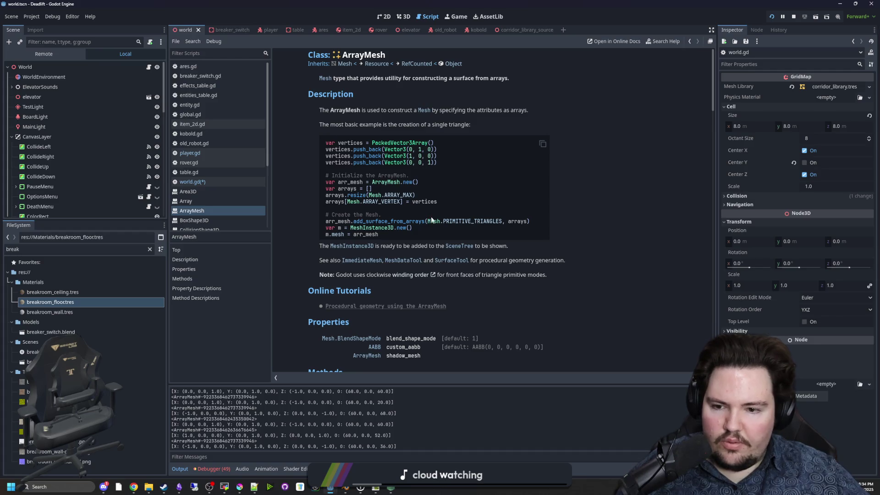
{"action": "scroll", "coordinate": [414, 250], "scroll_direction": "down", "scroll_amount": 5}
{"action": "scroll", "coordinate": [386, 234], "scroll_direction": "down", "scroll_amount": 5}
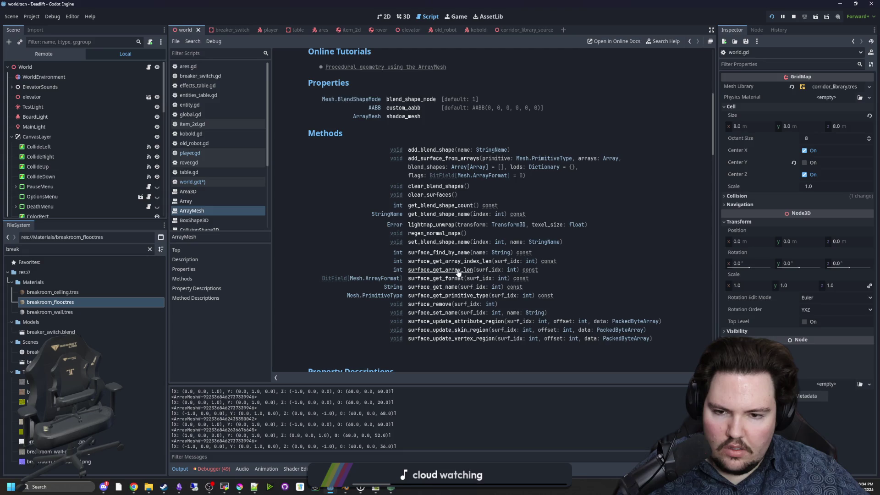
{"action": "key", "text": "alt+Left"}
{"action": "left_click", "coordinate": [486, 211]}
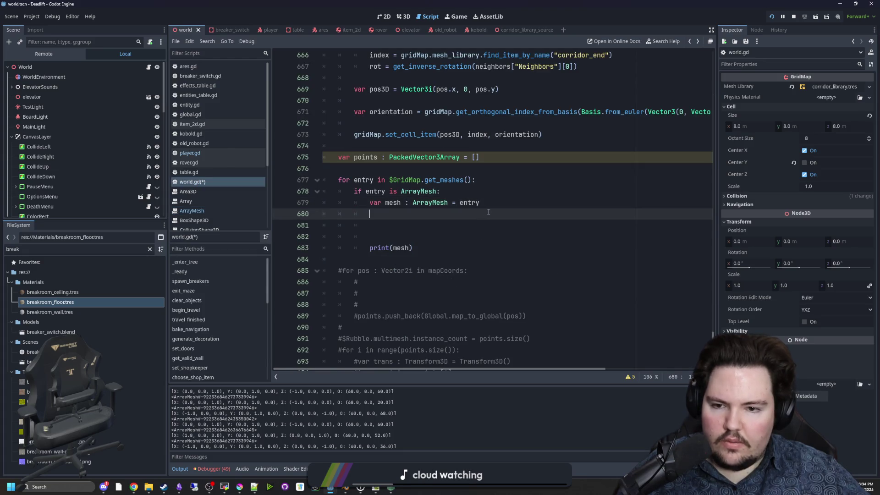
Step: Write var test = mesh.surface_get_format(0) on line 680 of the mesh loop
{"action": "type", "text": "mesh.surface_"}
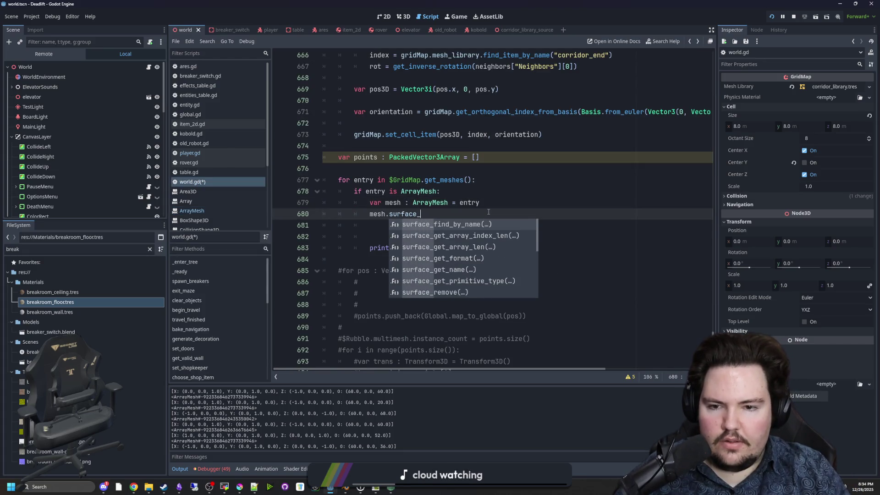
{"action": "type", "text": "get_"}
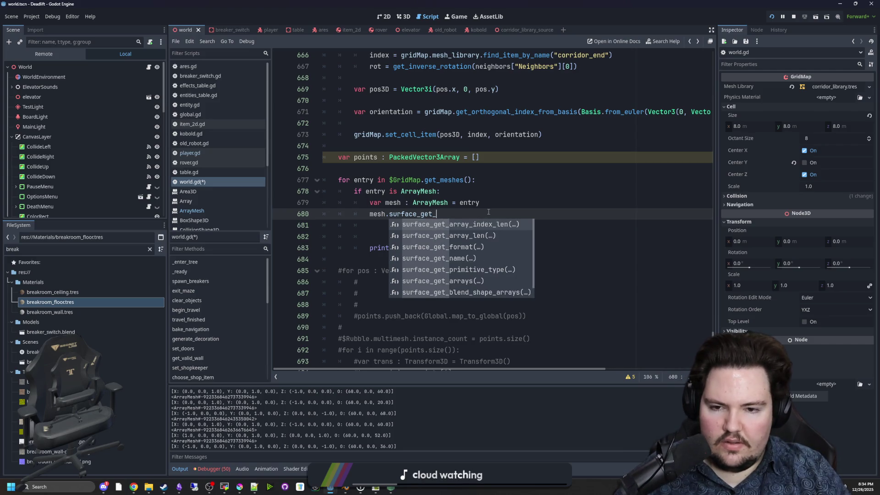
{"action": "type", "text": "f"}
{"action": "key", "text": "Return"}
{"action": "type", "text": "0"}
{"action": "left_click", "coordinate": [369, 214]}
{"action": "type", "text": "for"}
{"action": "key", "text": "BackSpace"}
{"action": "key", "text": "BackSpace"}
{"action": "key", "text": "BackSpace"}
{"action": "type", "text": "var"}
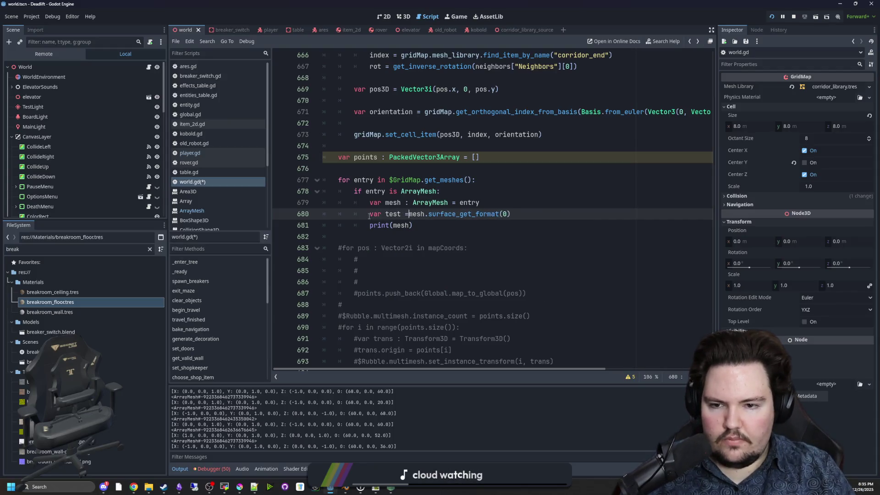
{"action": "type", "text": "="}
{"action": "key", "text": "Escape"}
Step: Change print(mesh) to print(test) and save the script
{"action": "double_click", "coordinate": [400, 225]}
{"action": "type", "text": "test"}
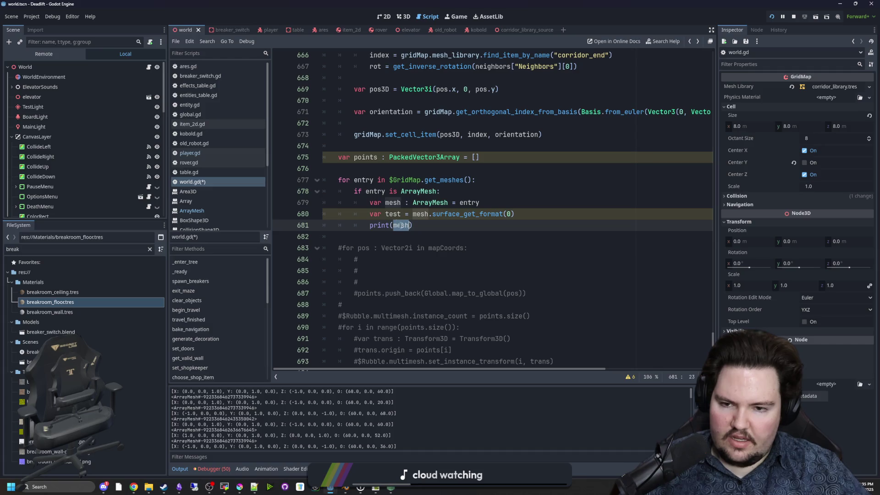
{"action": "left_click", "coordinate": [426, 235]}
{"action": "key", "text": "ctrl+s"}
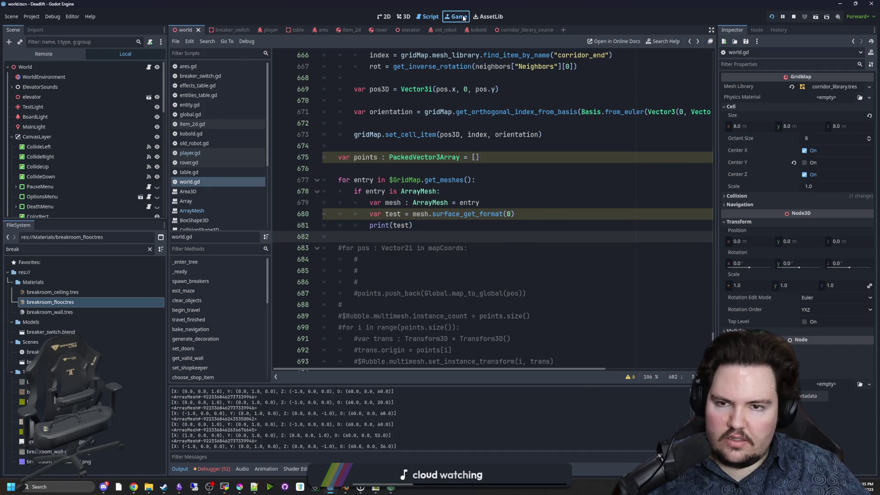
{"action": "left_click", "coordinate": [456, 17]}
Step: Walk through the breakroom toward the corridor door and the chair and table
{"action": "key", "text": "s"}
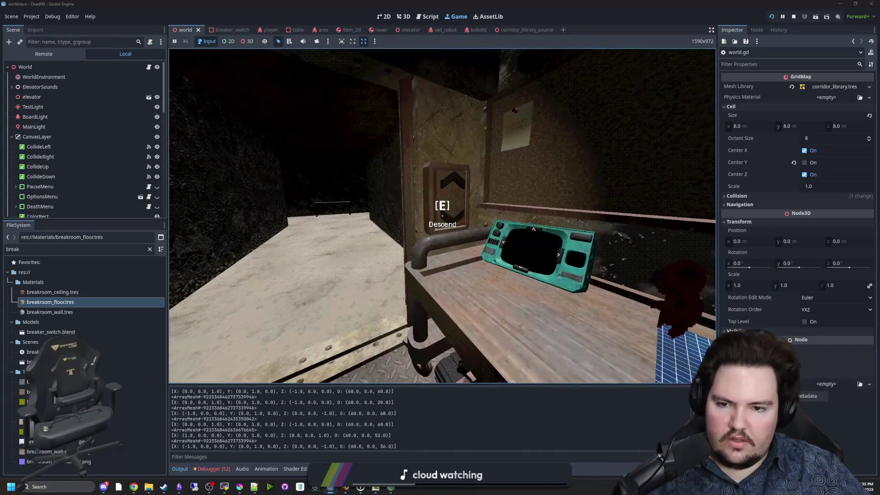
{"action": "key", "text": "w"}
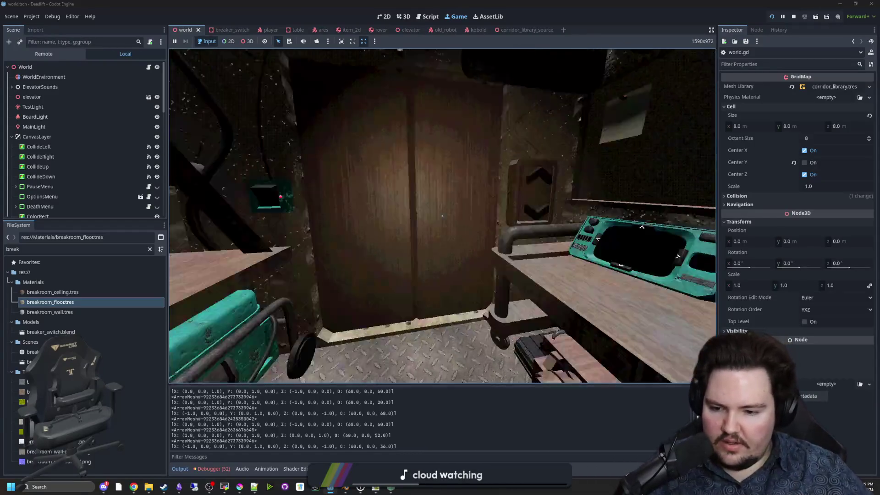
{"action": "mouse_move", "coordinate": [442, 216]}
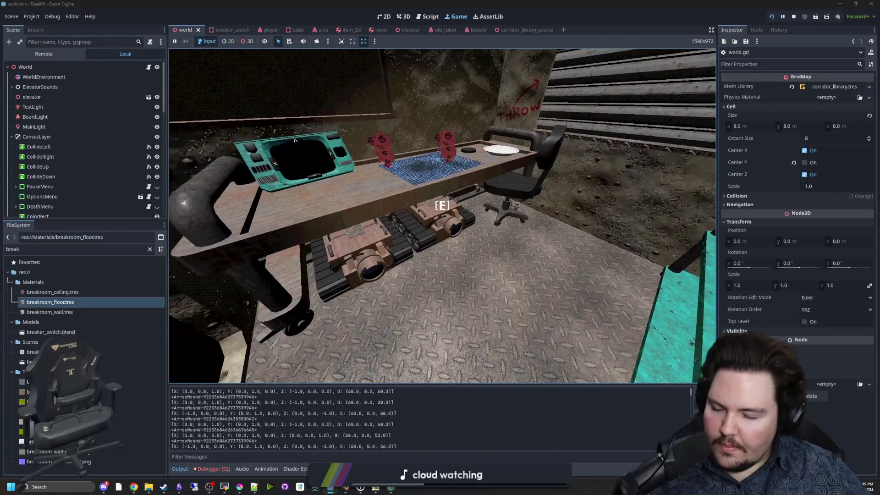
{"action": "key", "text": "w"}
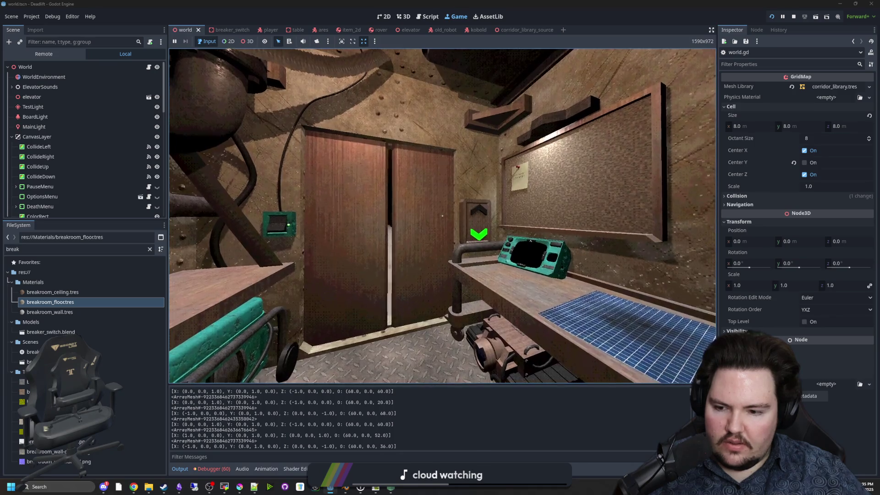
Step: Pause the game and check the Debugger and the Output log's printed surface format
{"action": "key", "text": "super"}
{"action": "left_click", "coordinate": [500, 426]}
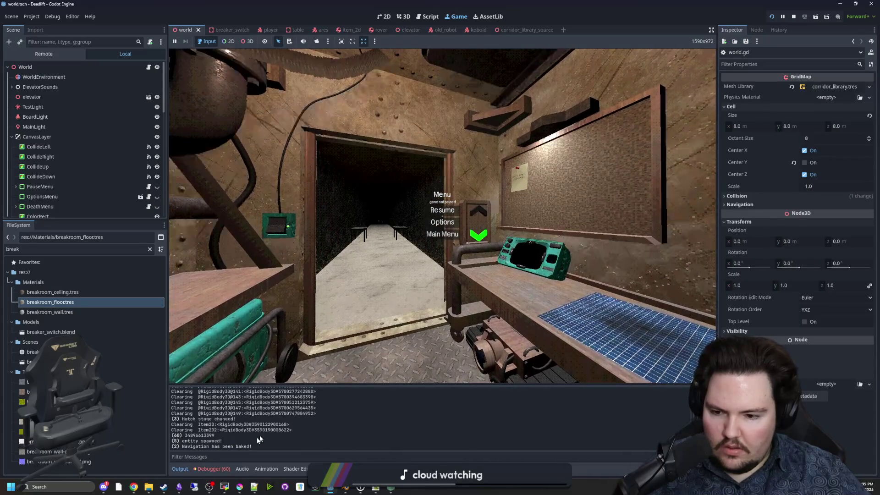
{"action": "left_click", "coordinate": [210, 469]}
{"action": "left_click", "coordinate": [180, 469]}
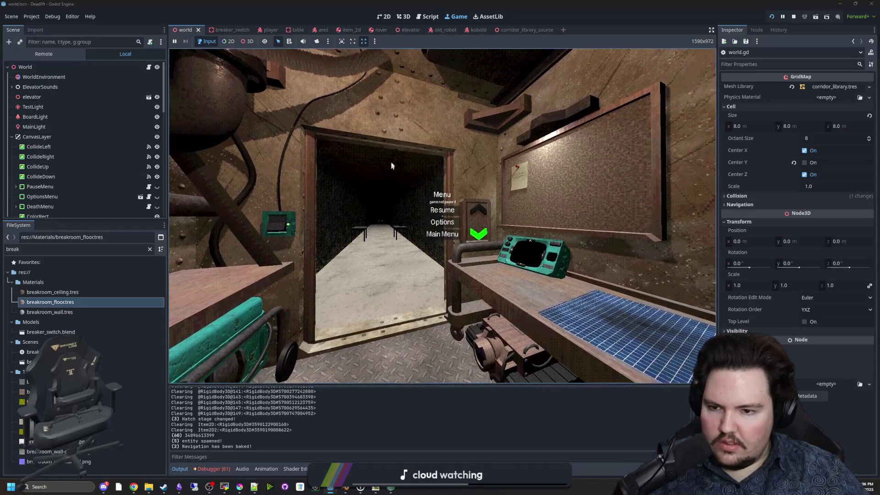
Step: Resume, pause again, and hide TestLight to compare the lighting
{"action": "key", "text": "Escape"}
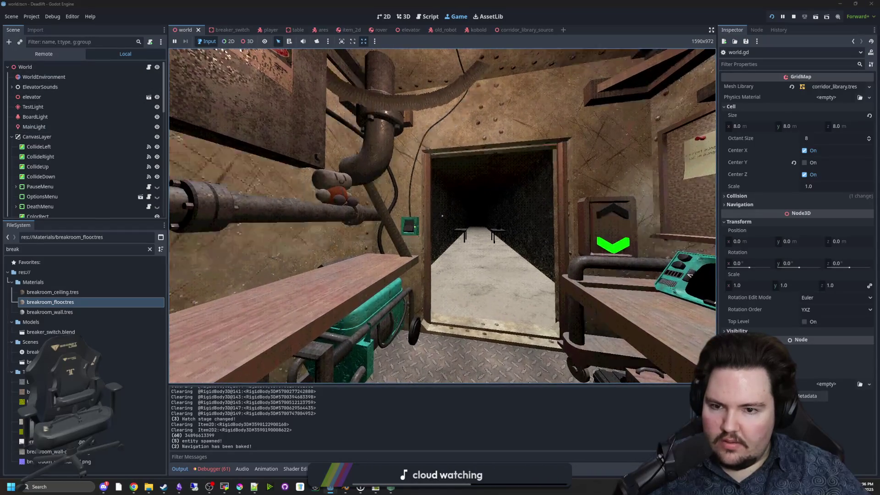
{"action": "key", "text": "super"}
{"action": "left_click", "coordinate": [157, 109]}
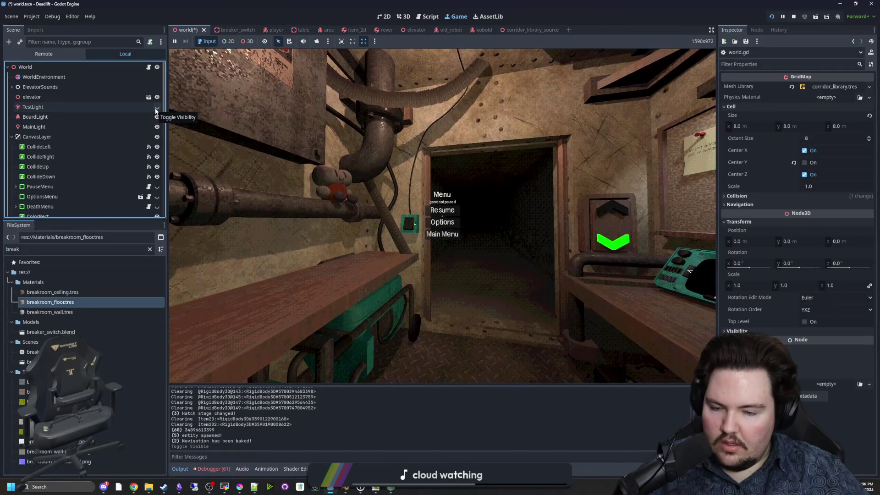
Step: Show TestLight again and switch on the breakroom lights at the wall switch
{"action": "left_click", "coordinate": [157, 108]}
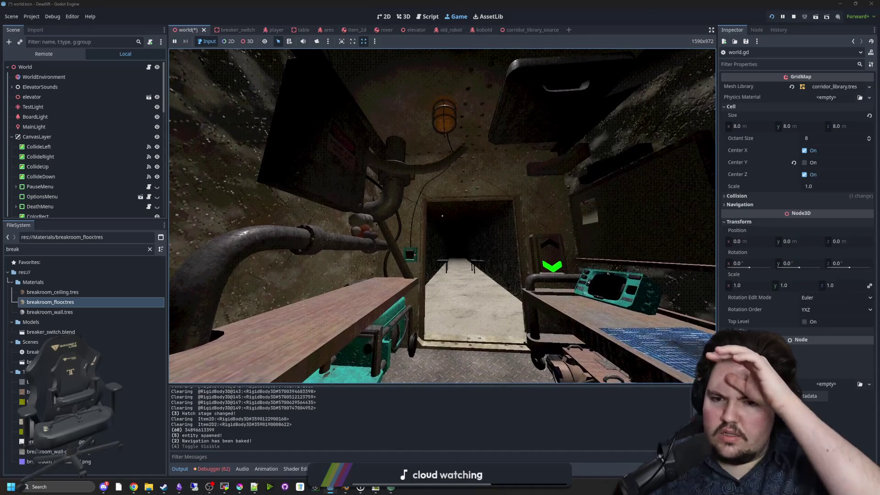
{"action": "key", "text": "w"}
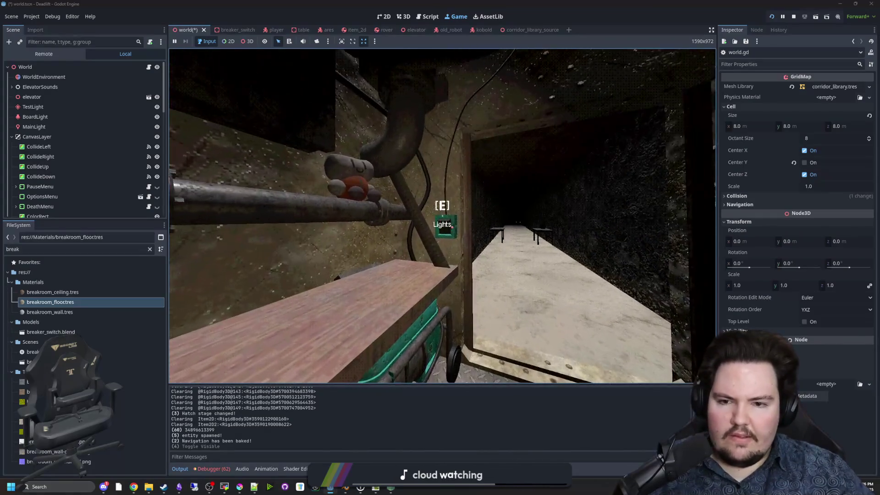
{"action": "key", "text": "e"}
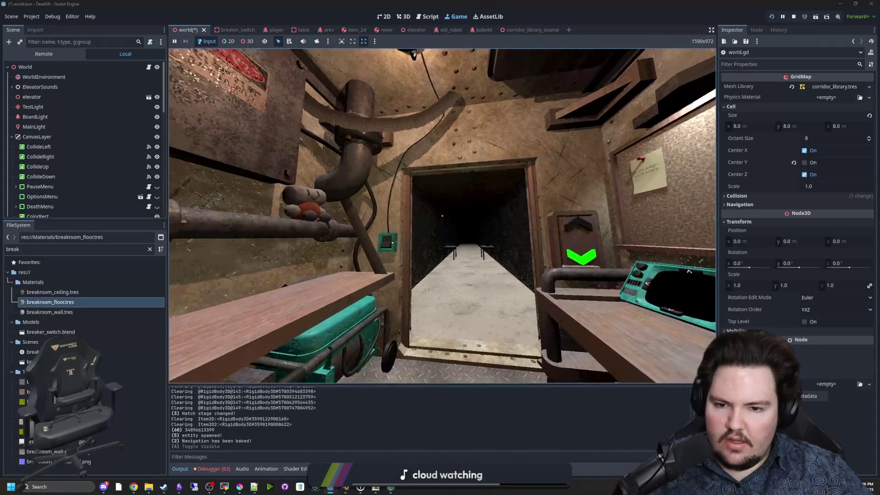
{"action": "key", "text": "s"}
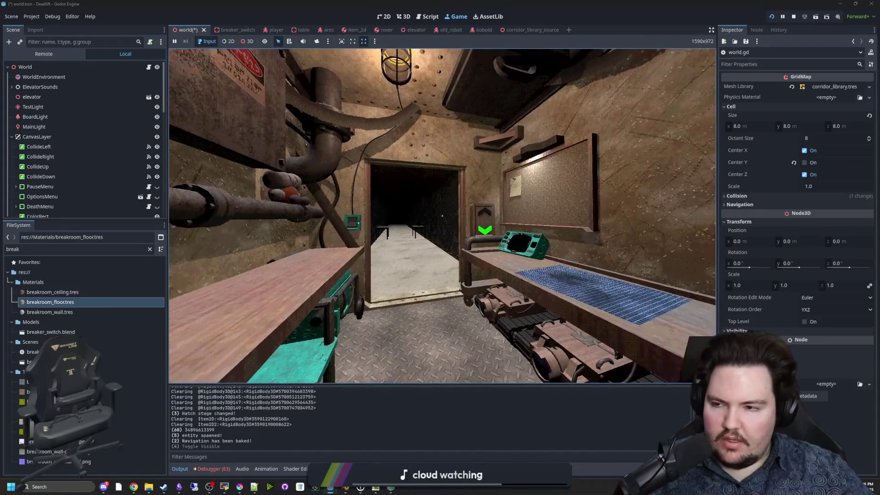
Step: Pause, toggle TestLight, and inspect WorldEnvironment's sky background and 0.2 ambient energy
{"action": "key", "text": "Escape"}
{"action": "key", "text": "super"}
{"action": "left_click", "coordinate": [157, 110]}
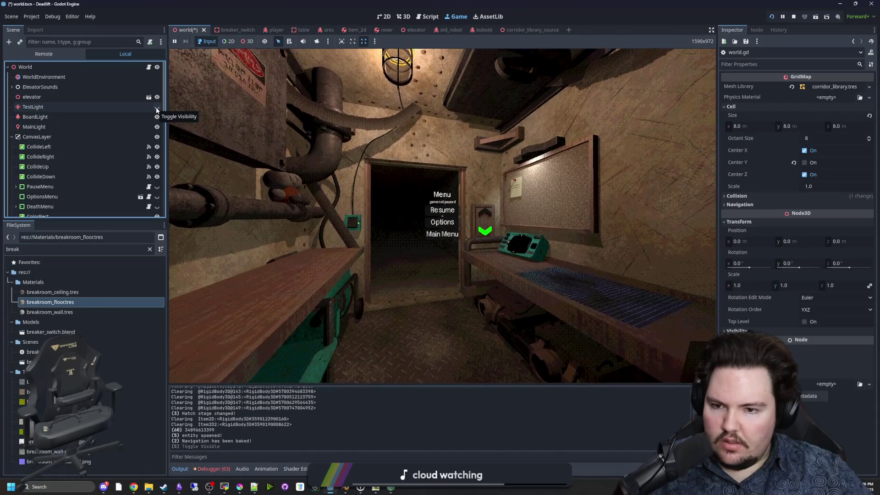
{"action": "left_click", "coordinate": [157, 108]}
{"action": "left_click", "coordinate": [66, 78]}
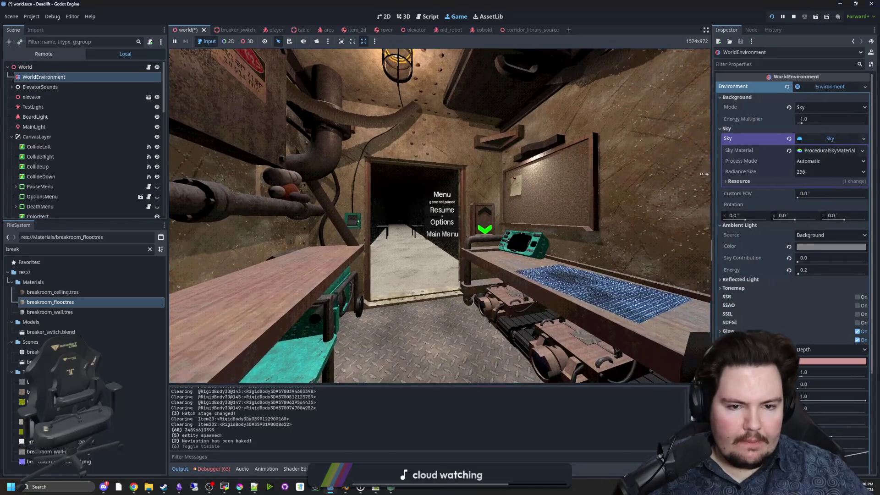
Step: Widen the Inspector, select MainLight, and set its shadow bias to 0.0
{"action": "left_click_drag", "start_coordinate": [707, 174], "coordinate": [653, 174]}
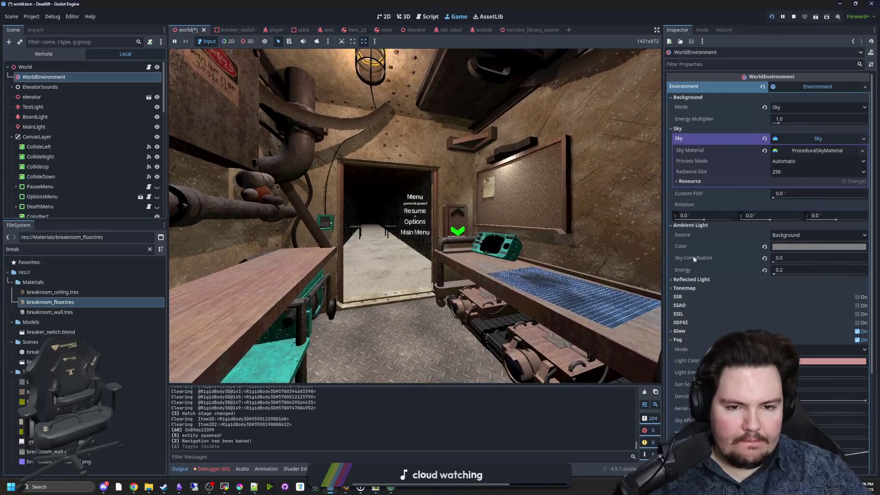
{"action": "left_click", "coordinate": [683, 340]}
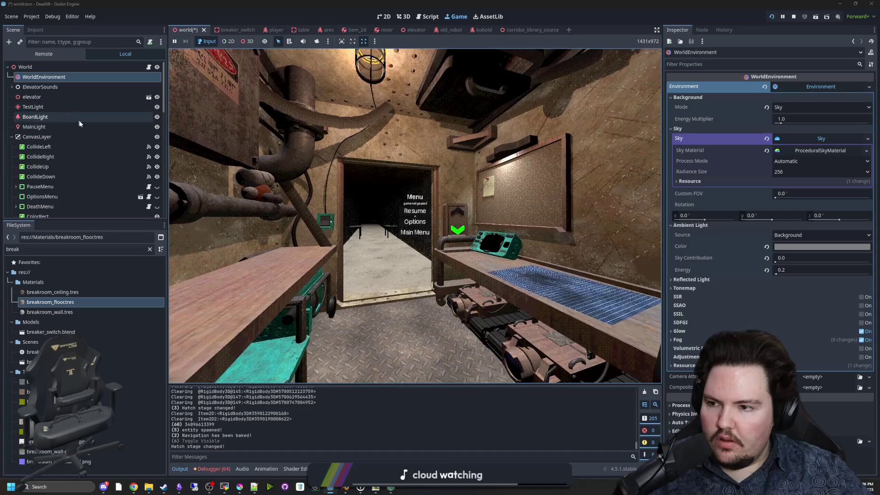
{"action": "left_click", "coordinate": [92, 126]}
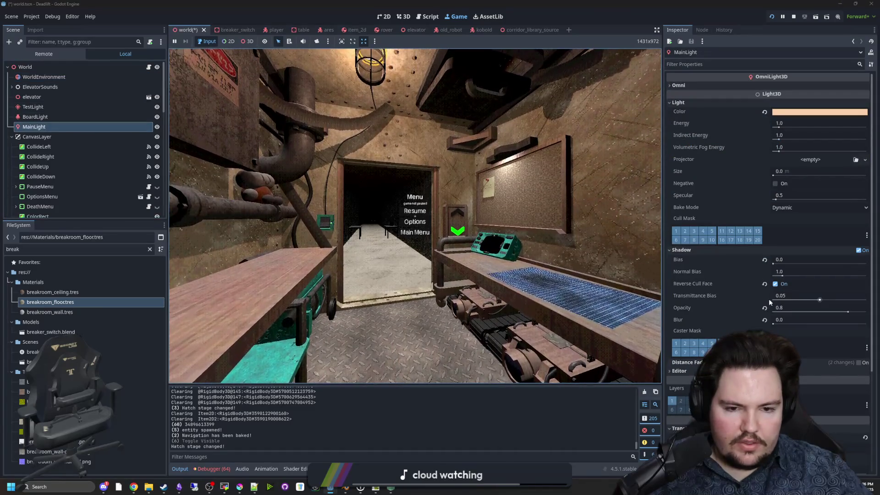
{"action": "left_click", "coordinate": [765, 260]}
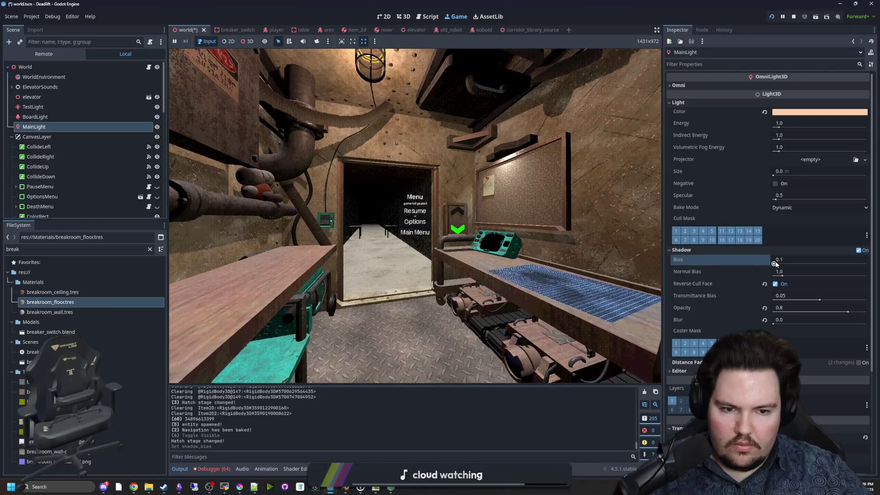
{"action": "left_click_drag", "start_coordinate": [775, 264], "coordinate": [777, 264]}
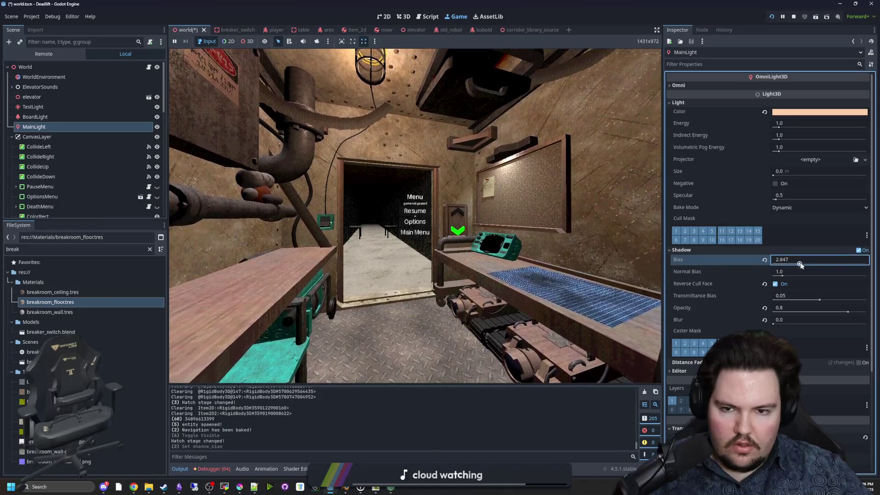
{"action": "left_click", "coordinate": [764, 260]}
{"action": "left_click", "coordinate": [783, 259]}
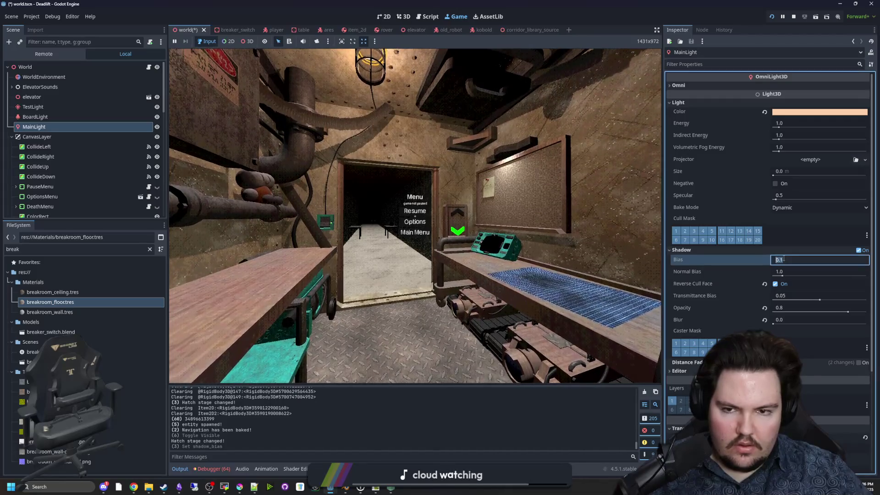
{"action": "type", "text": "0"}
{"action": "key", "text": "Return"}
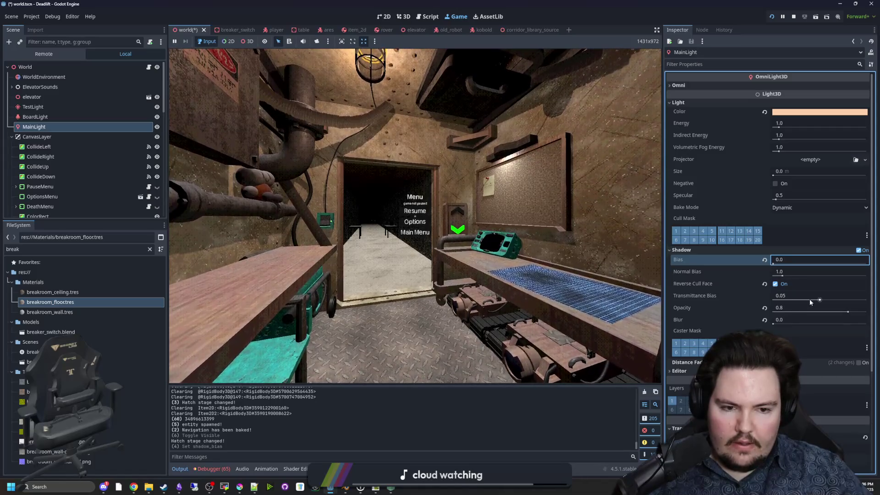
Step: Set MainLight's shadow opacity to 0.8 and shadow blur to 0.0
{"action": "left_click", "coordinate": [764, 308]}
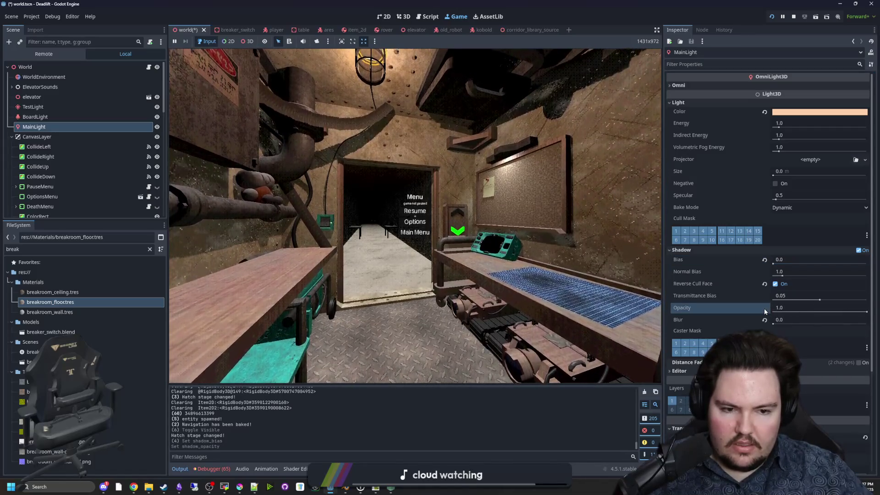
{"action": "left_click", "coordinate": [780, 309]}
{"action": "type", "text": "."}
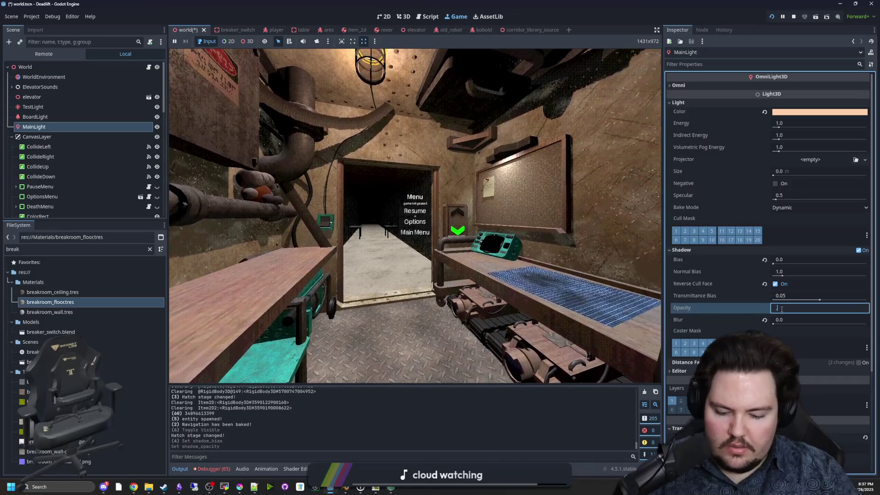
{"action": "type", "text": "8"}
{"action": "key", "text": "Return"}
{"action": "left_click_drag", "start_coordinate": [772, 325], "coordinate": [780, 324]}
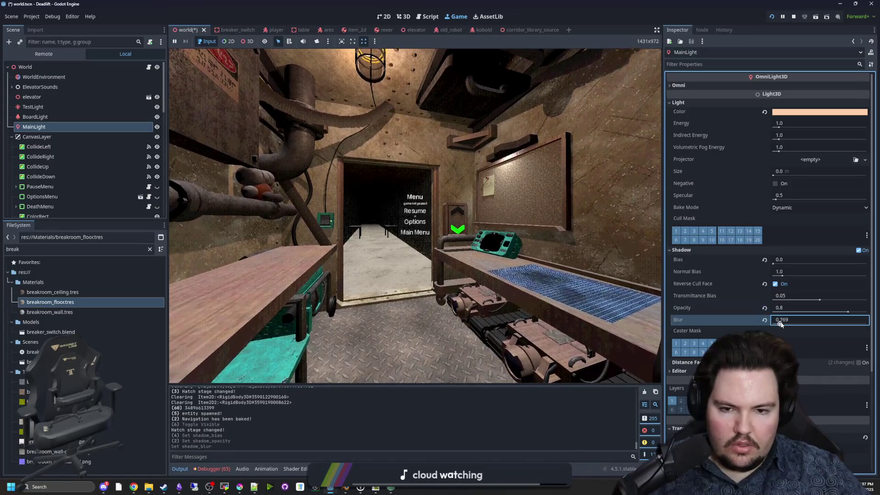
{"action": "left_click", "coordinate": [764, 320]}
{"action": "left_click_drag", "start_coordinate": [784, 322], "coordinate": [774, 322]}
{"action": "left_click", "coordinate": [794, 317]}
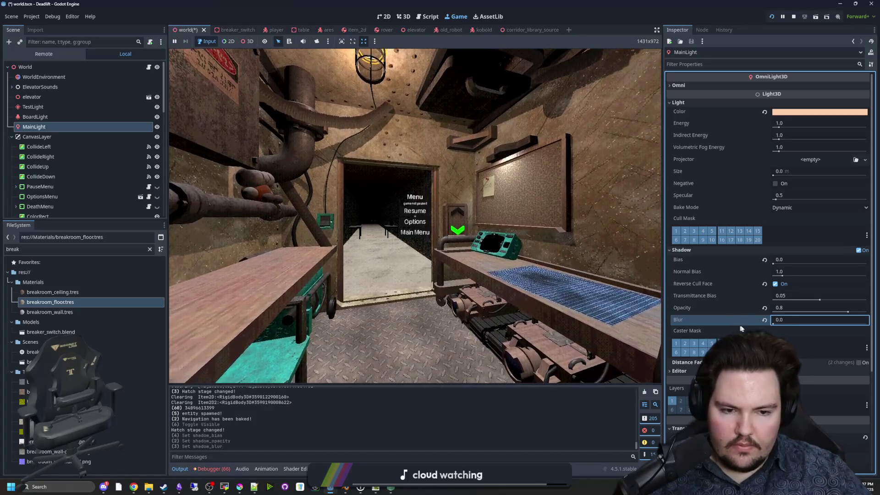
Step: Try transmittance bias, reverse cull face and normal bias changes, reverting to 0.05 and 1.0
{"action": "left_click_drag", "start_coordinate": [819, 297], "coordinate": [877, 295]}
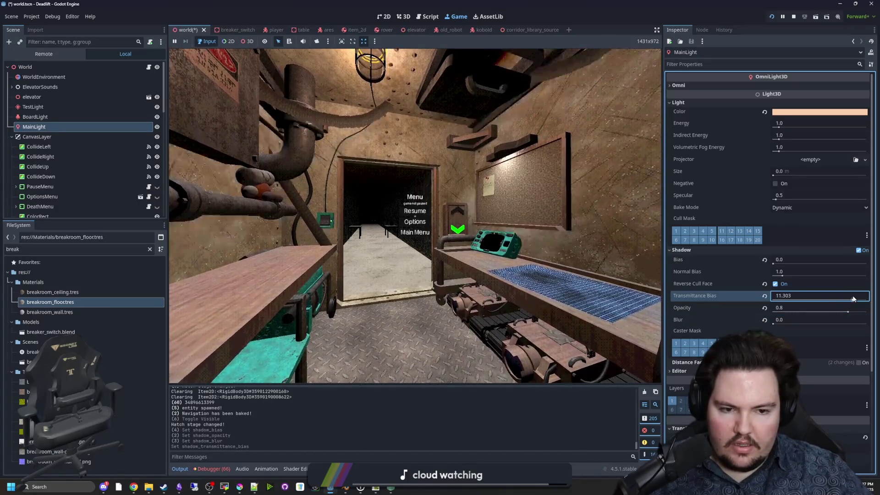
{"action": "left_click", "coordinate": [764, 296]}
{"action": "double_click", "coordinate": [777, 285]}
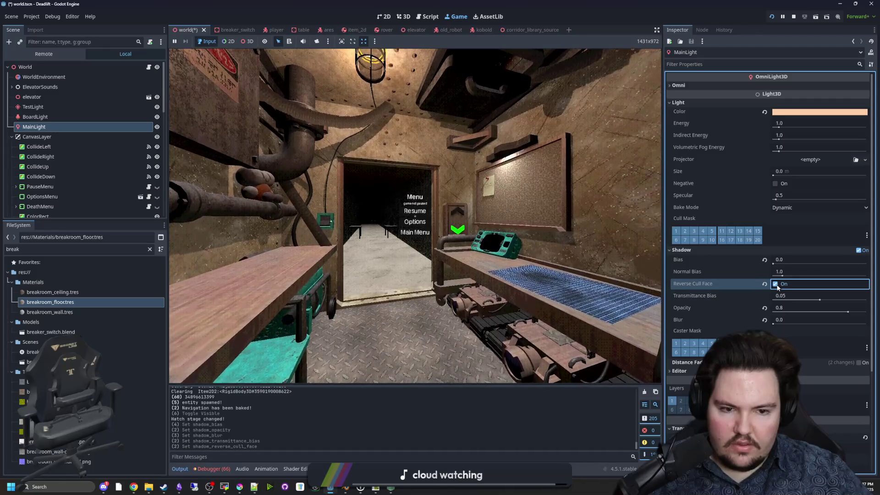
{"action": "left_click_drag", "start_coordinate": [791, 272], "coordinate": [754, 274]}
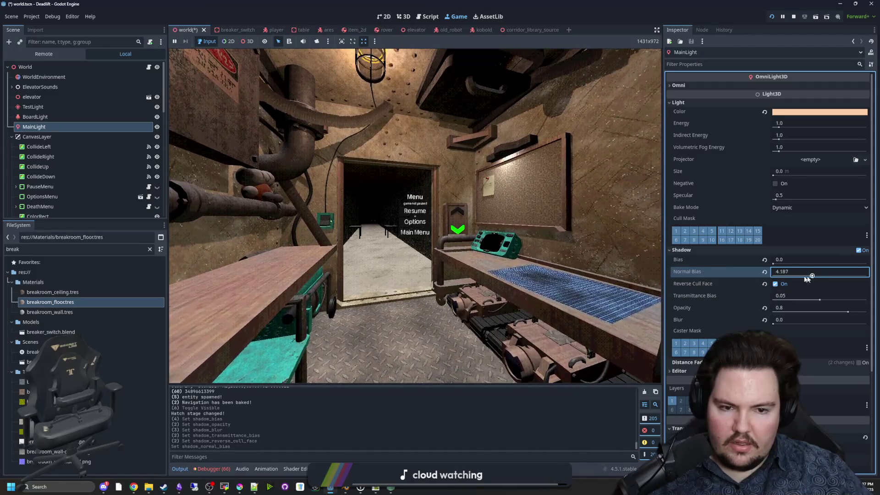
{"action": "left_click", "coordinate": [764, 272]}
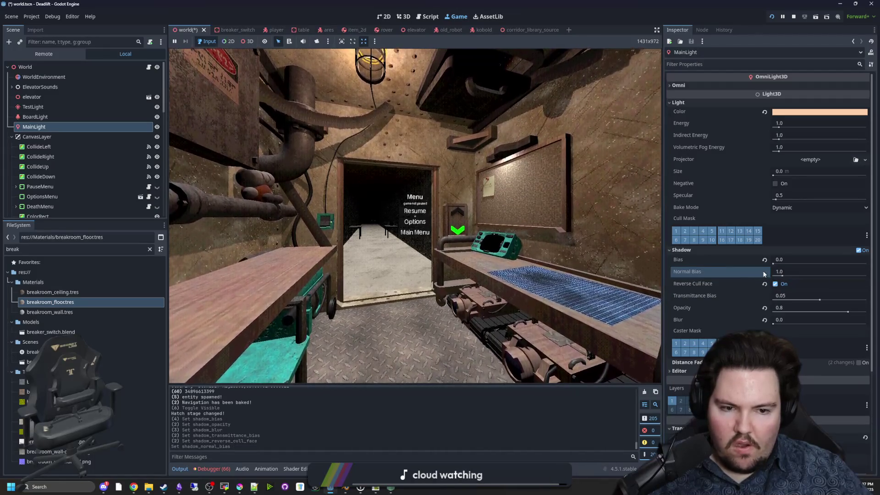
Step: Try bake mode Disabled and negative light, then restore Dynamic mode and normal light
{"action": "left_click", "coordinate": [789, 208]}
{"action": "left_click", "coordinate": [790, 218]}
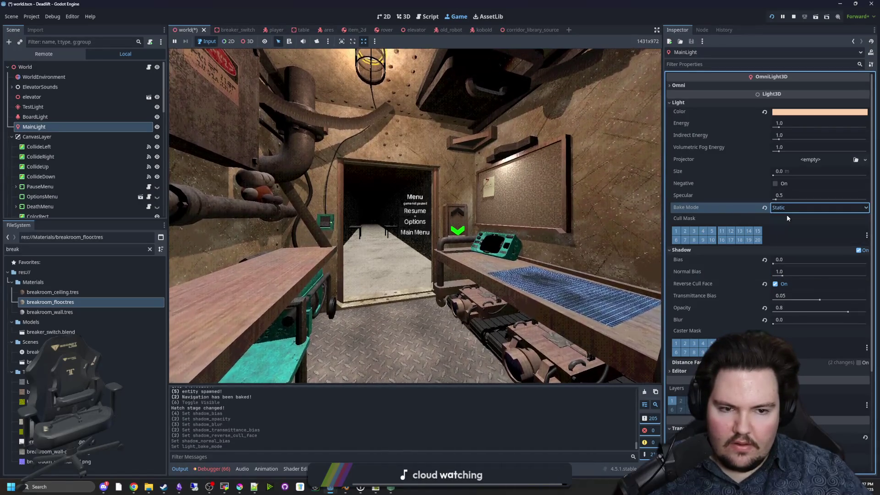
{"action": "left_click", "coordinate": [789, 207]}
{"action": "left_click", "coordinate": [790, 236]}
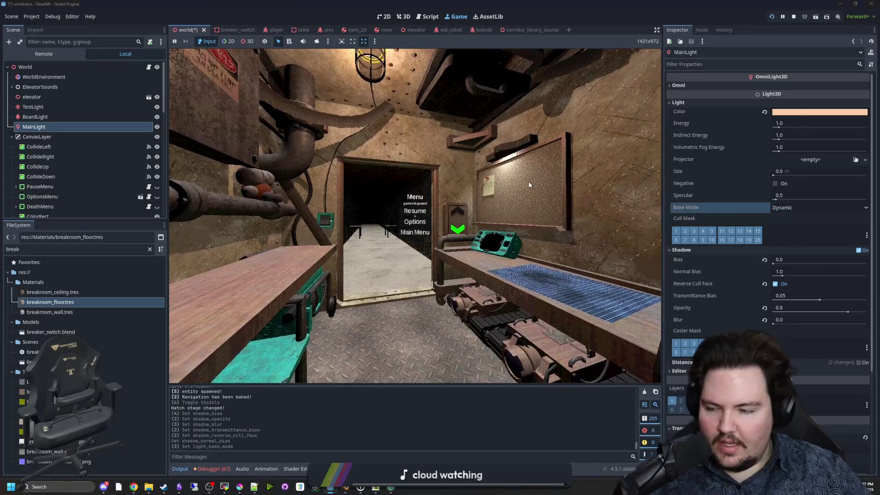
{"action": "left_click", "coordinate": [775, 184]}
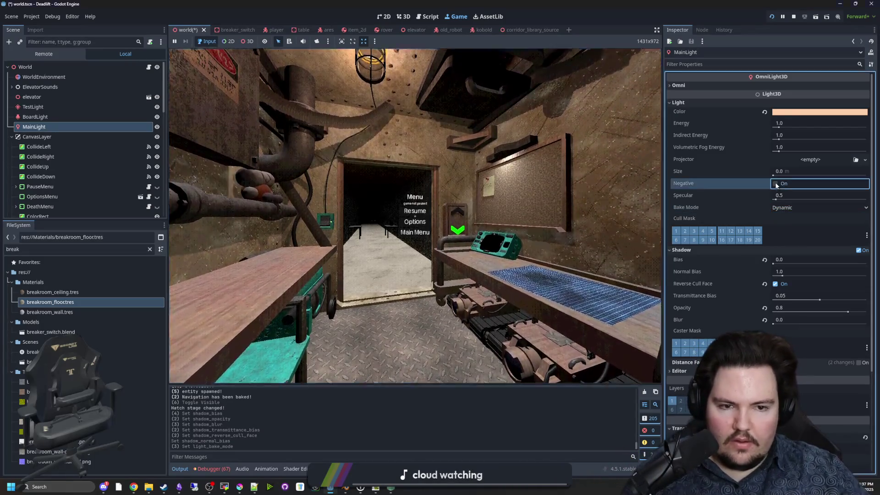
{"action": "left_click", "coordinate": [774, 183]}
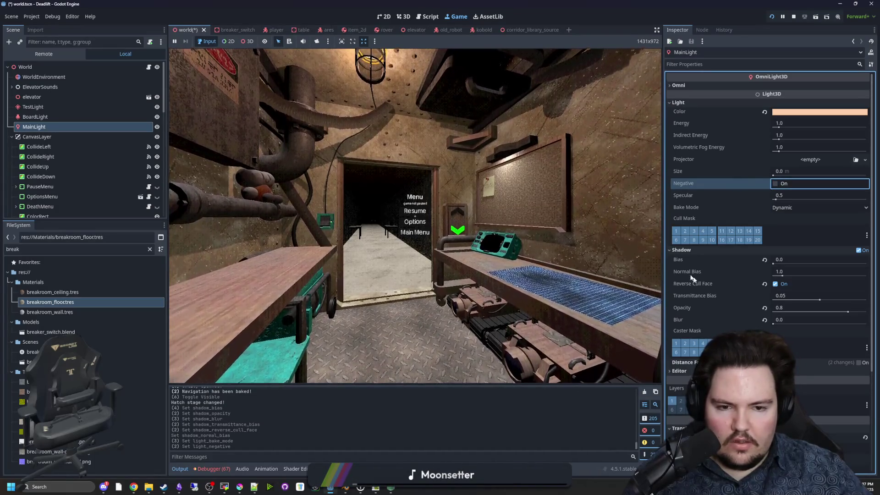
Step: Play-test with a wider game view, use the ceiling hatch, then stop the game
{"action": "scroll", "coordinate": [715, 302], "scroll_direction": "down", "scroll_amount": 3}
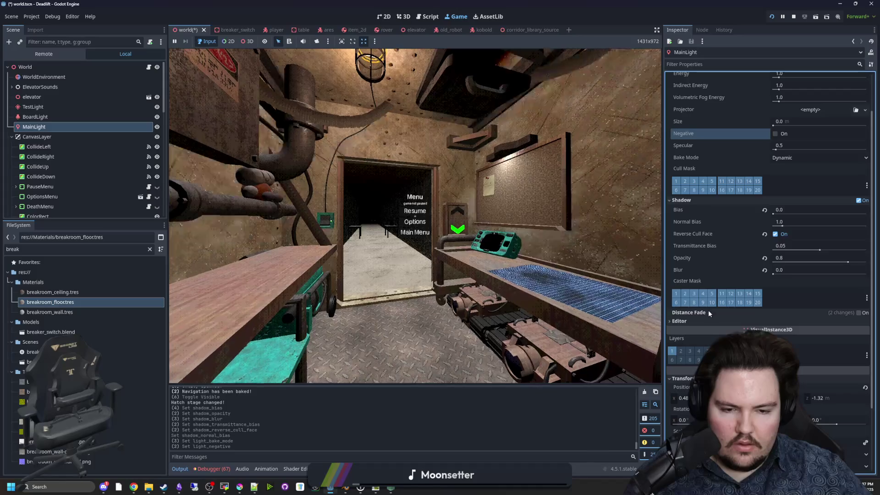
{"action": "left_click", "coordinate": [414, 211]}
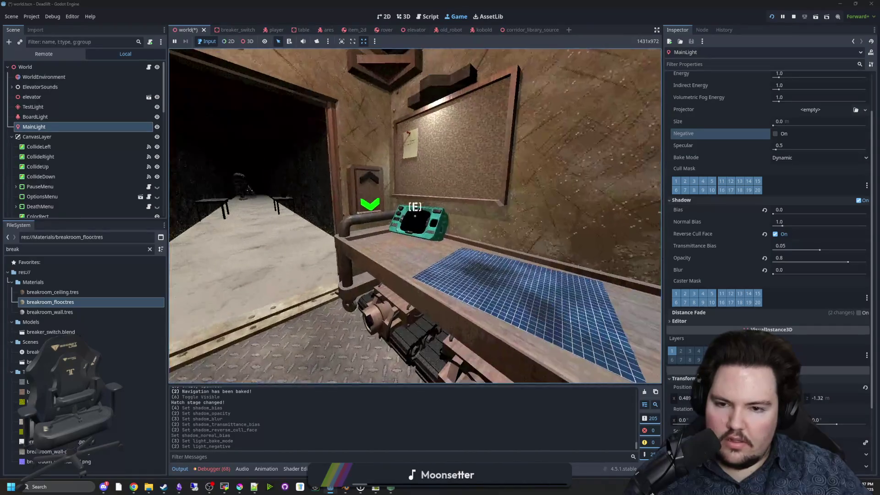
{"action": "key", "text": "super"}
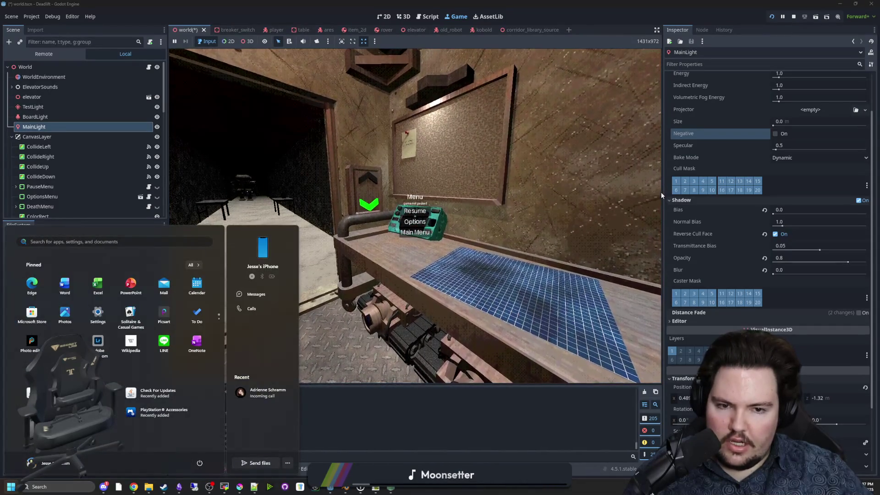
{"action": "left_click_drag", "start_coordinate": [663, 192], "coordinate": [803, 192]}
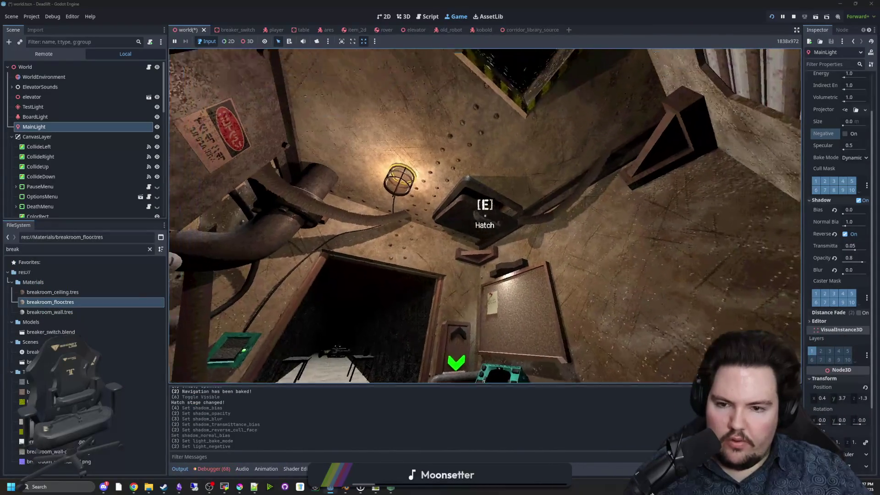
{"action": "key", "text": "e"}
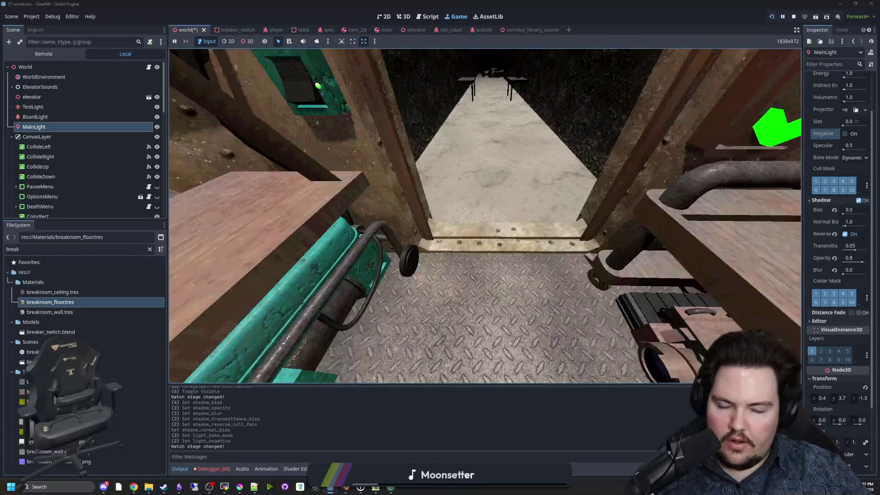
{"action": "key", "text": "super"}
{"action": "left_click", "coordinate": [486, 204]}
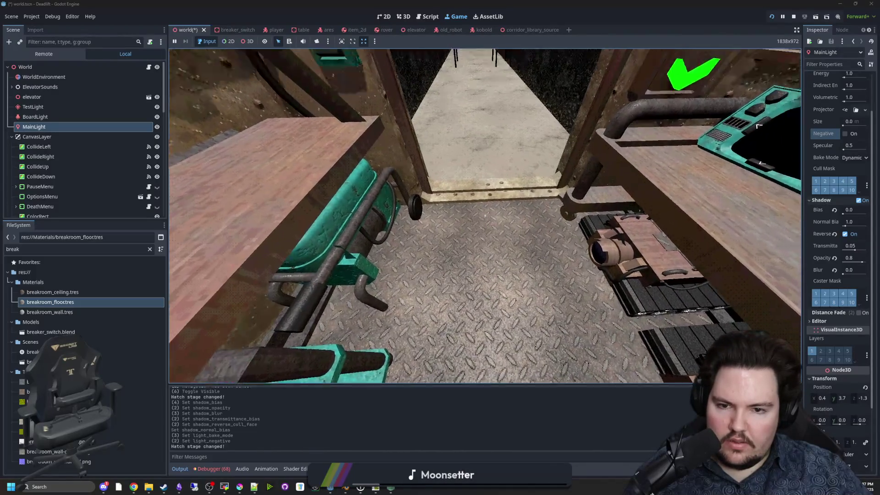
{"action": "key", "text": "super"}
{"action": "left_click", "coordinate": [475, 195]}
{"action": "key", "text": "F8"}
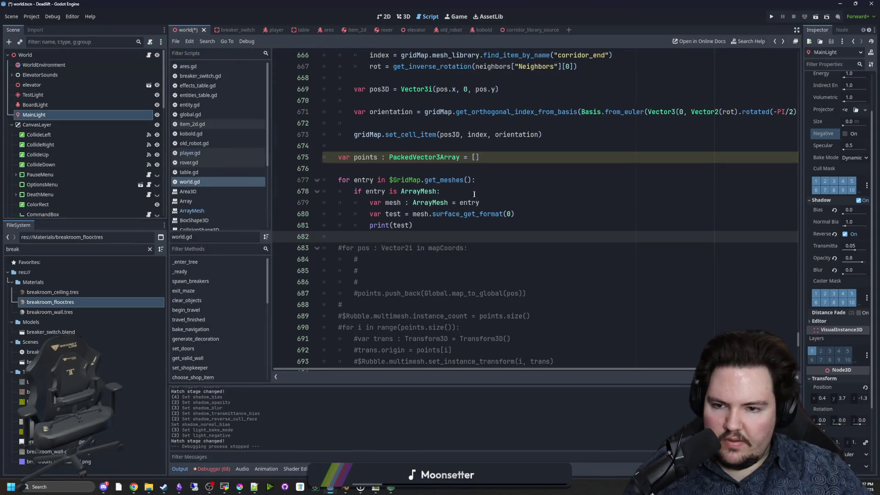
Step: Save the world scene and reload the current project from the Project menu
{"action": "key", "text": "ctrl+s"}
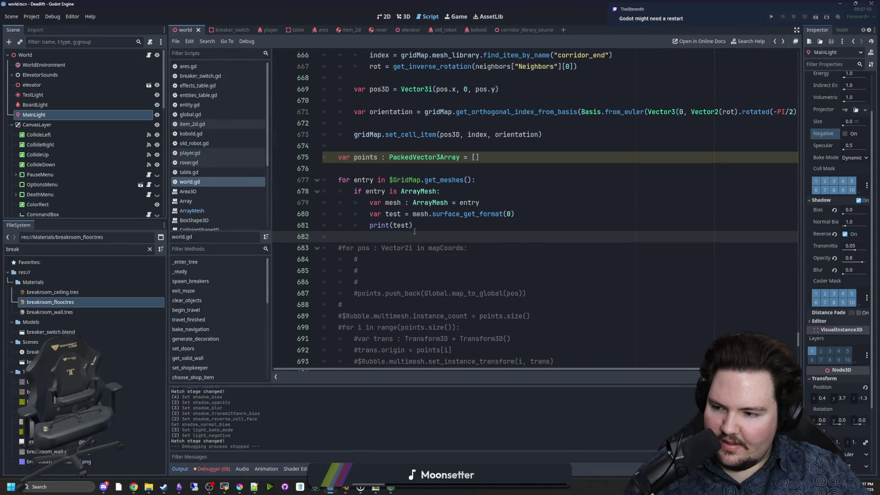
{"action": "left_click", "coordinate": [34, 18]}
{"action": "left_click", "coordinate": [56, 119]}
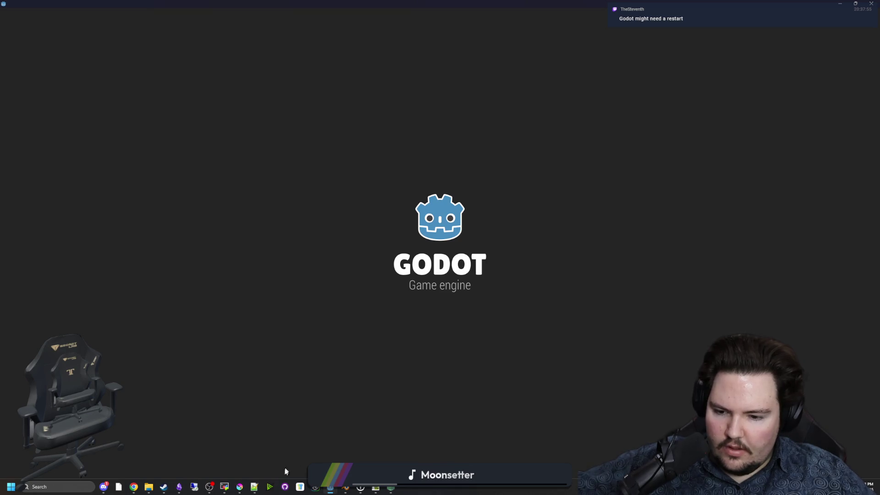
{"action": "left_click", "coordinate": [226, 484]}
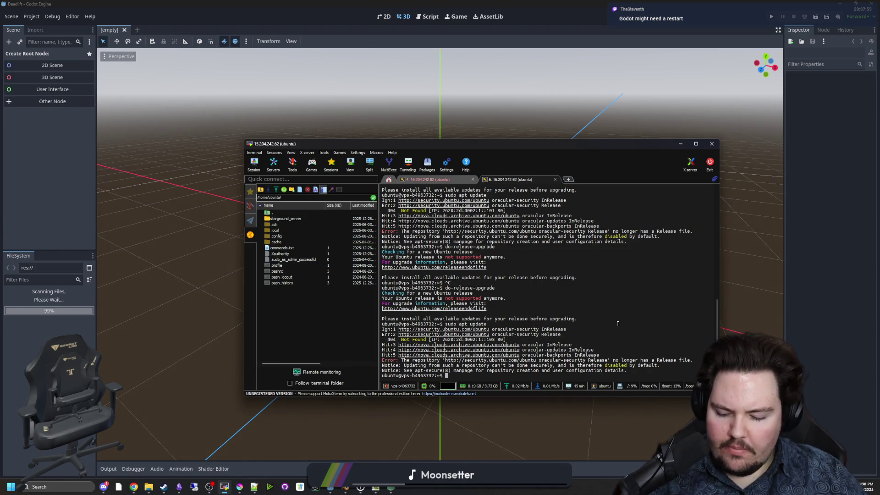
Step: Enter starground_server, run nohup ./starground_server.sh & in the background, and minimize the terminal
{"action": "type", "text": "cd starground_serv"}
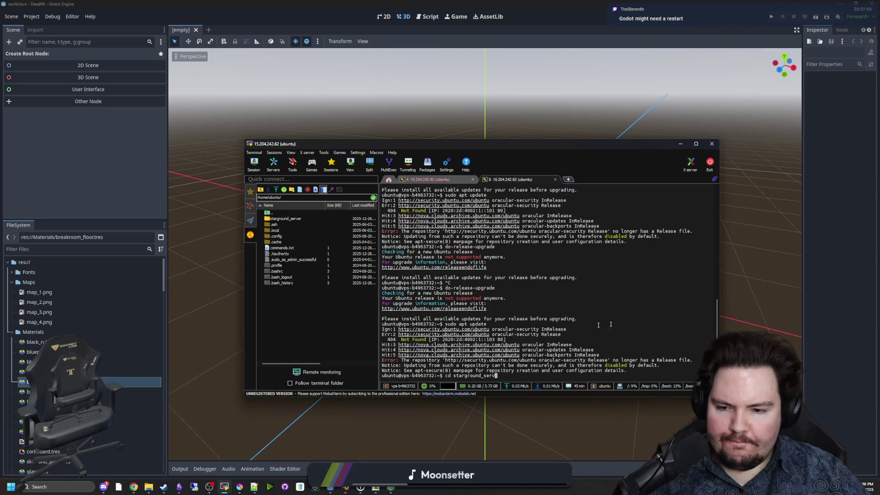
{"action": "key", "text": "Return"}
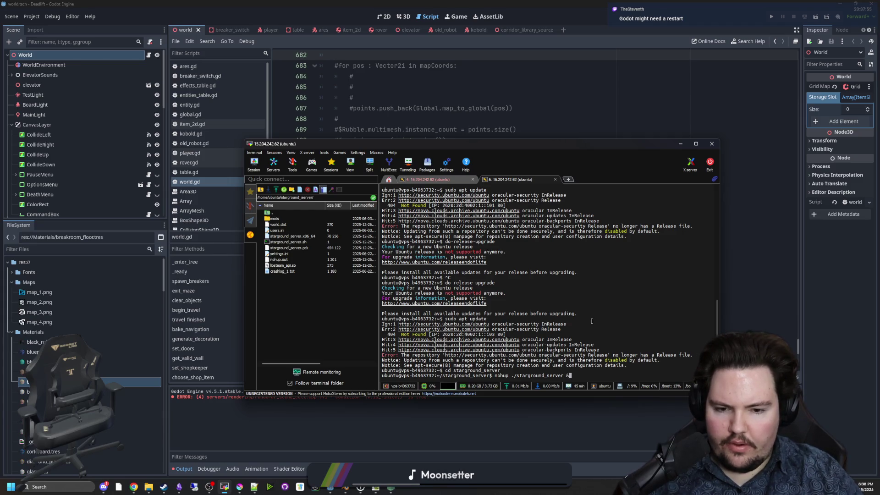
{"action": "key", "text": "Return"}
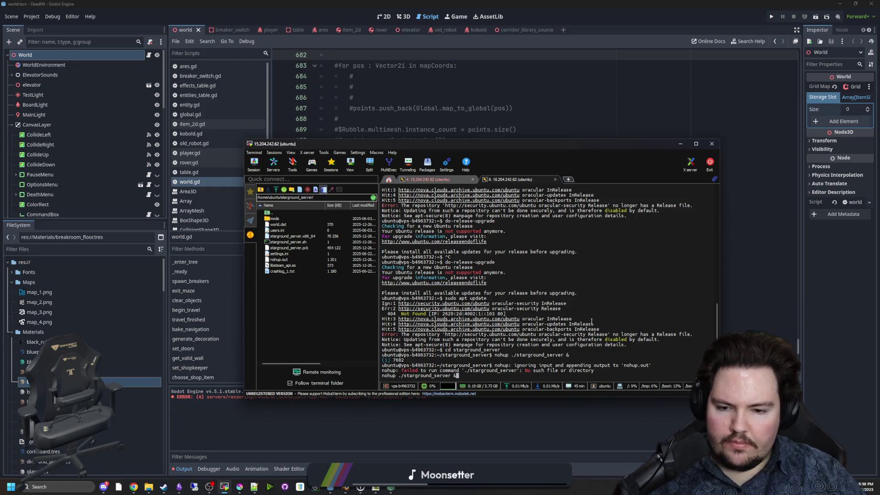
{"action": "type", "text": "nohup ./starground_server.sh"}
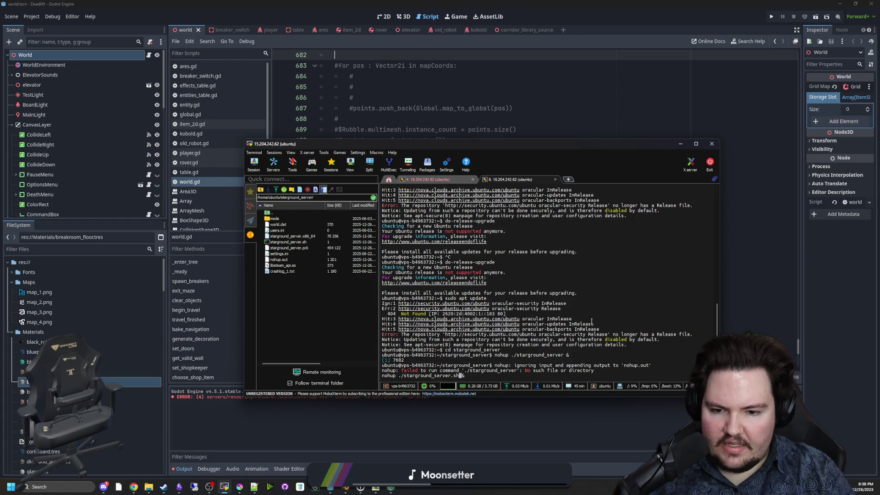
{"action": "type", "text": "sh &"}
{"action": "key", "text": "Return"}
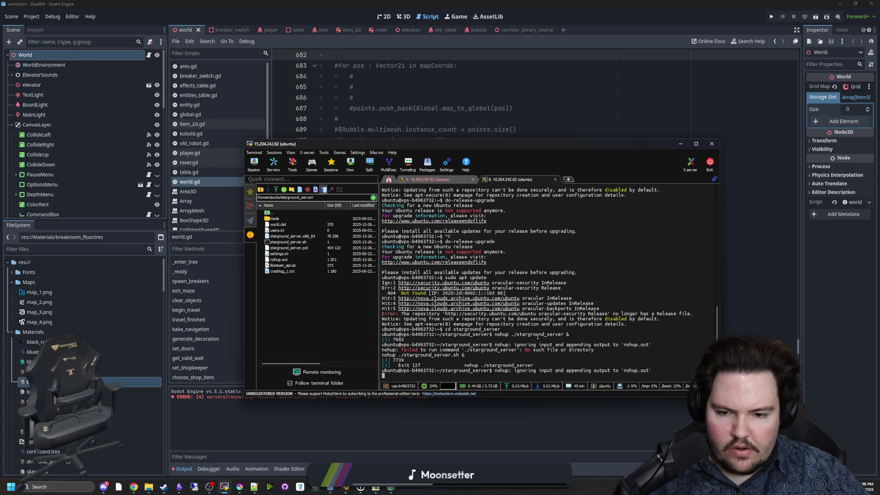
{"action": "left_click", "coordinate": [683, 145]}
{"action": "left_click", "coordinate": [474, 233]}
{"action": "scroll", "coordinate": [412, 284], "scroll_direction": "up", "scroll_amount": 4}
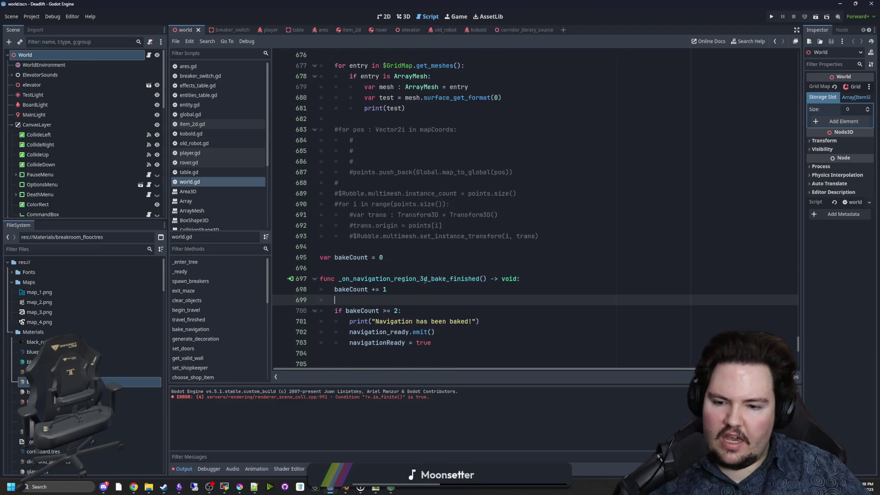
{"action": "left_click", "coordinate": [380, 308]}
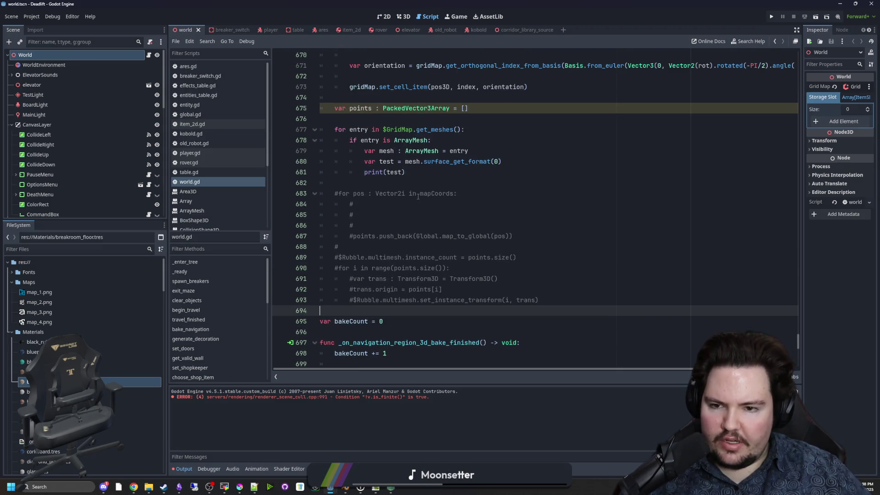
{"action": "left_click", "coordinate": [365, 187]}
{"action": "scroll", "coordinate": [380, 210], "scroll_direction": "up", "scroll_amount": 3}
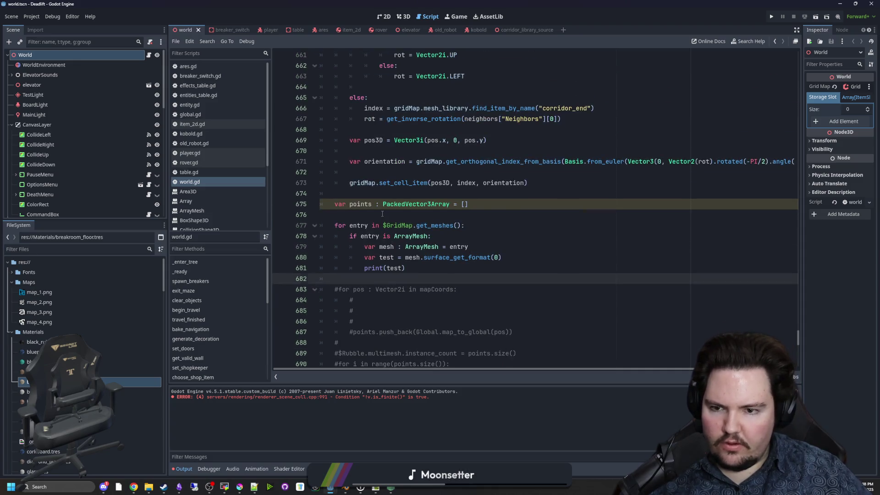
{"action": "left_click", "coordinate": [382, 214]}
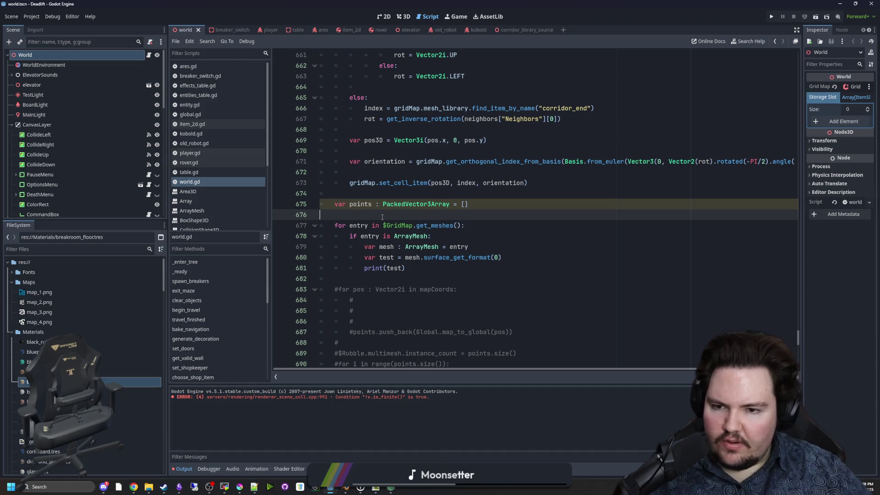
{"action": "mouse_move", "coordinate": [330, 487]}
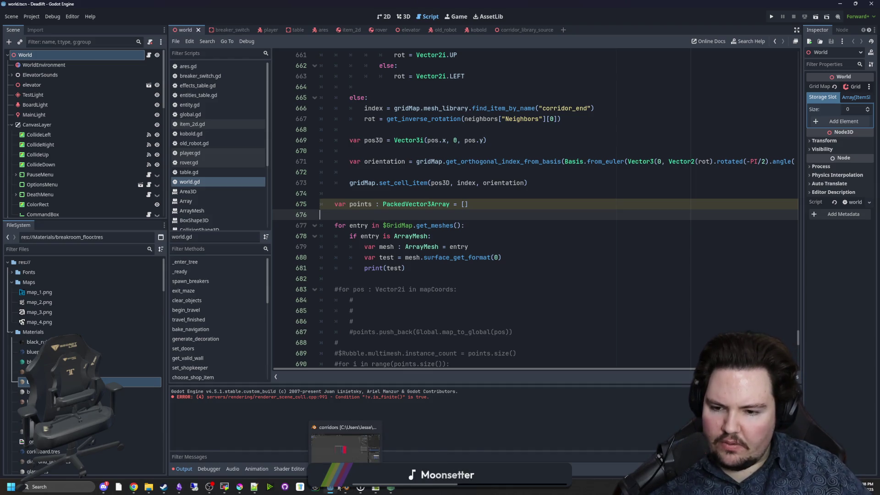
{"action": "mouse_move", "coordinate": [314, 461]}
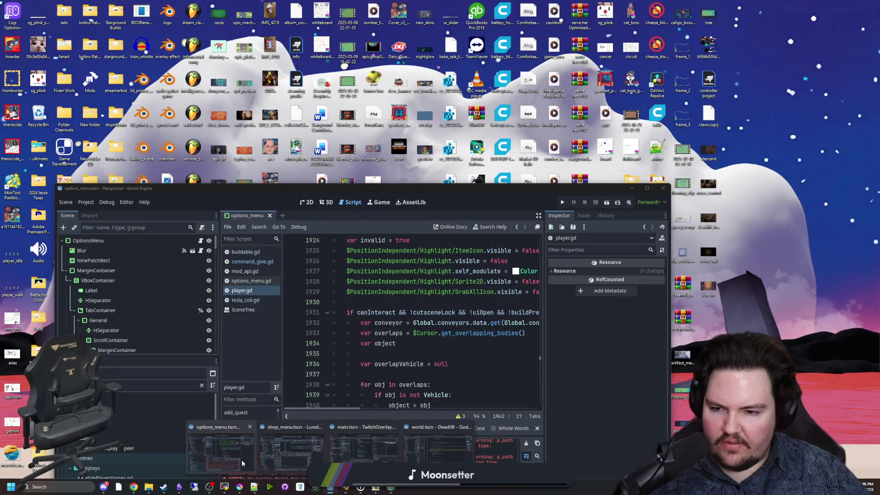
Step: Maximize the Starground editor and clear the player filter from the FileSystem list
{"action": "left_click", "coordinate": [221, 451]}
{"action": "double_click", "coordinate": [383, 190]}
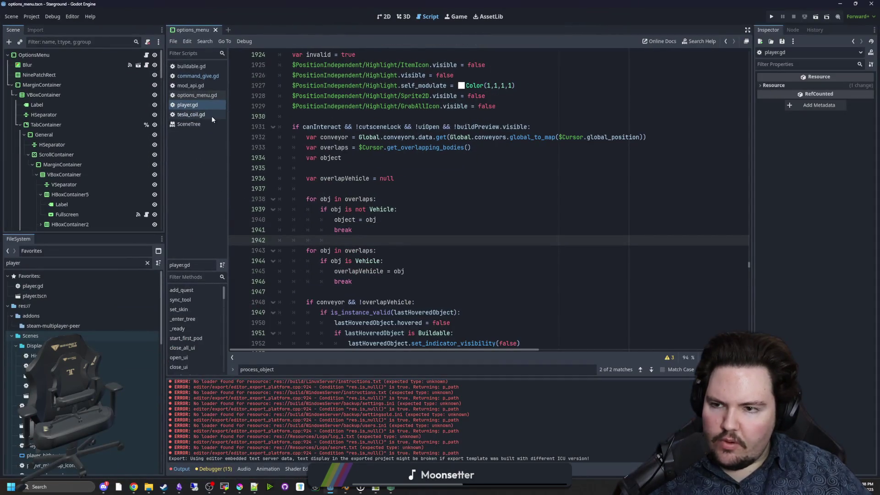
{"action": "left_click", "coordinate": [146, 265]}
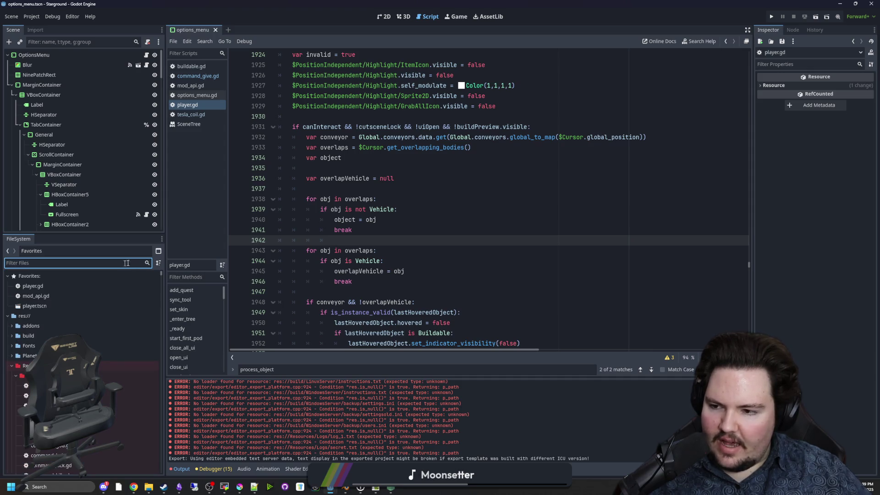
{"action": "left_click", "coordinate": [474, 208]}
{"action": "left_click", "coordinate": [368, 189]}
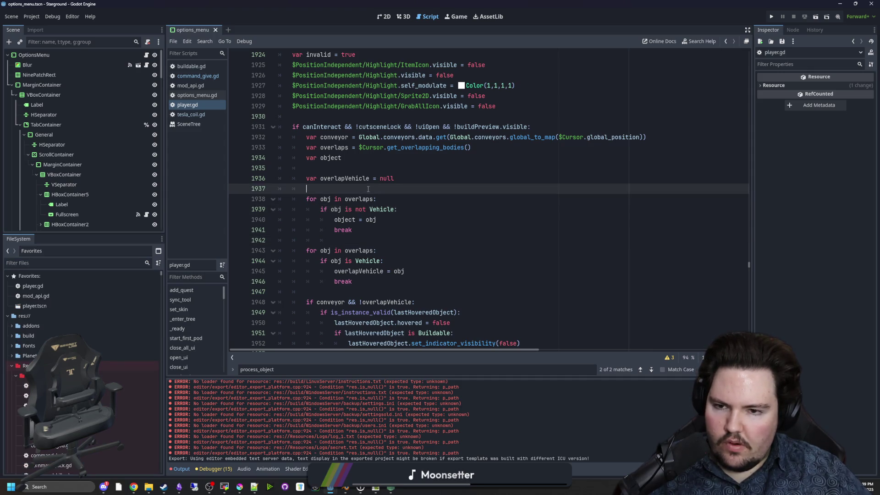
Step: Search all project scripts for achievement, finding 22 matches in 10 files
{"action": "key", "text": "ctrl+shift+f"}
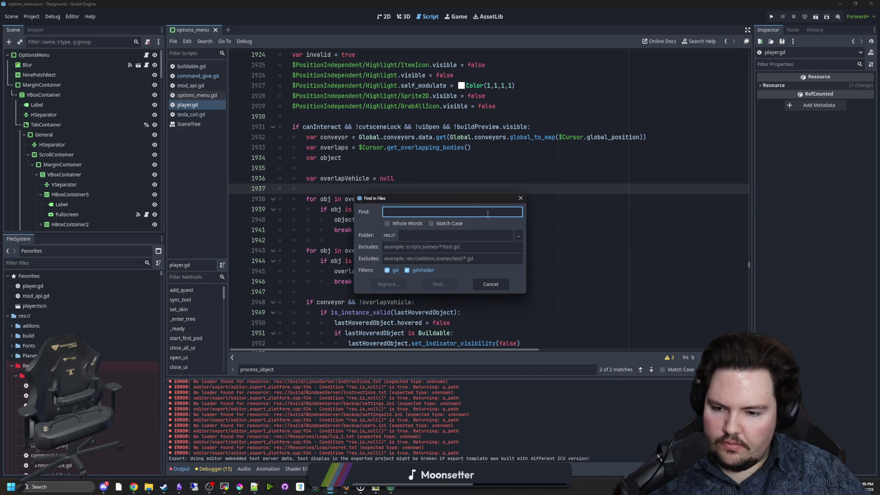
{"action": "type", "text": "achievemen"}
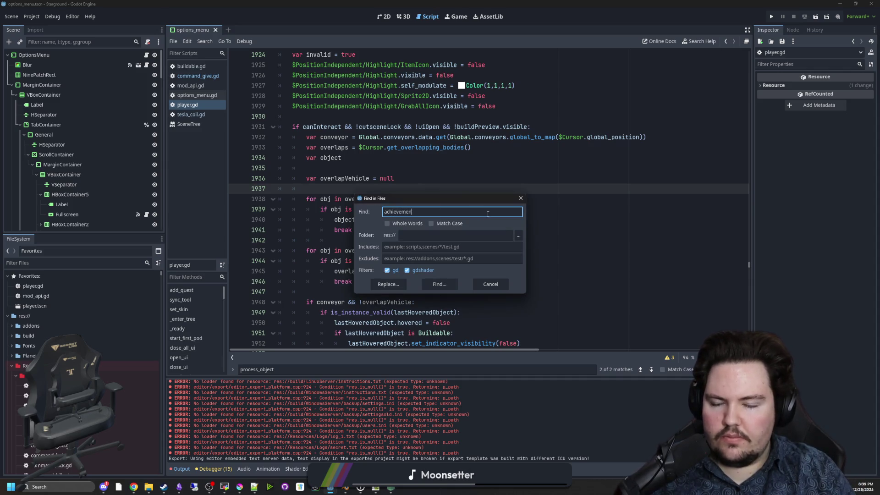
{"action": "key", "text": "BackSpace"}
{"action": "key", "text": "BackSpace"}
{"action": "key", "text": "BackSpace"}
{"action": "type", "text": "ModAPI."}
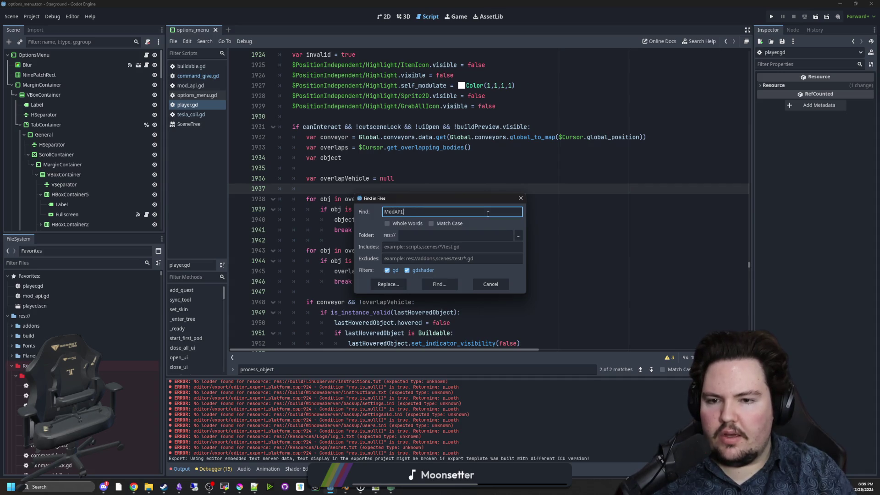
{"action": "key", "text": "BackSpace"}
{"action": "type", "text": "g"}
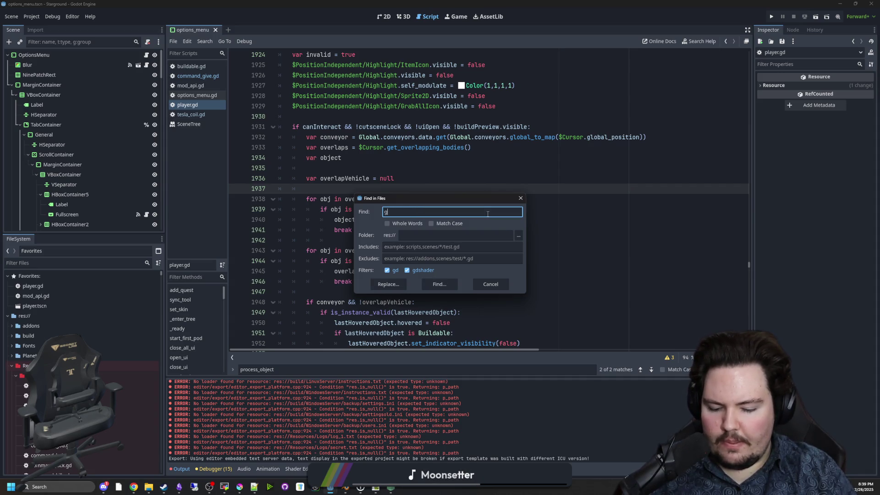
{"action": "type", "text": "et"}
{"action": "key", "text": "Return"}
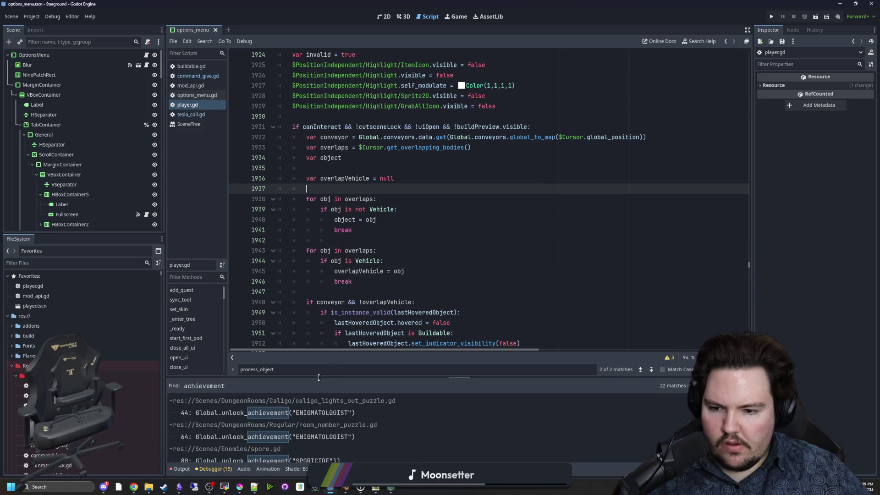
Step: Open the DILETTANTE unlock result and jump to the unlock_achievement definition in global.gd
{"action": "left_click_drag", "start_coordinate": [325, 377], "coordinate": [330, 234]}
{"action": "scroll", "coordinate": [357, 348], "scroll_direction": "down", "scroll_amount": 5}
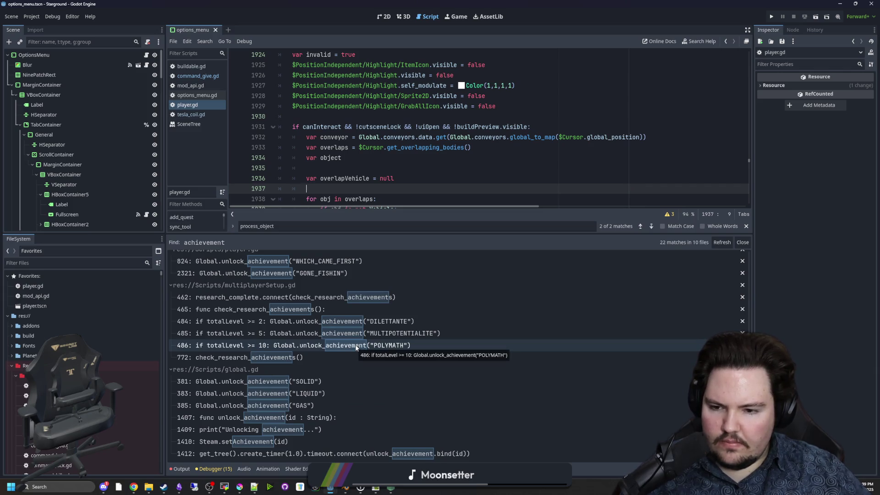
{"action": "left_click", "coordinate": [357, 321]}
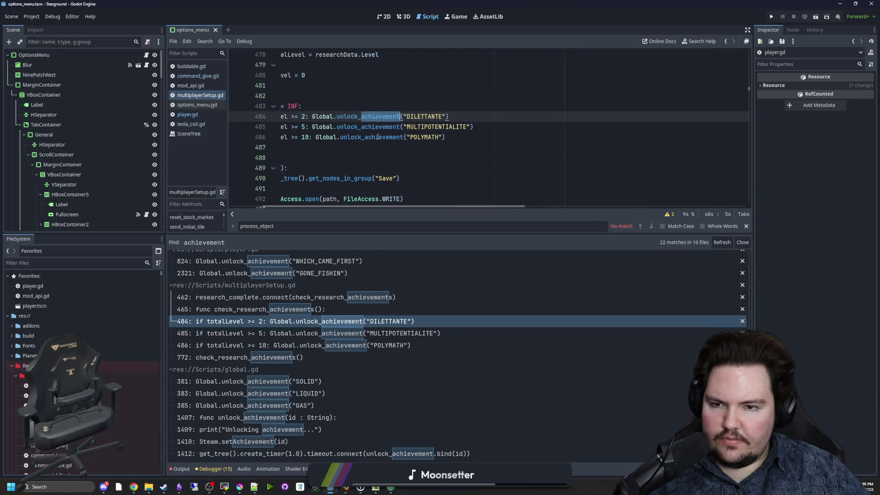
{"action": "key", "text": "Down"}
{"action": "key", "text": "Down"}
{"action": "key", "text": "Down"}
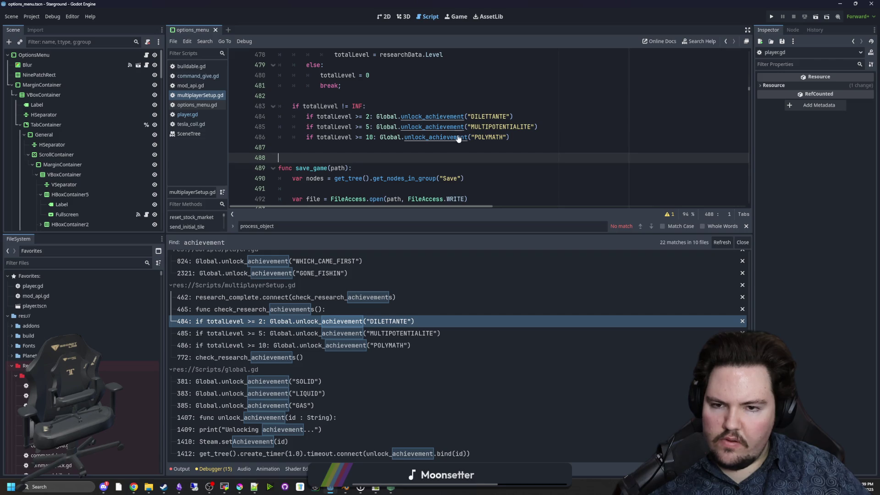
{"action": "left_click", "coordinate": [446, 138]}
{"action": "left_click", "coordinate": [447, 137], "text": "ctrl"}
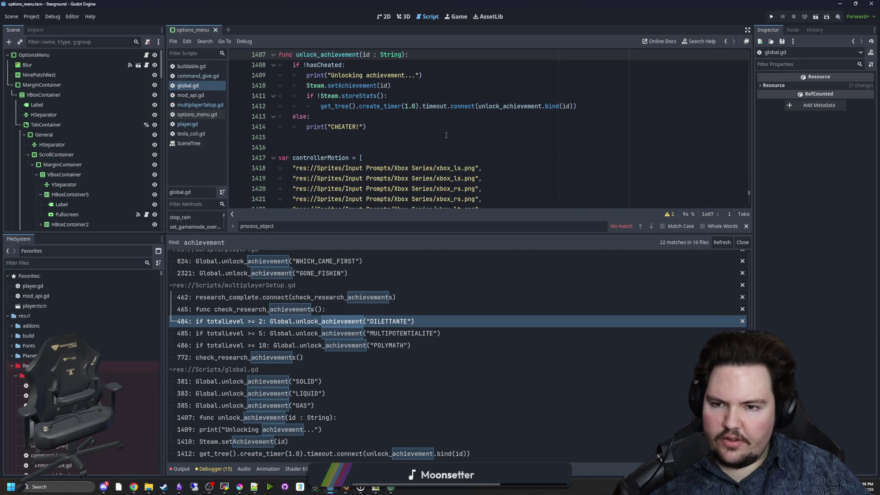
Step: Start an if line in unlock_achievement and look up the dedicated_server check in command_whitelist.gd
{"action": "scroll", "coordinate": [419, 95], "scroll_direction": "up", "scroll_amount": 1}
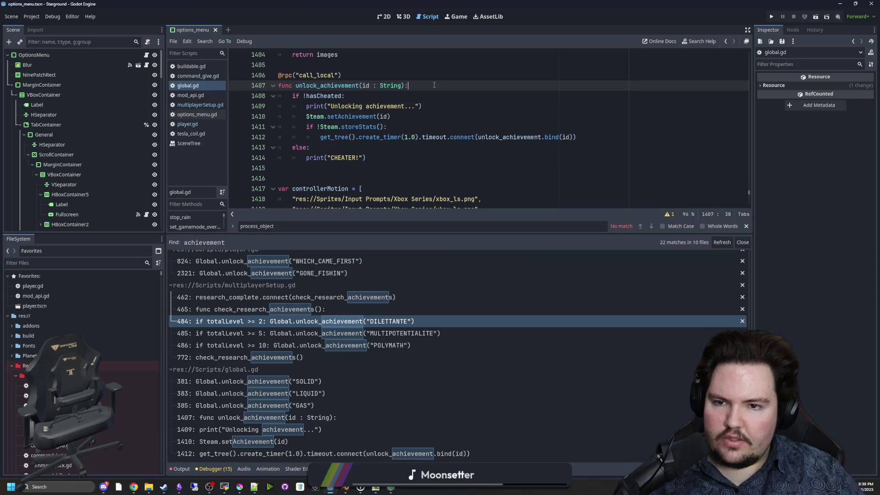
{"action": "left_click", "coordinate": [434, 85]}
{"action": "key", "text": "Return"}
{"action": "type", "text": "if"}
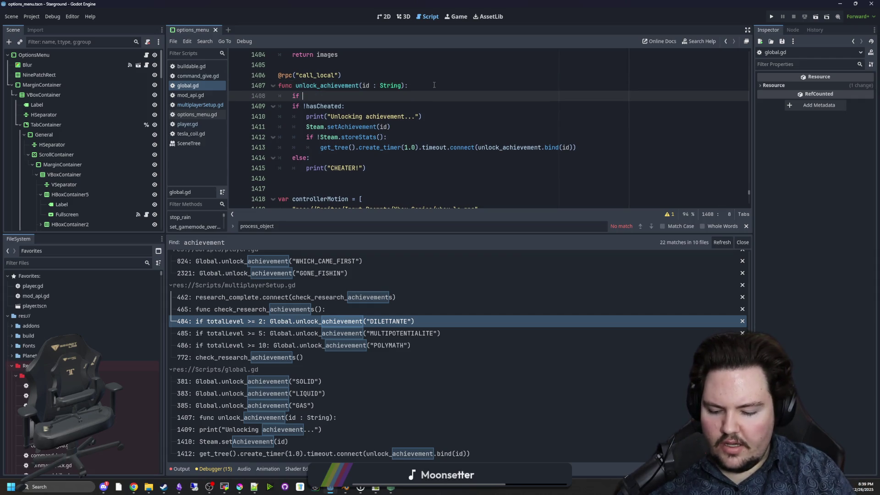
{"action": "key", "text": "ctrl+shift+f"}
{"action": "type", "text": "S"}
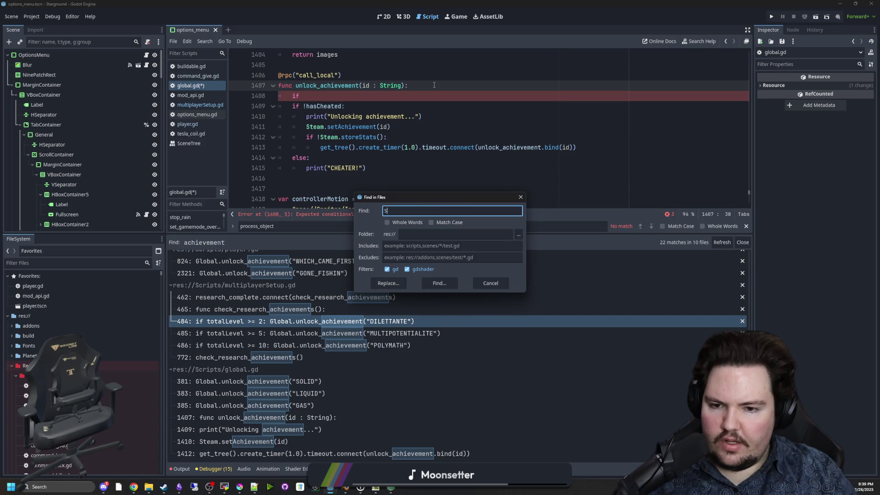
{"action": "type", "text": "erv"}
{"action": "key", "text": "Return"}
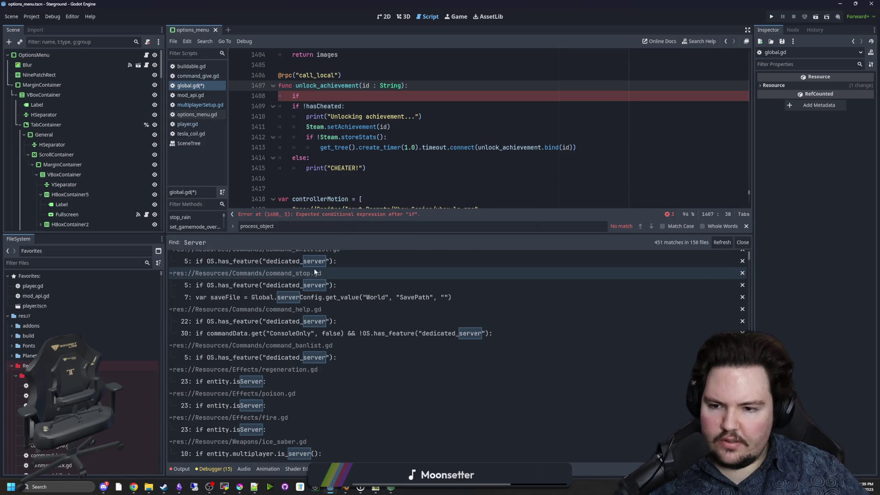
{"action": "left_click", "coordinate": [328, 264]}
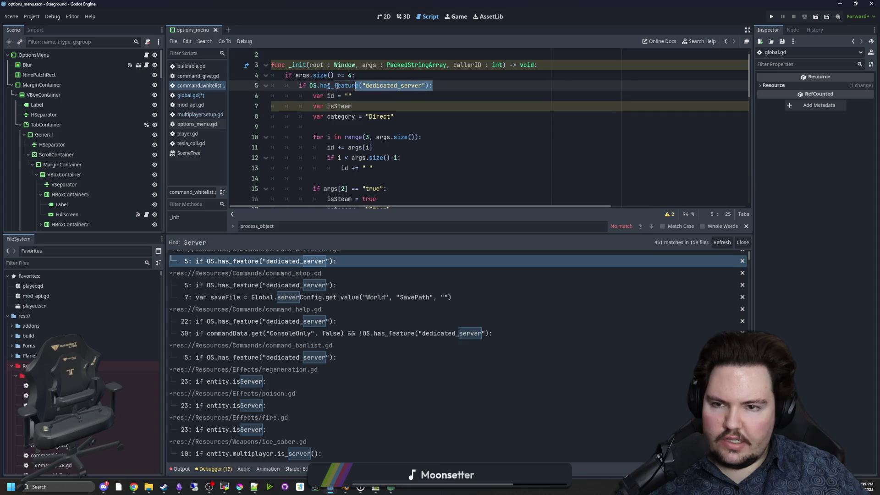
Step: Complete line 1408 as if OS.has_feature("dedicated_server"): return in global.gd
{"action": "left_click", "coordinate": [191, 94]}
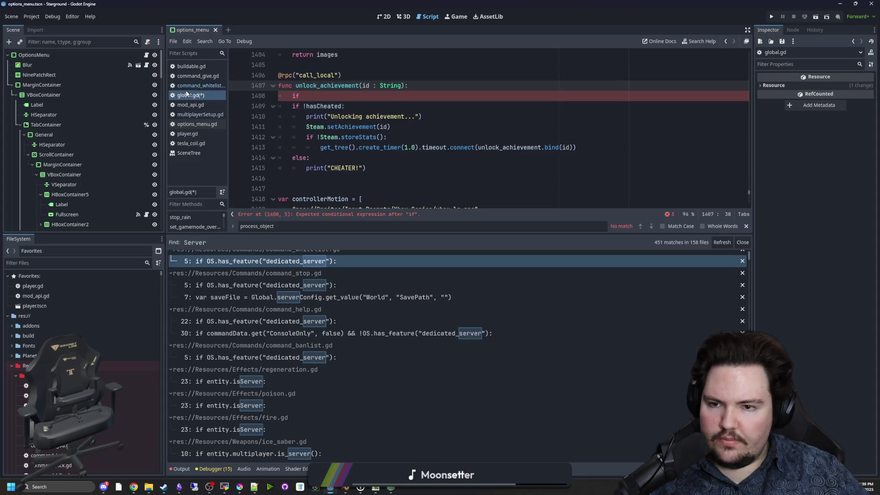
{"action": "double_click", "coordinate": [304, 96]}
{"action": "key", "text": "BackSpace"}
{"action": "key", "text": "BackSpace"}
{"action": "left_click", "coordinate": [450, 95]}
{"action": "type", "text": "turn"}
{"action": "key", "text": "Return"}
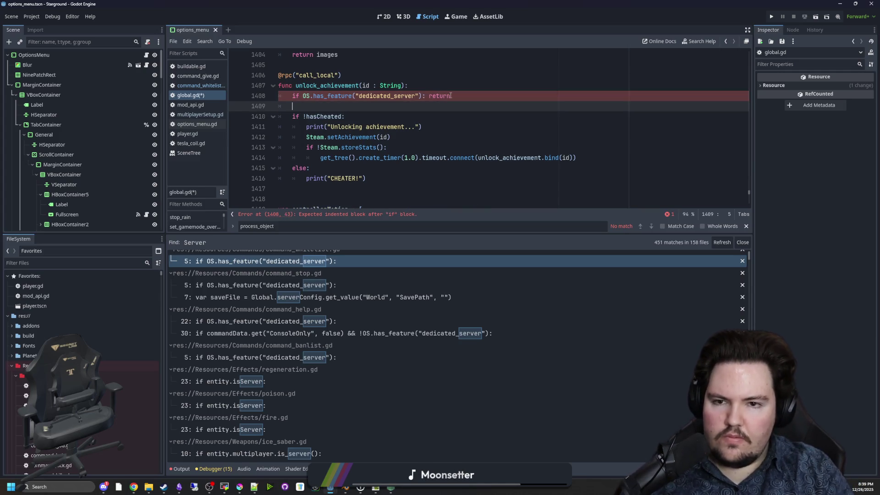
Step: Save, then join multiplayer through the Manual tab with a cleared IP field and Connect
{"action": "left_click", "coordinate": [331, 62]}
{"action": "key", "text": "ctrl+s"}
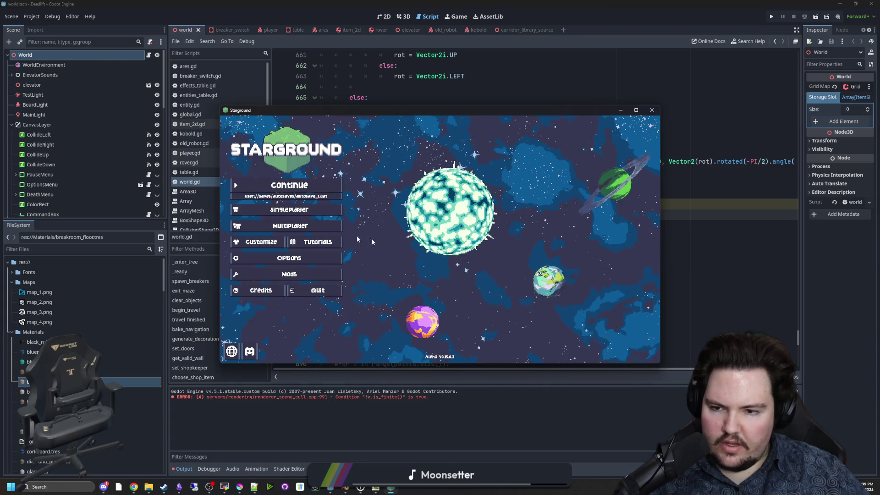
{"action": "left_click", "coordinate": [518, 221]}
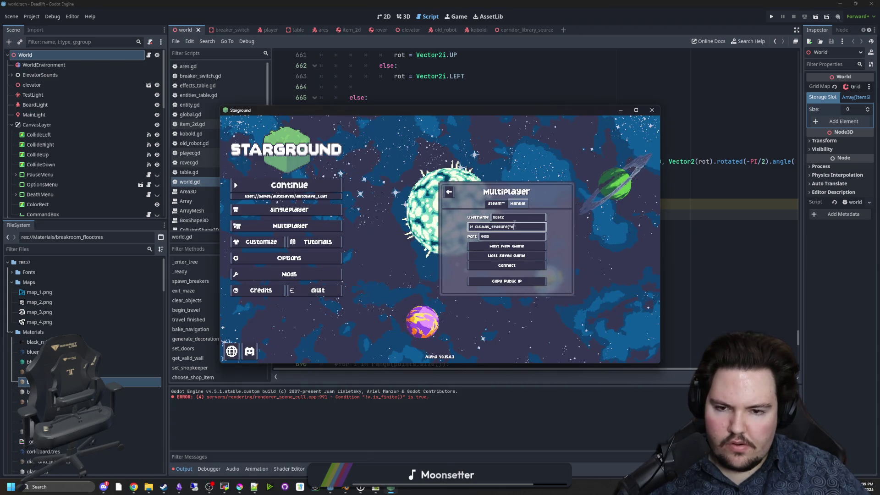
{"action": "key", "text": "ctrl+a"}
{"action": "key", "text": "BackSpace"}
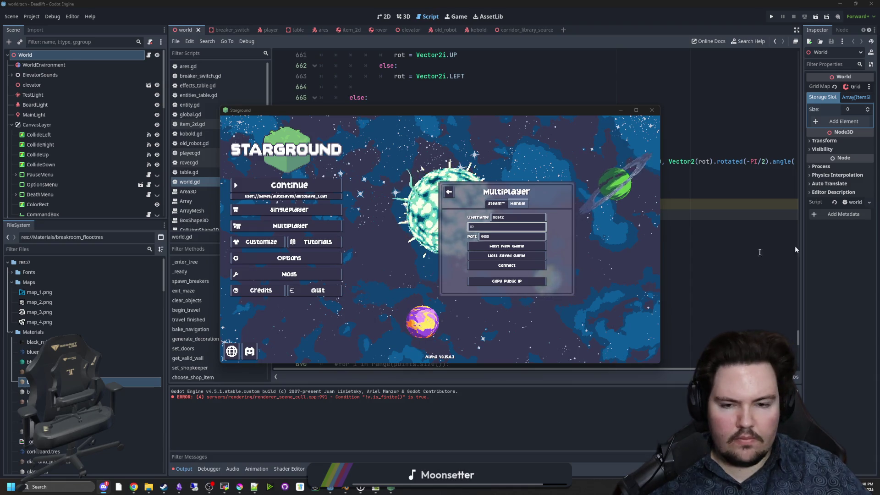
{"action": "left_click", "coordinate": [500, 266]}
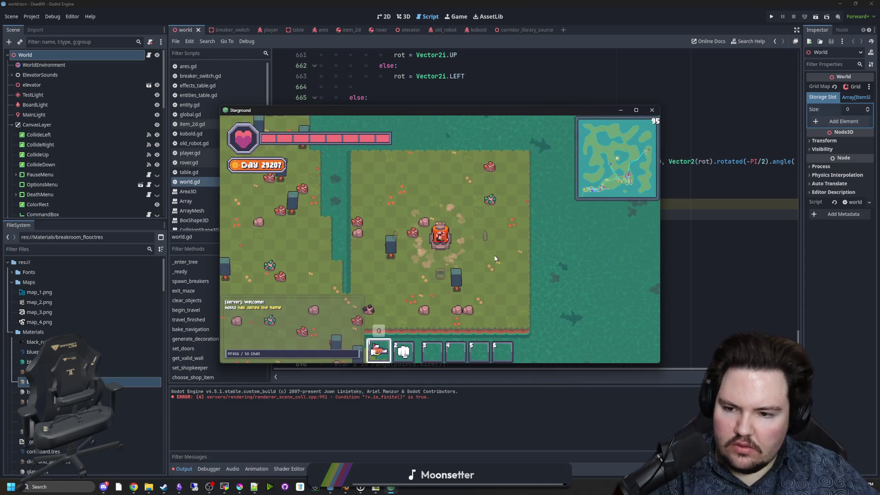
Step: In the test game, walk the player from the orange vehicle down the island and around the factory
{"action": "key", "text": "a"}
{"action": "key", "text": "s"}
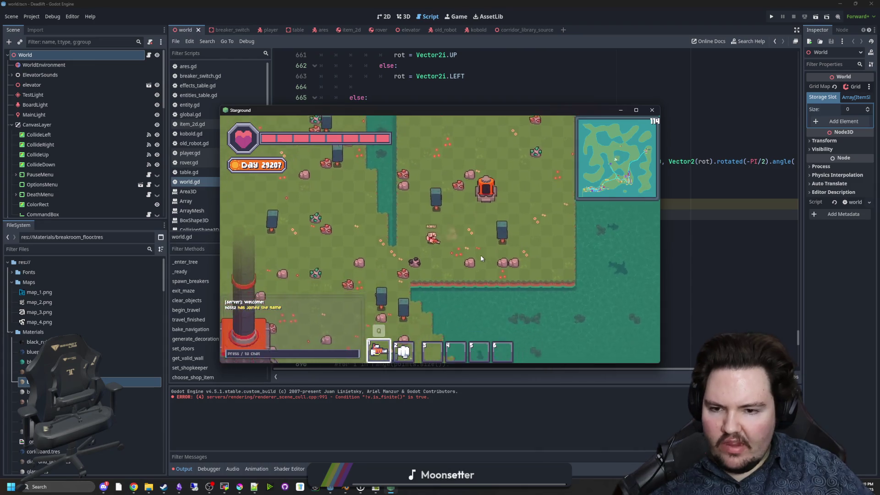
{"action": "key", "text": "a"}
{"action": "key", "text": "s"}
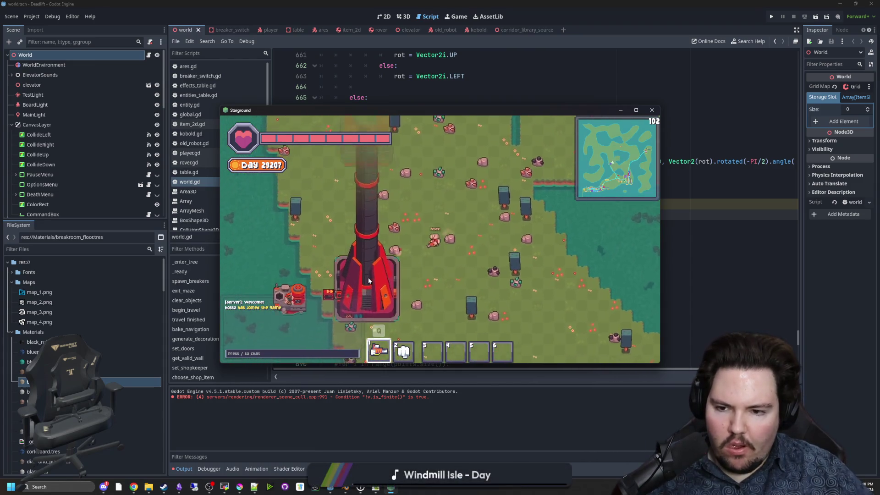
{"action": "key", "text": "s"}
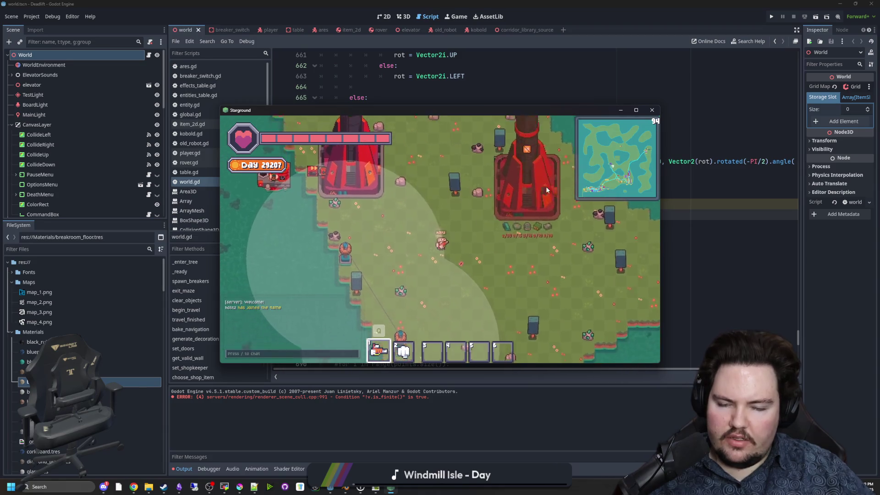
{"action": "key", "text": "s"}
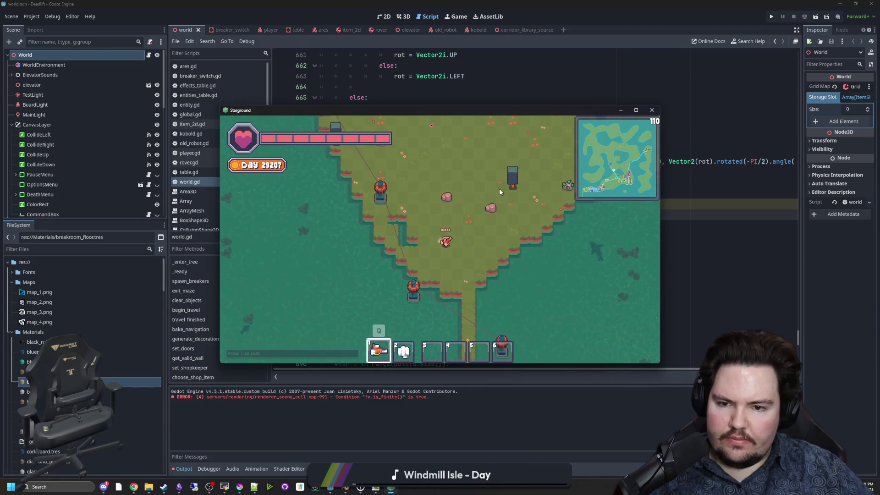
{"action": "key", "text": "s"}
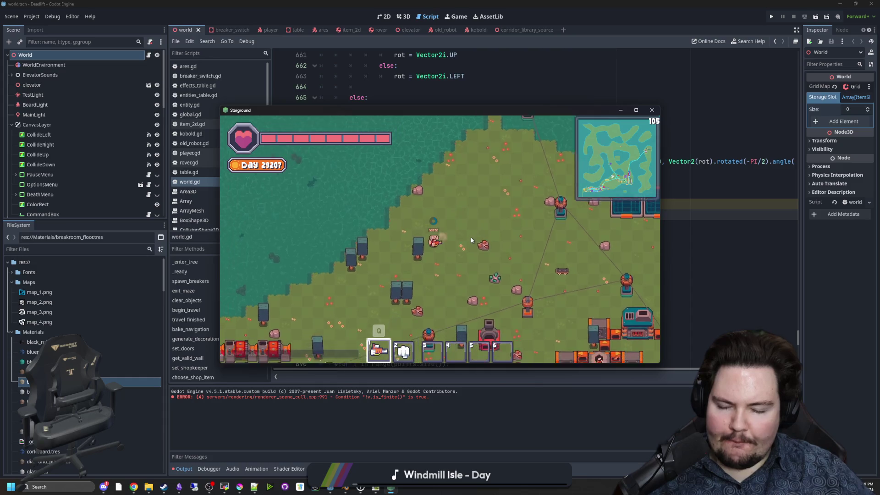
{"action": "key", "text": "s"}
{"action": "key", "text": "a"}
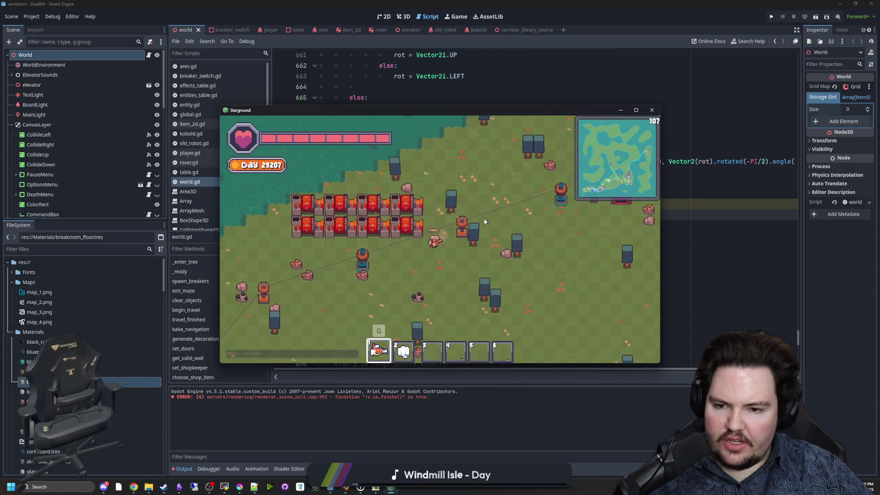
{"action": "key", "text": "s"}
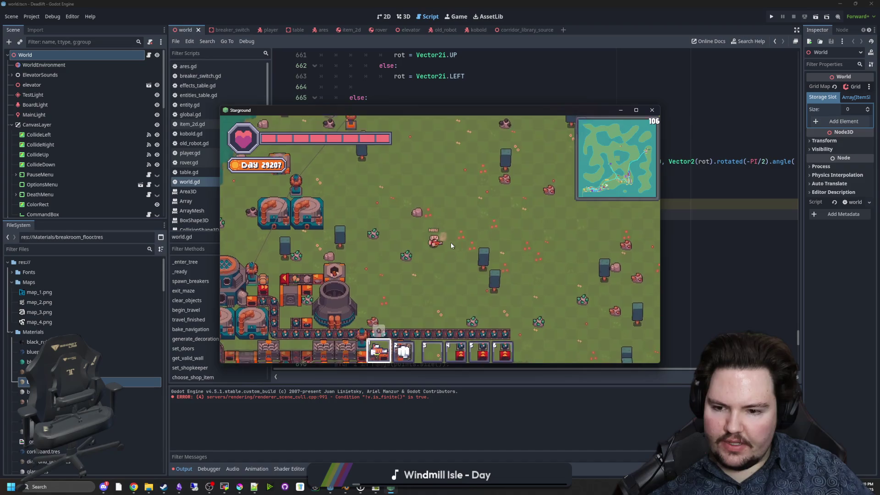
{"action": "key", "text": "s"}
{"action": "key", "text": "a"}
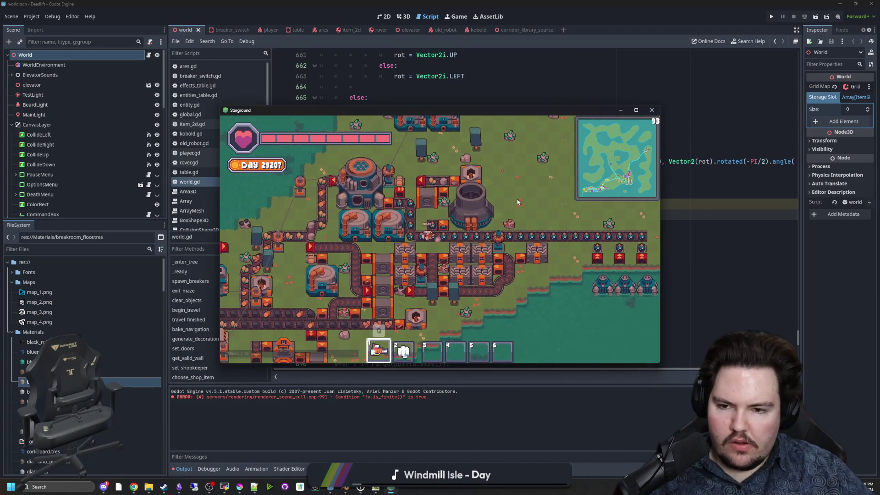
{"action": "key", "text": "w"}
{"action": "key", "text": "a"}
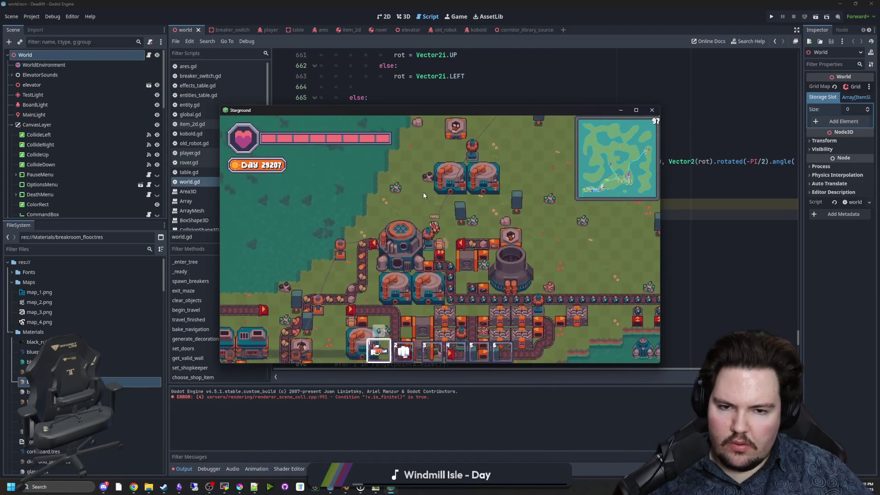
{"action": "key", "text": "w"}
{"action": "key", "text": "a"}
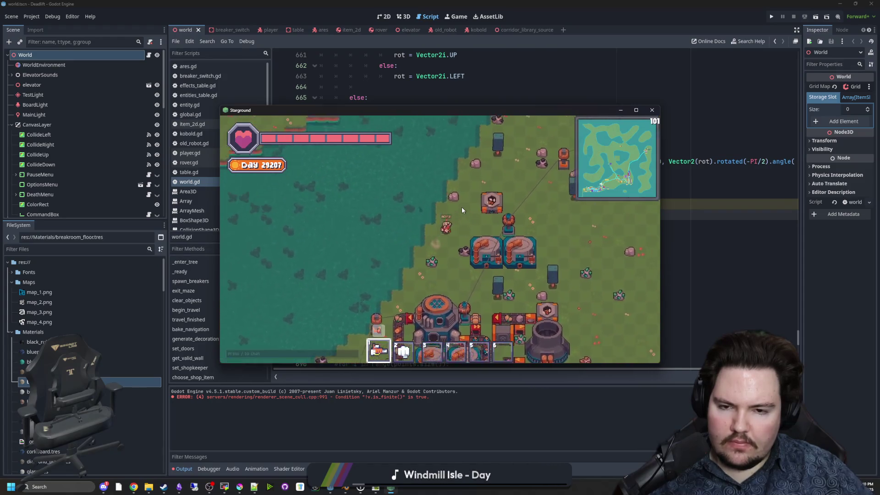
{"action": "key", "text": "w"}
{"action": "key", "text": "d"}
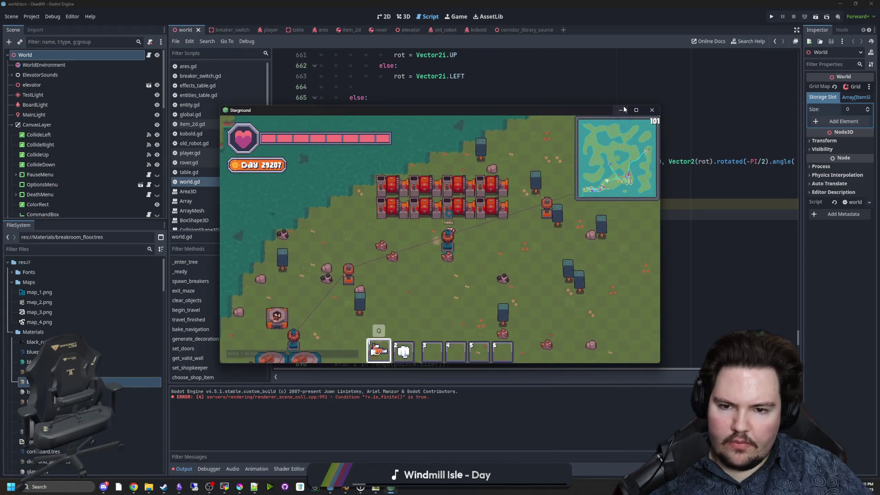
Step: Check line 676 of world.gd, then sail the boat across the water toward the north shore
{"action": "left_click", "coordinate": [621, 110]}
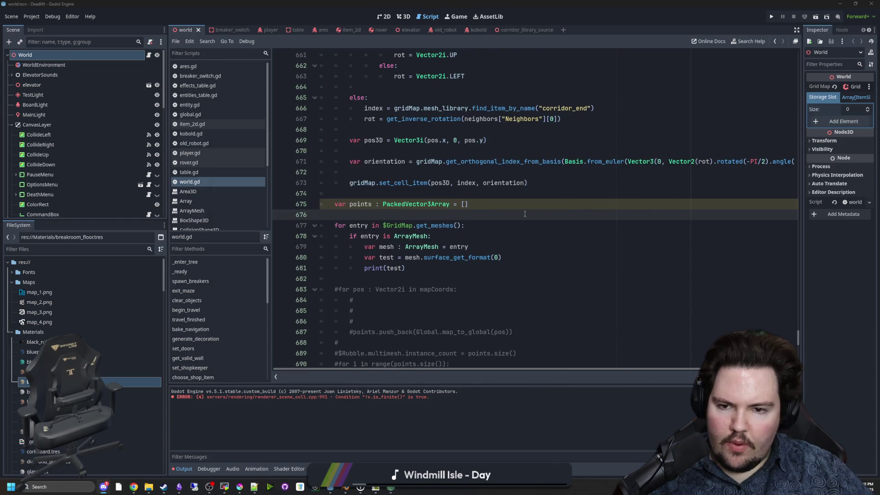
{"action": "left_click", "coordinate": [414, 216]}
{"action": "key", "text": "alt+Tab"}
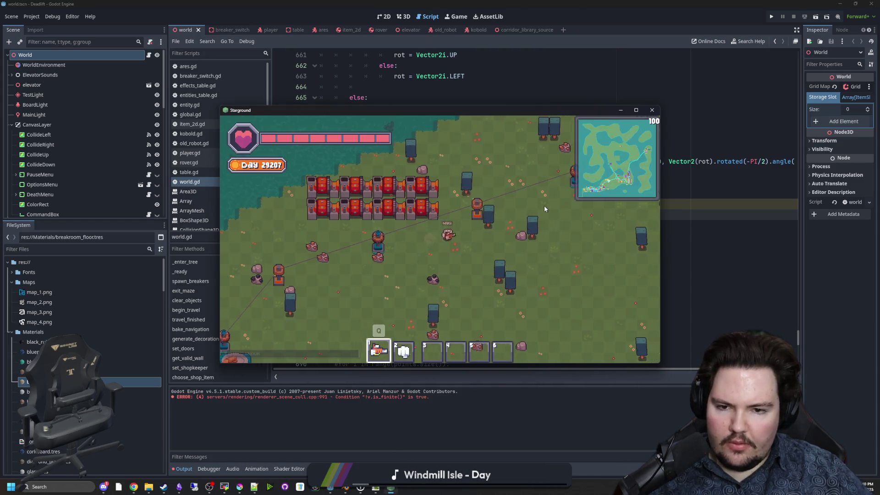
{"action": "key", "text": "w"}
{"action": "key", "text": "d"}
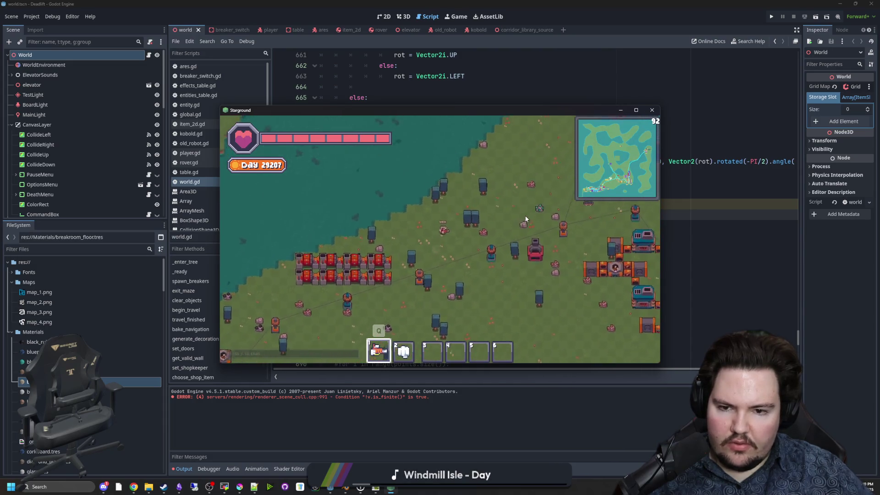
{"action": "key", "text": "w"}
{"action": "key", "text": "d"}
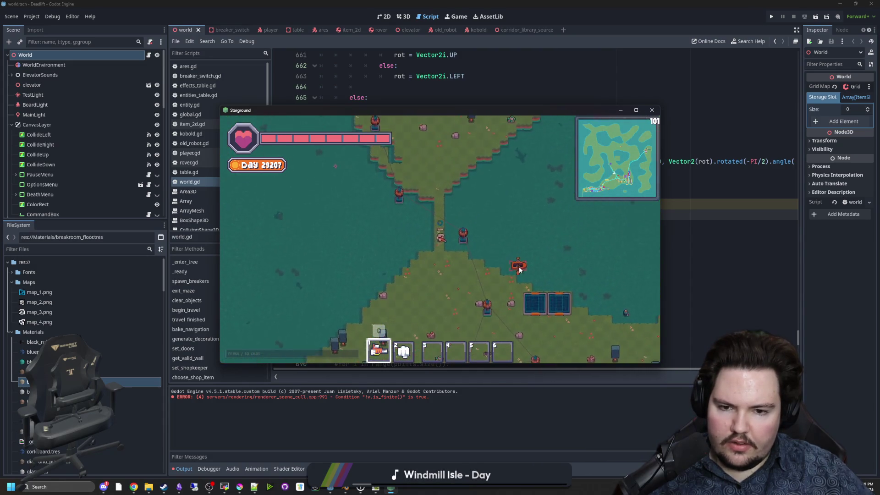
{"action": "key", "text": "w"}
{"action": "key", "text": "d"}
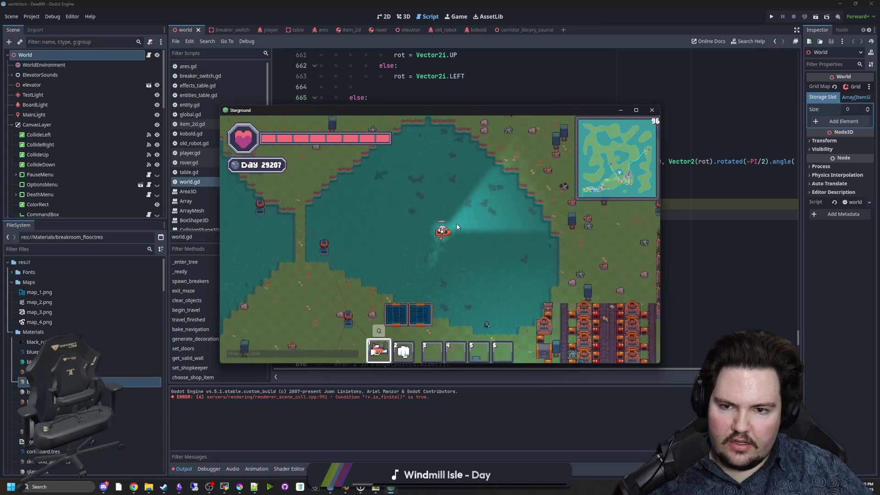
{"action": "key", "text": "w"}
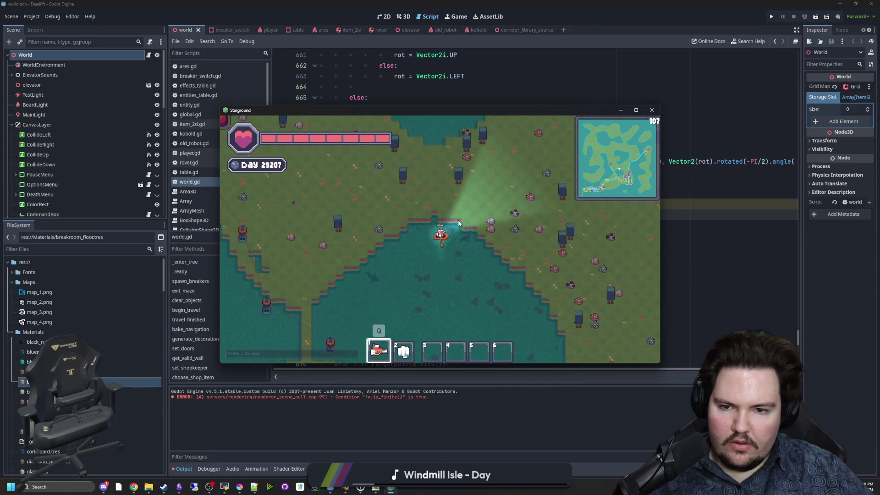
Step: Stop the game, put the cursor on line 676 of world.gd, and save the scene
{"action": "key", "text": "F8"}
{"action": "left_click", "coordinate": [450, 214]}
{"action": "left_click", "coordinate": [428, 194]}
{"action": "left_click", "coordinate": [409, 212]}
{"action": "key", "text": "ctrl+s"}
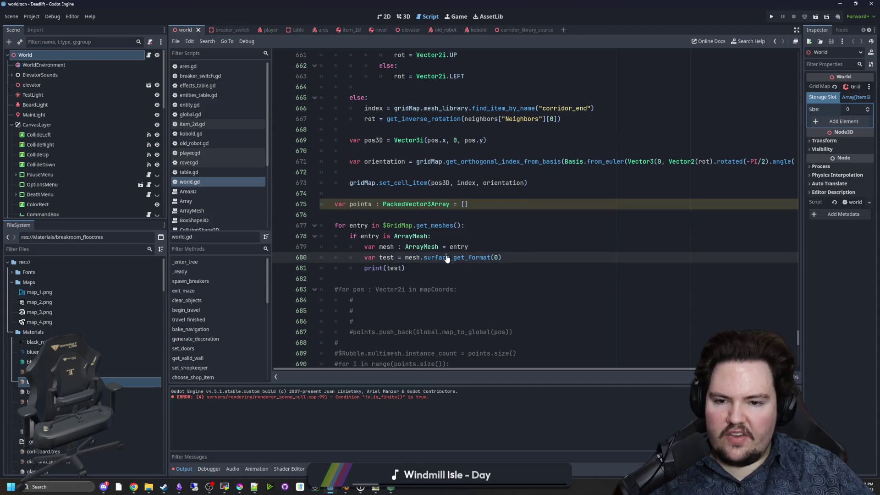
Step: Open the ArrayMesh class reference from surface_get_format, browse its surface methods, and bring up Chrome
{"action": "left_click", "coordinate": [446, 257], "text": "ctrl"}
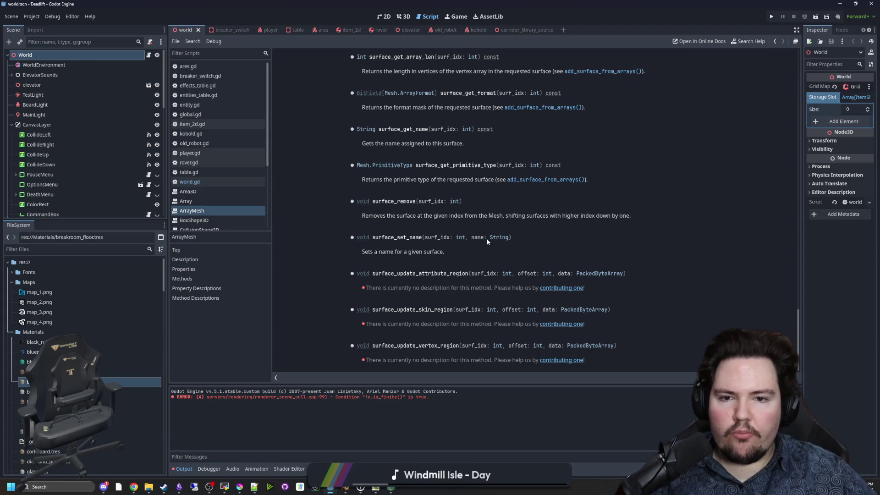
{"action": "scroll", "coordinate": [487, 241], "scroll_direction": "up", "scroll_amount": 2}
{"action": "scroll", "coordinate": [487, 241], "scroll_direction": "up", "scroll_amount": 2}
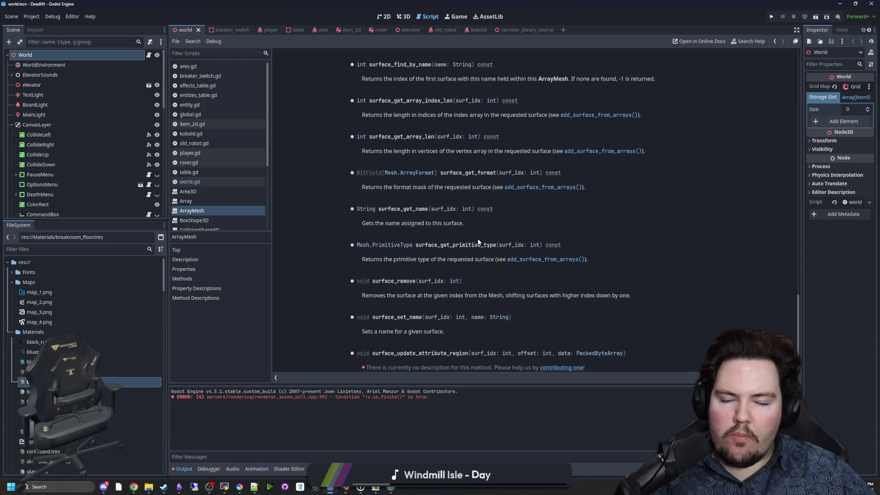
{"action": "scroll", "coordinate": [461, 217], "scroll_direction": "up", "scroll_amount": 4}
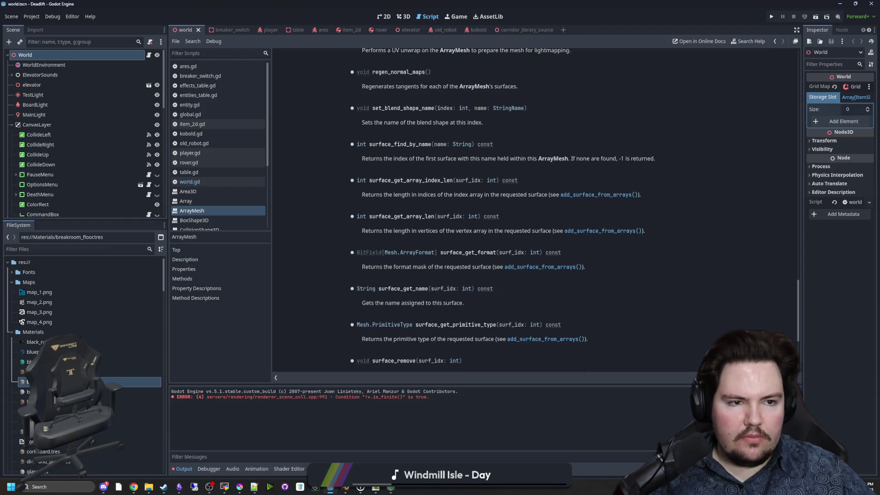
{"action": "left_click", "coordinate": [133, 486]}
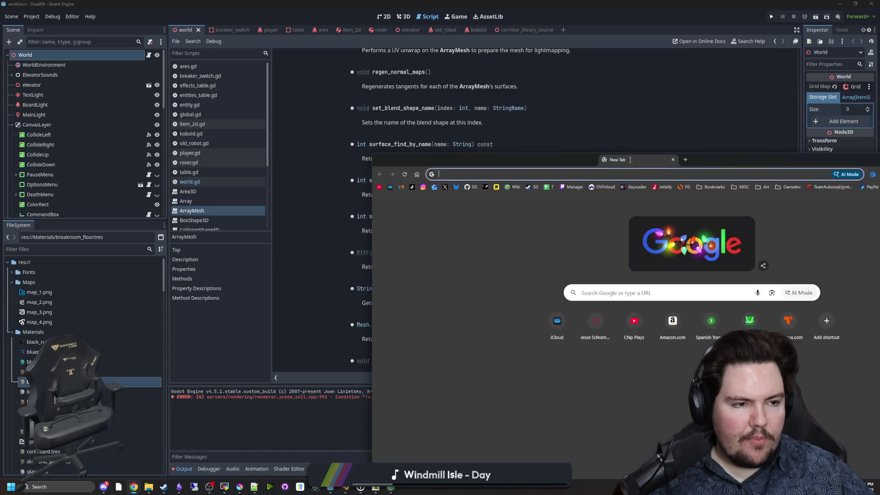
Step: Search 'godot get list of mesh verticies' and read the Godot forum thread on accessing mesh vertices
{"action": "type", "text": "godot "}
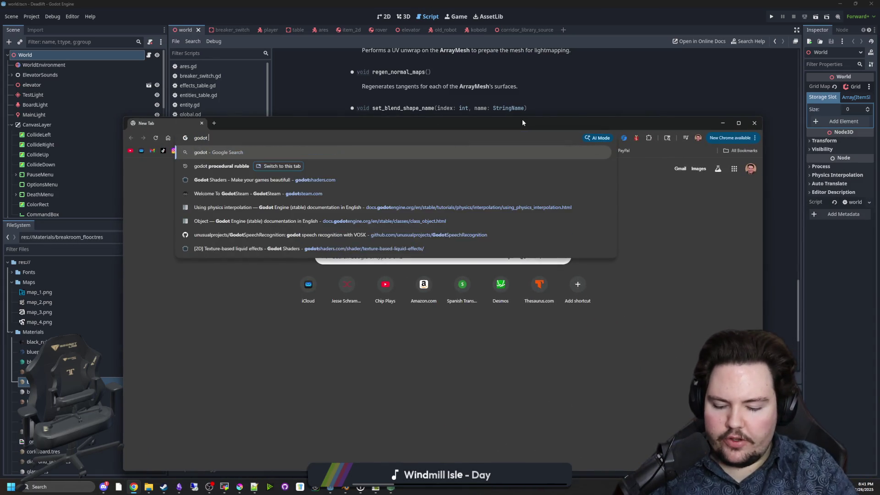
{"action": "type", "text": "get list of mesh verticies"}
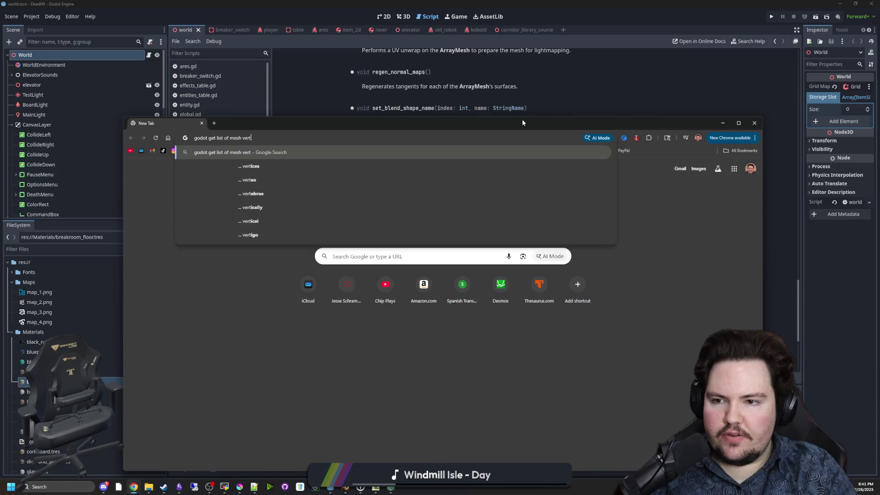
{"action": "key", "text": "Return"}
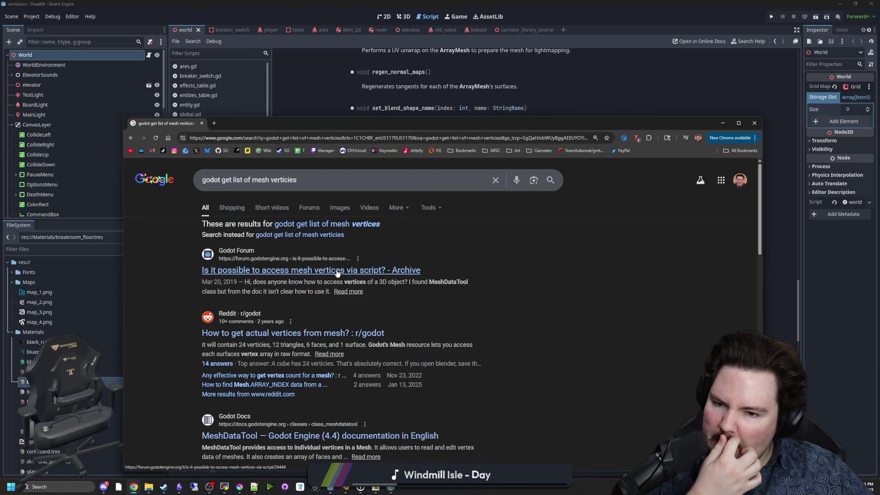
{"action": "middle_click", "coordinate": [284, 270]}
{"action": "left_click", "coordinate": [255, 124]}
{"action": "double_click", "coordinate": [357, 123]}
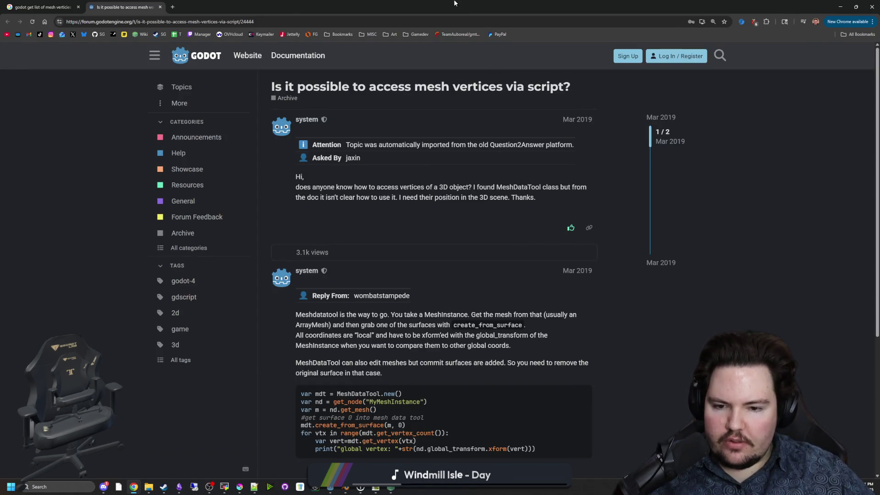
{"action": "key", "text": "alt+Tab"}
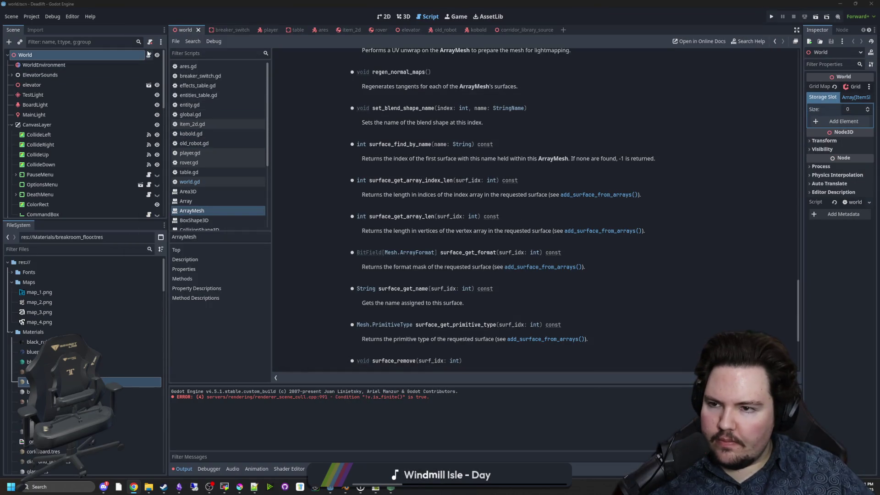
Step: Add blank lines at line 676 of world.gd and autocomplete MeshDataTool there
{"action": "left_click", "coordinate": [147, 53]}
{"action": "left_click", "coordinate": [389, 225]}
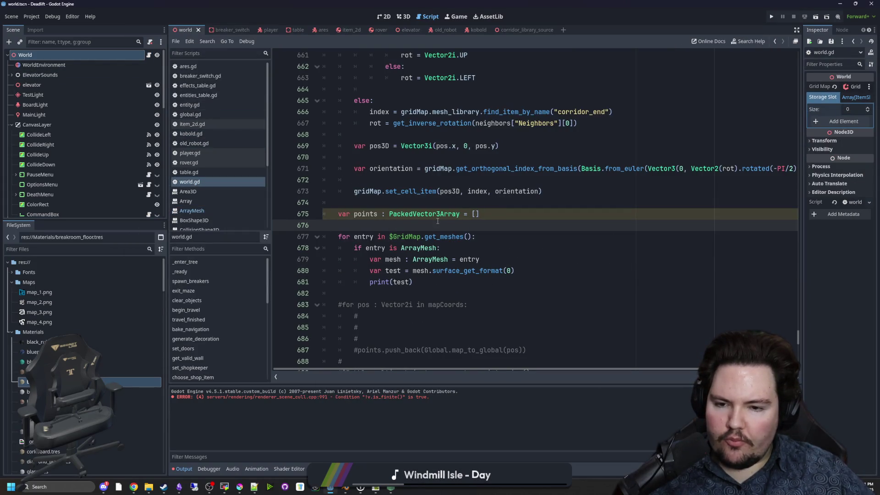
{"action": "key", "text": "Return"}
{"action": "key", "text": "Return"}
{"action": "key", "text": "Up"}
{"action": "type", "text": "hDa"}
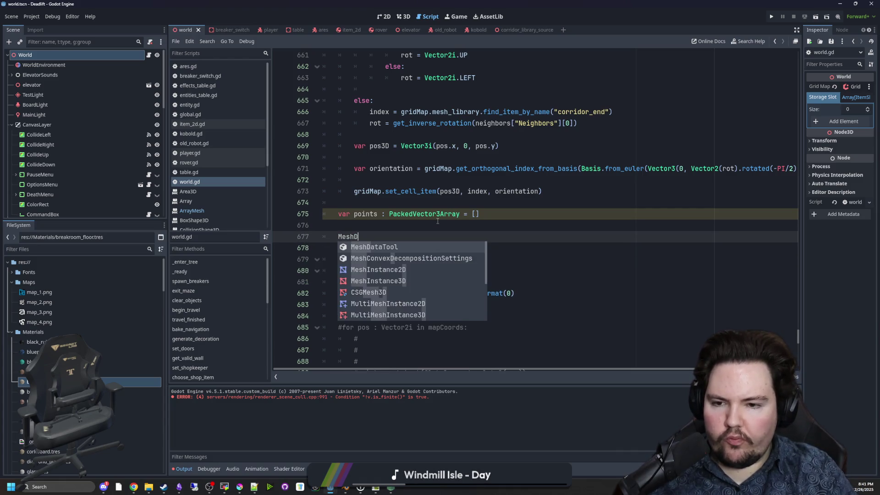
{"action": "key", "text": "Return"}
Step: Read the MeshDataTool class reference and its example line that adds surface arrays
{"action": "left_click", "coordinate": [371, 237], "text": "ctrl"}
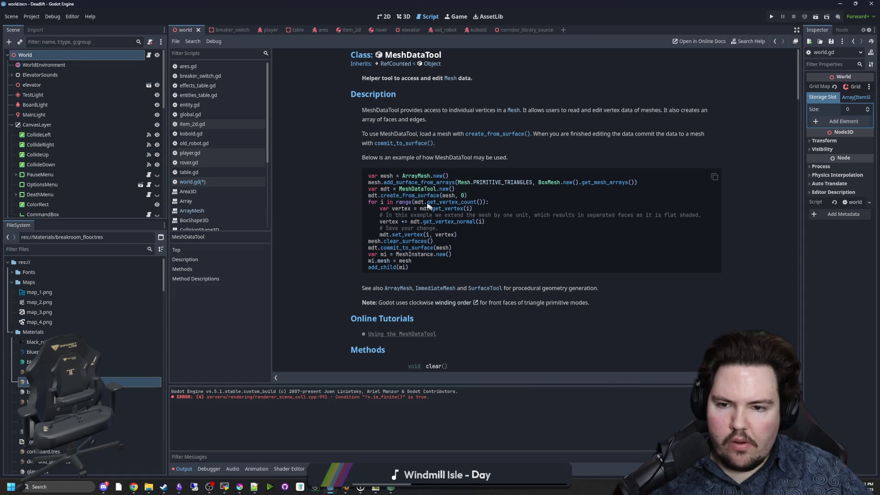
{"action": "scroll", "coordinate": [414, 199], "scroll_direction": "down", "scroll_amount": 3}
{"action": "scroll", "coordinate": [414, 199], "scroll_direction": "down", "scroll_amount": 2}
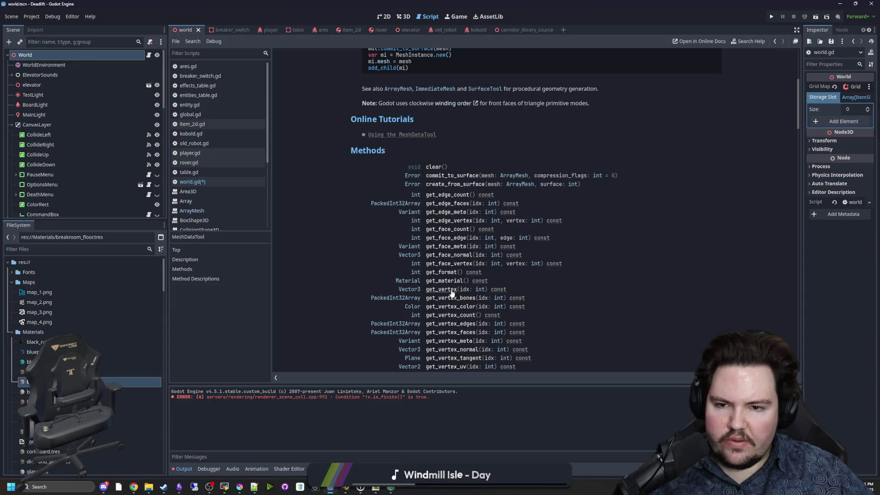
{"action": "scroll", "coordinate": [451, 292], "scroll_direction": "up", "scroll_amount": 5}
{"action": "scroll", "coordinate": [417, 204], "scroll_direction": "down", "scroll_amount": 2}
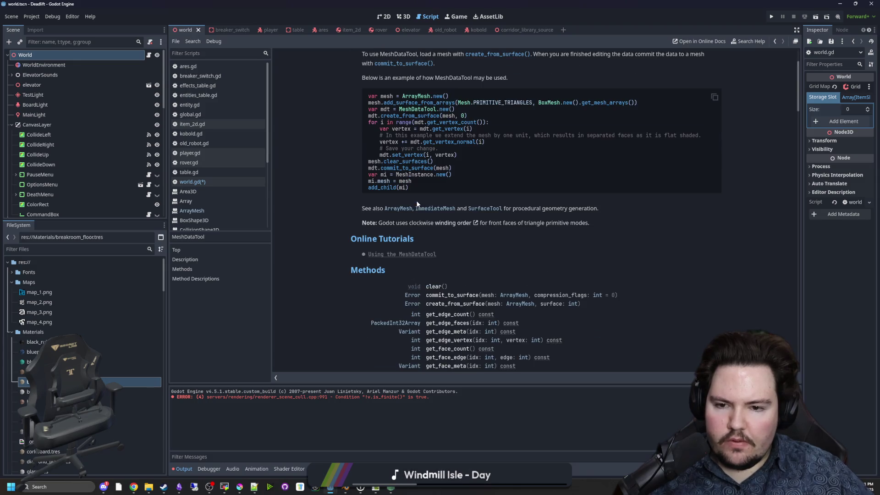
{"action": "scroll", "coordinate": [444, 255], "scroll_direction": "down", "scroll_amount": 5}
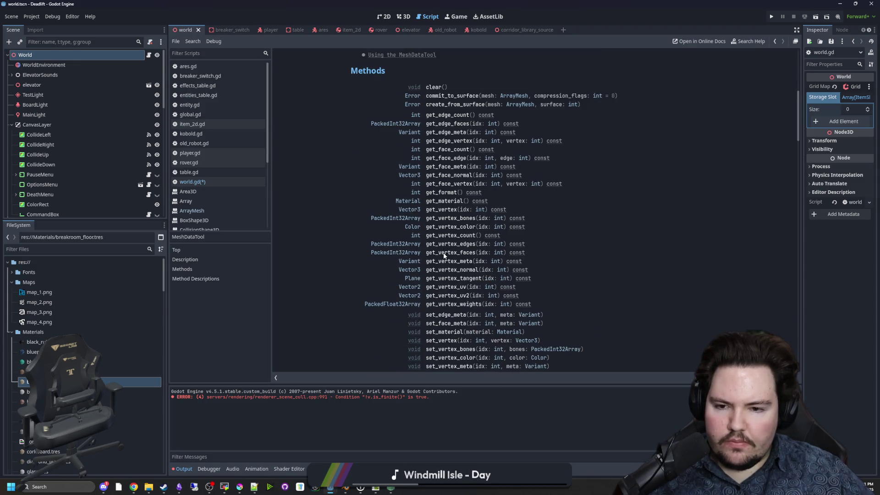
{"action": "scroll", "coordinate": [442, 213], "scroll_direction": "down", "scroll_amount": 5}
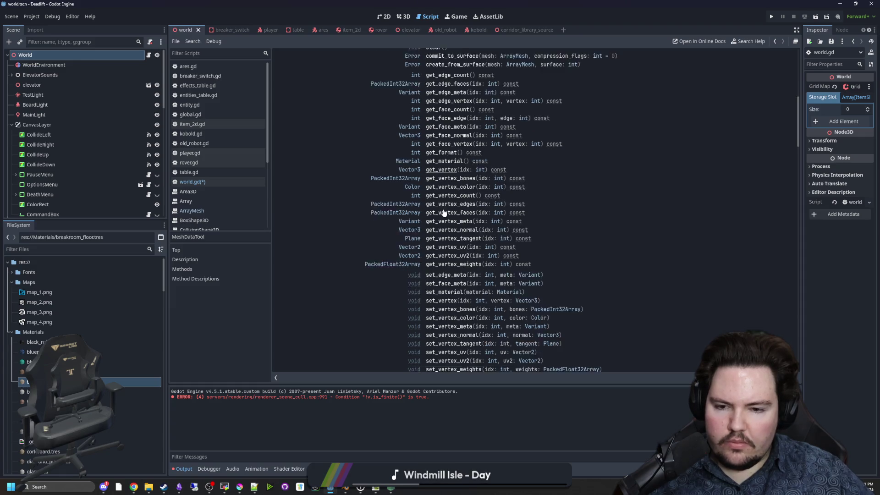
{"action": "scroll", "coordinate": [439, 213], "scroll_direction": "up", "scroll_amount": 15}
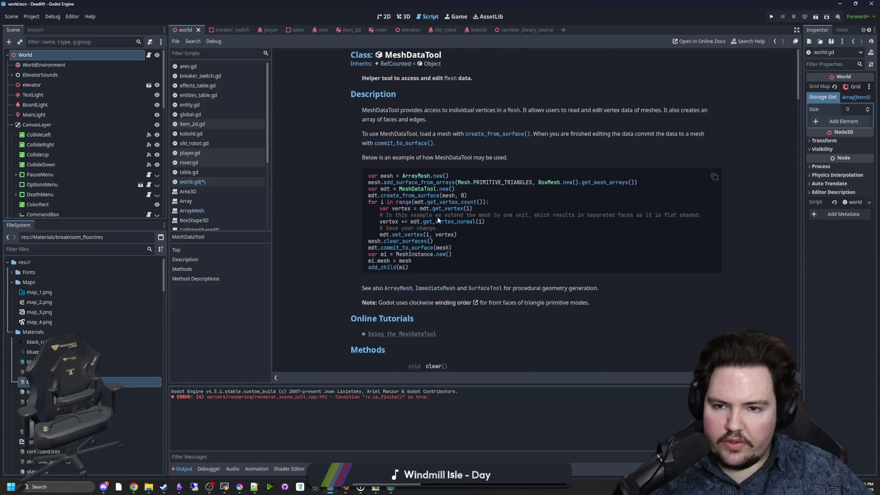
{"action": "mouse_move", "coordinate": [405, 186]}
{"action": "left_mouse_down"}
{"action": "mouse_move", "coordinate": [637, 185]}
{"action": "mouse_move", "coordinate": [552, 190]}
{"action": "mouse_move", "coordinate": [598, 183]}
{"action": "left_mouse_up"}
{"action": "left_click", "coordinate": [599, 198]}
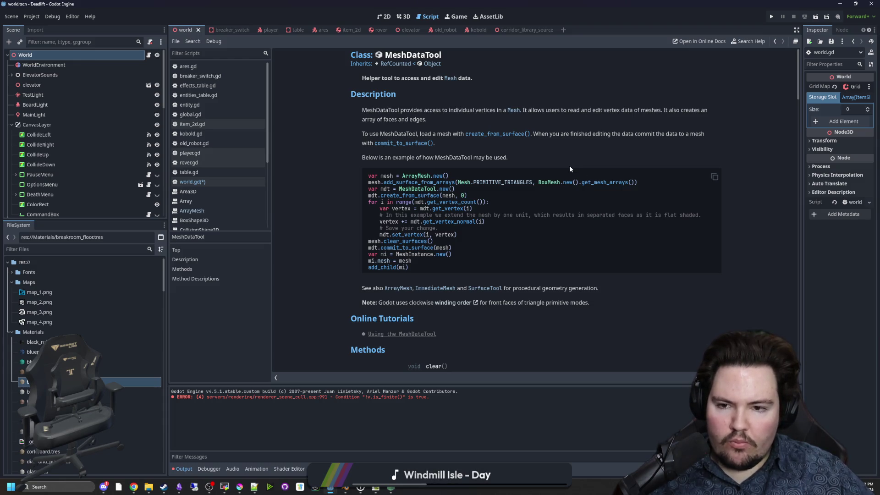
{"action": "key", "text": "alt+Left"}
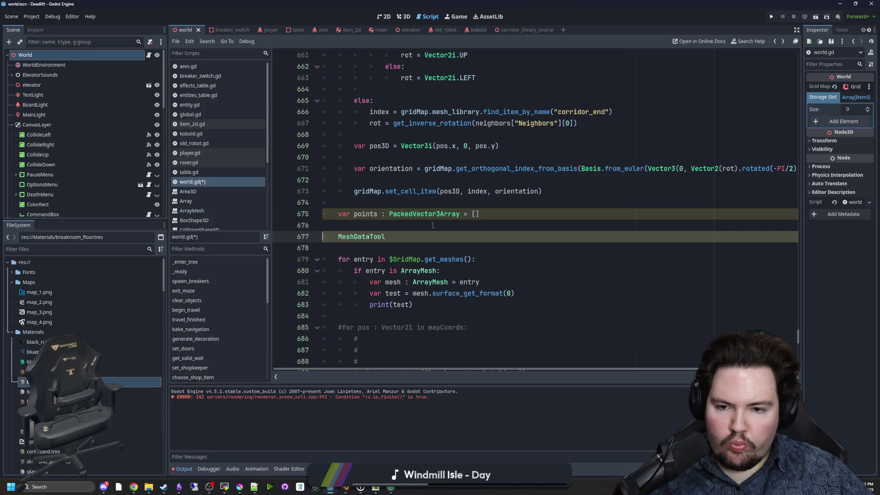
Step: Turn line 677 into 'var tool = MeshDataTool.new()'
{"action": "left_click", "coordinate": [377, 239], "text": "ctrl"}
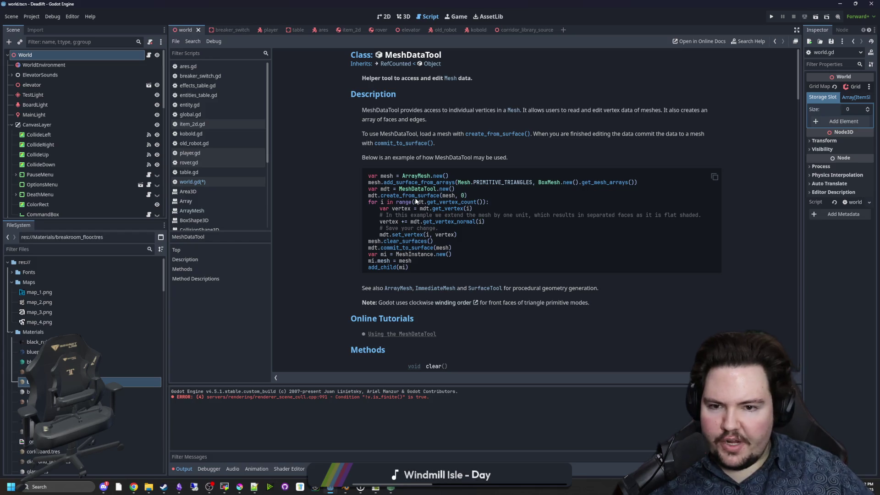
{"action": "scroll", "coordinate": [447, 196], "scroll_direction": "down", "scroll_amount": 5}
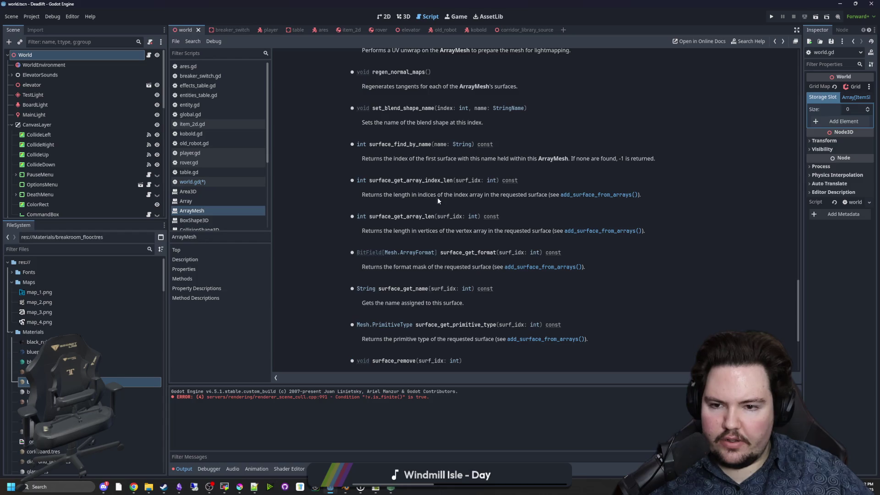
{"action": "key", "text": "alt+Left"}
{"action": "left_click", "coordinate": [399, 241]}
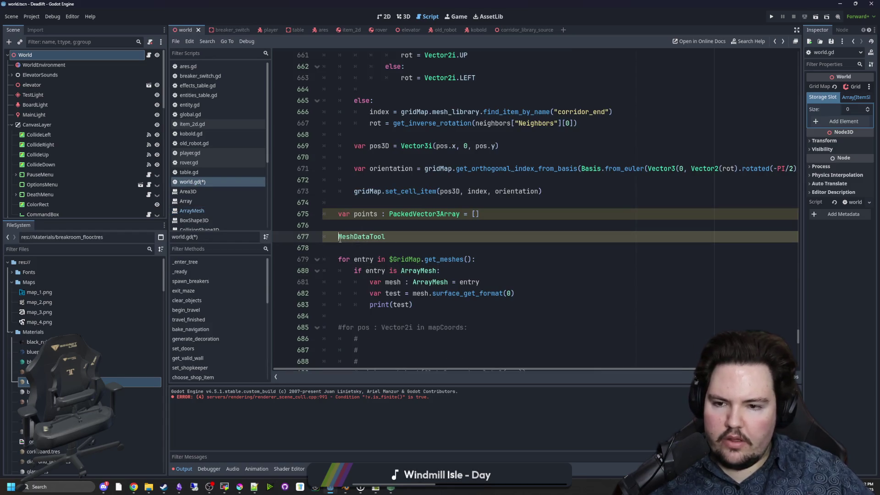
{"action": "type", "text": "var tool ="}
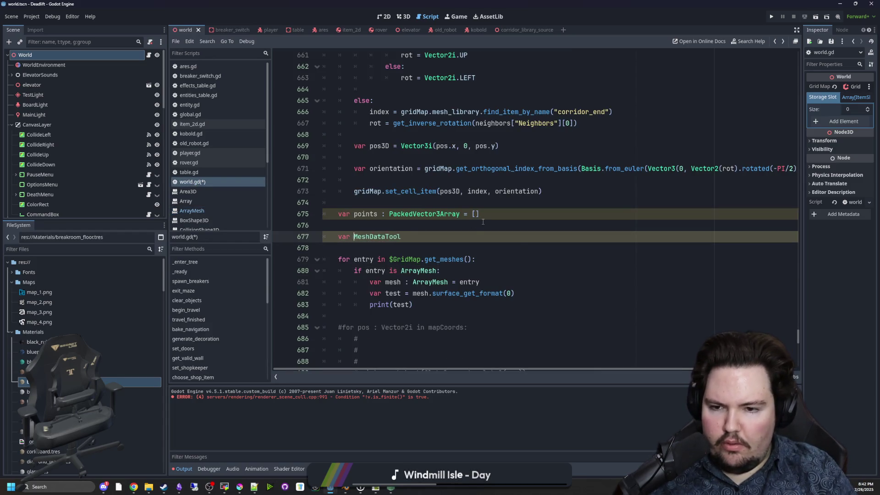
{"action": "left_click", "coordinate": [468, 232]}
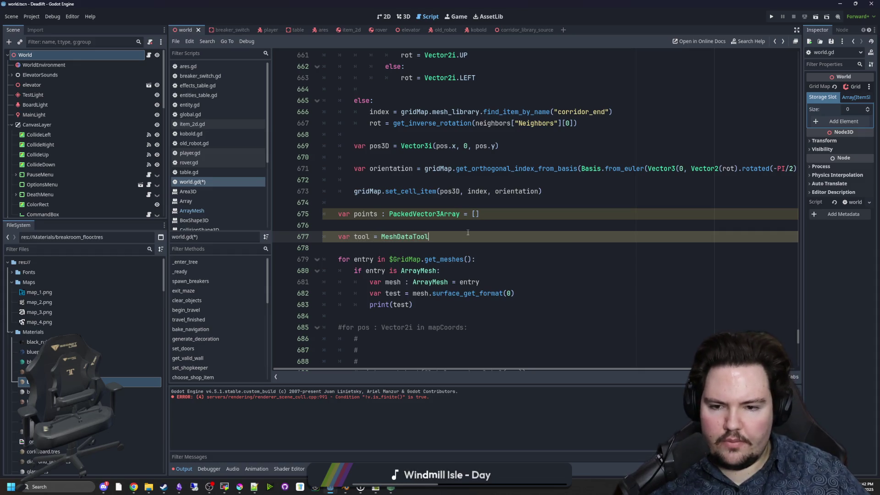
{"action": "type", "text": ".new()"}
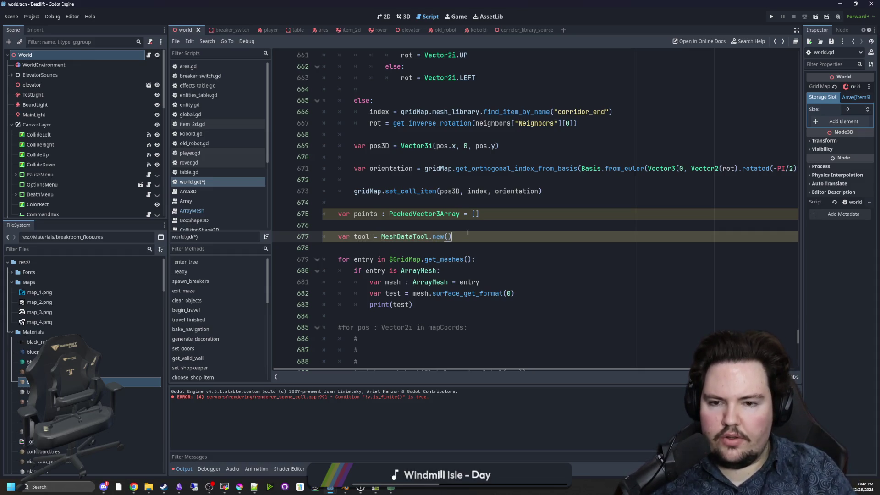
{"action": "left_click", "coordinate": [399, 237], "text": "ctrl"}
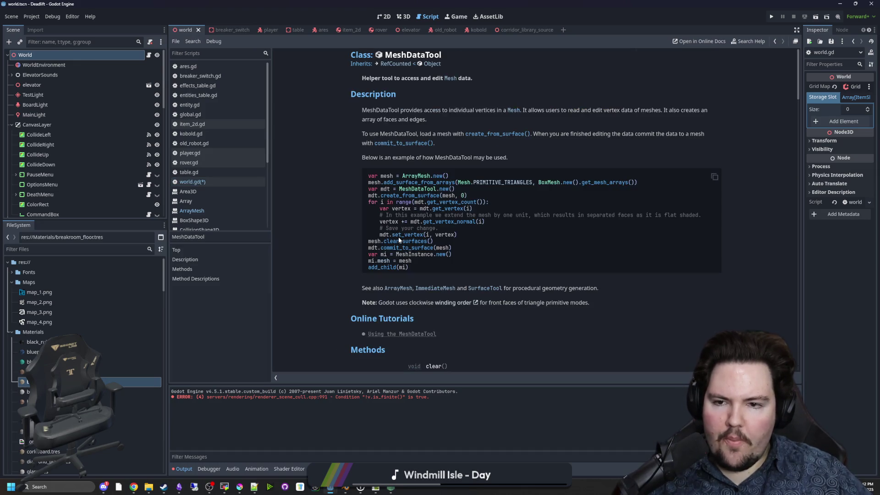
{"action": "key", "text": "alt+Left"}
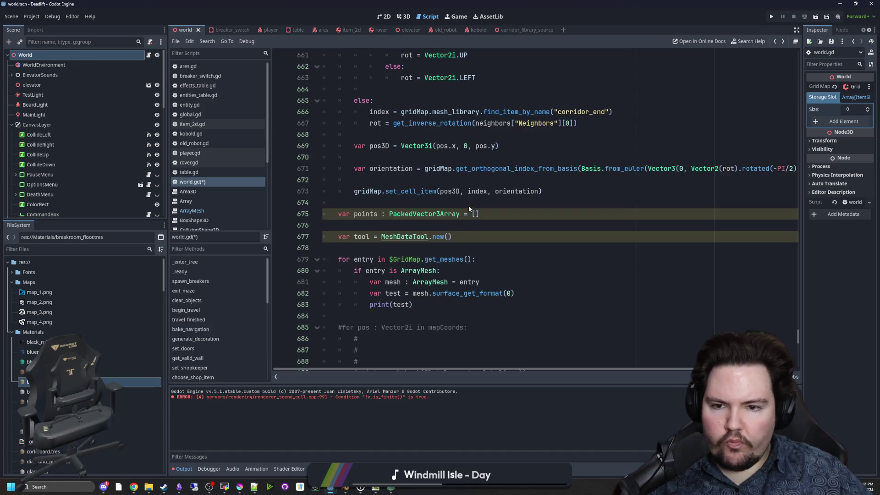
Step: Add a tool.create_from_surface call, then remove it from its misplaced spot below line 677
{"action": "left_click", "coordinate": [483, 236]}
{"action": "key", "text": "Return"}
{"action": "type", "text": "tool."}
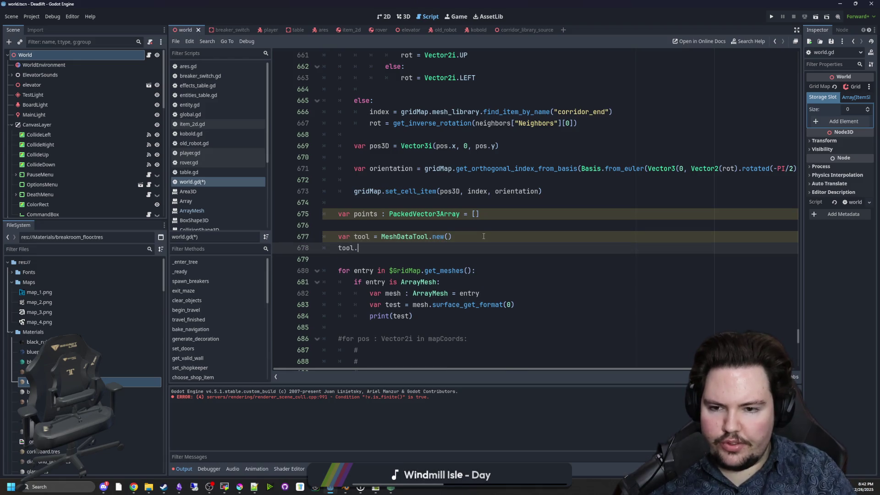
{"action": "type", "text": "create"}
{"action": "key", "text": "Return"}
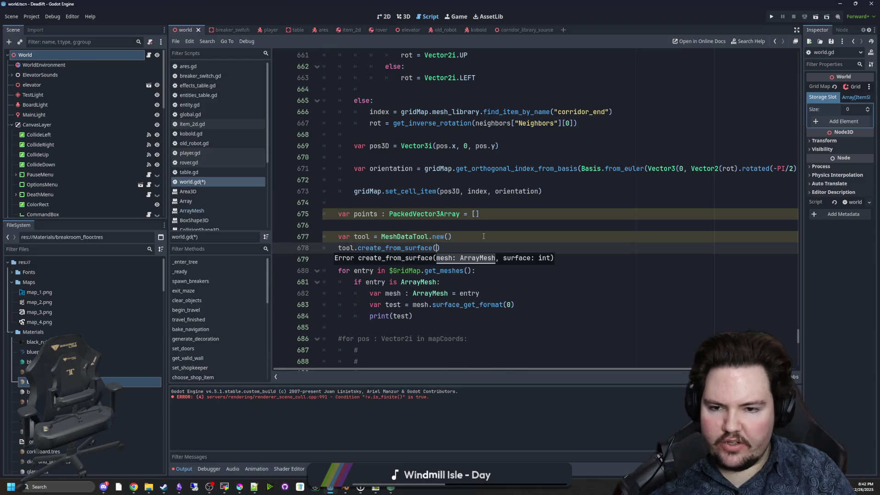
{"action": "left_click", "coordinate": [483, 236]}
{"action": "scroll", "coordinate": [463, 243], "scroll_direction": "down", "scroll_amount": 1}
{"action": "left_click", "coordinate": [456, 213]}
{"action": "key", "text": "Down"}
{"action": "left_click_drag", "start_coordinate": [456, 211], "coordinate": [340, 214]}
{"action": "key", "text": "BackSpace"}
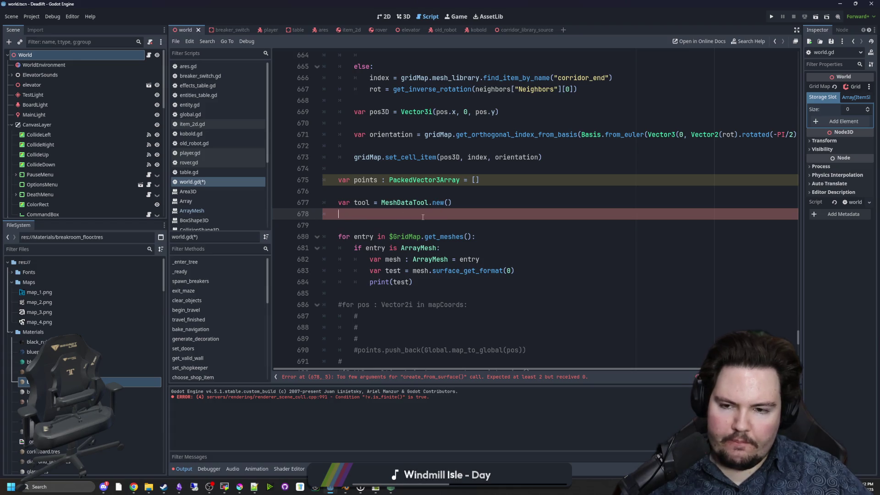
{"action": "key", "text": "BackSpace"}
{"action": "key", "text": "BackSpace"}
Step: Place tool.create_from_surface(mesh, 0) inside the ArrayMesh loop and remove the stray empty line
{"action": "left_click", "coordinate": [505, 227]}
{"action": "key", "text": "Down"}
{"action": "key", "text": "Down"}
{"action": "key", "text": "Return"}
{"action": "key", "text": "Return"}
{"action": "key", "text": "Return"}
{"action": "key", "text": "Up"}
{"action": "key", "text": "ctrl+v"}
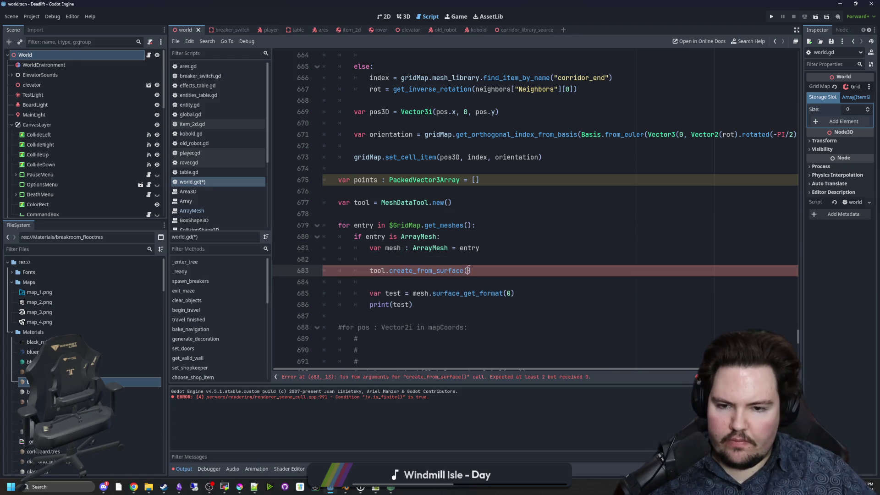
{"action": "left_click", "coordinate": [435, 270], "text": "ctrl"}
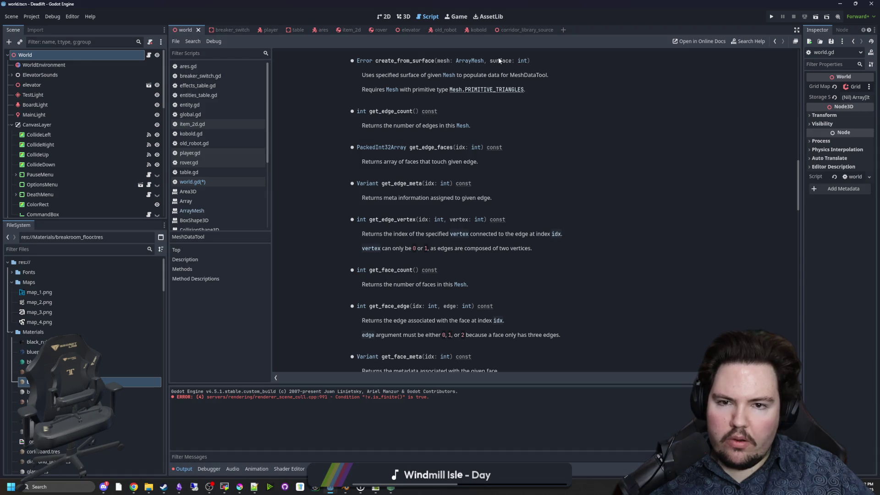
{"action": "key", "text": "alt+Left"}
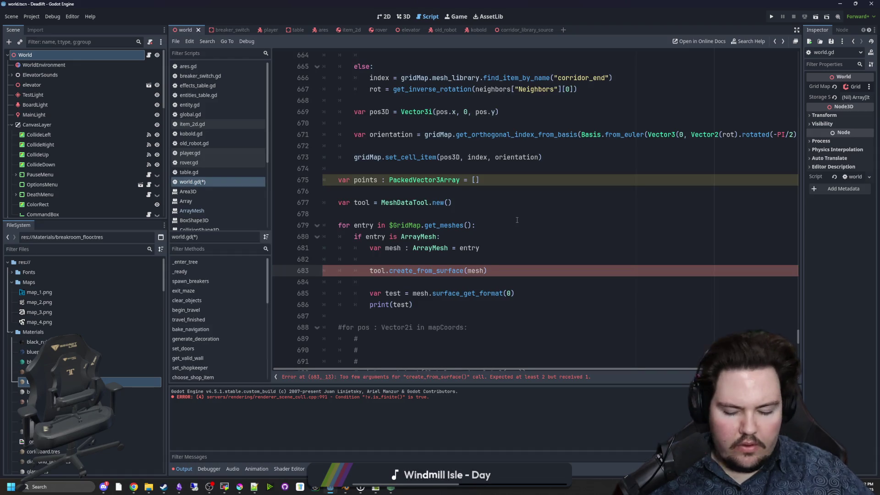
{"action": "type", "text": "0"}
{"action": "left_click", "coordinate": [402, 259]}
{"action": "key", "text": "BackSpace"}
{"action": "key", "text": "BackSpace"}
{"action": "key", "text": "BackSpace"}
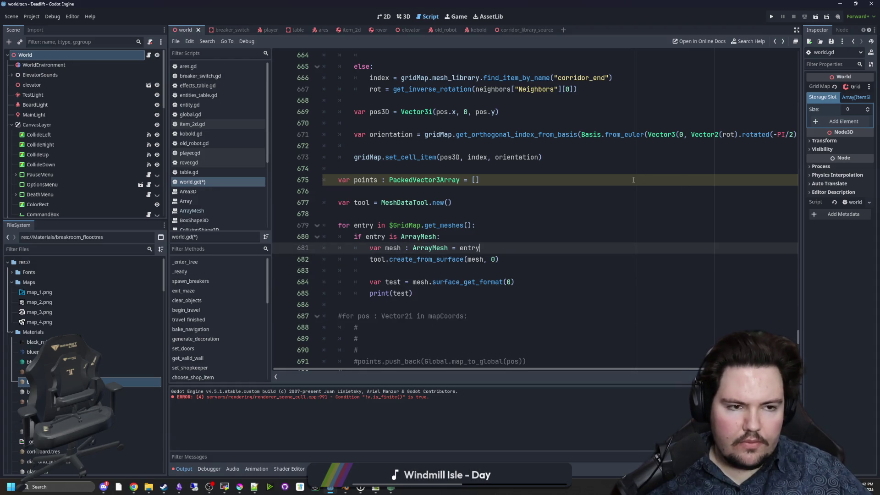
{"action": "left_click", "coordinate": [406, 202], "text": "ctrl"}
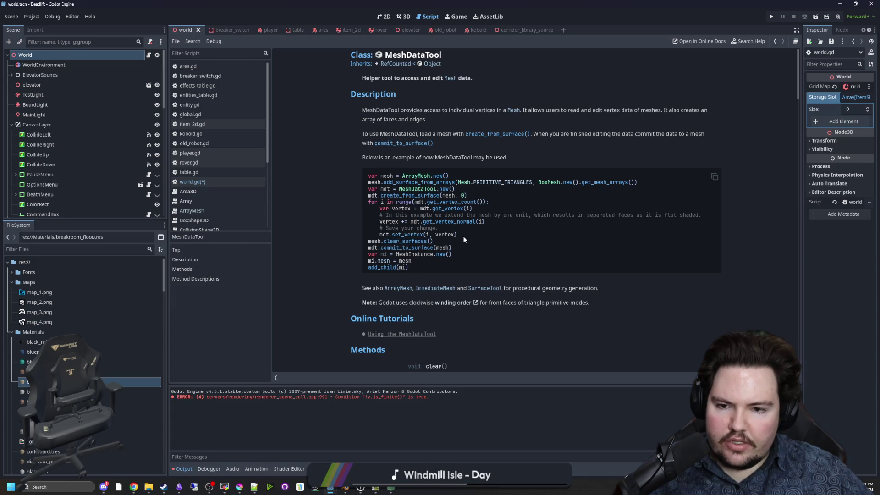
Step: Copy the MeshDataTool example code from the reference and paste it below the loop in world.gd
{"action": "left_click_drag", "start_coordinate": [471, 238], "coordinate": [412, 226]}
{"action": "left_click", "coordinate": [492, 257]}
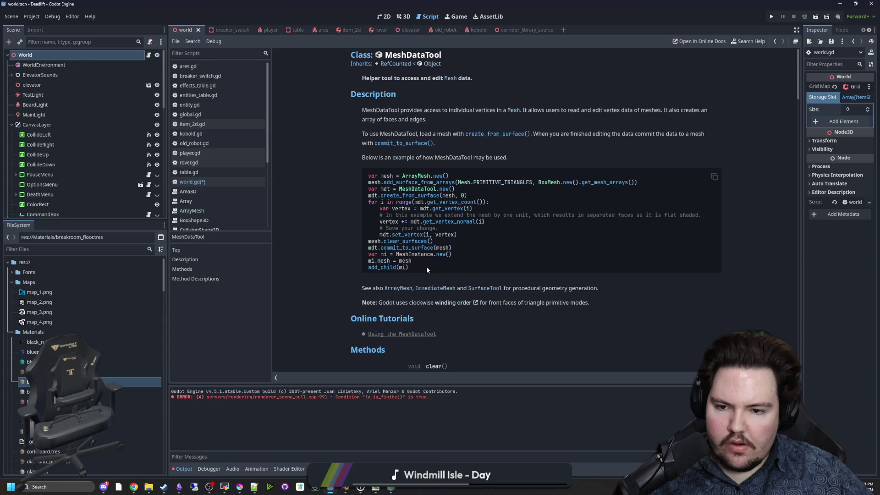
{"action": "left_click_drag", "start_coordinate": [425, 269], "coordinate": [368, 174]}
{"action": "key", "text": "ctrl+c"}
{"action": "left_click", "coordinate": [212, 180]}
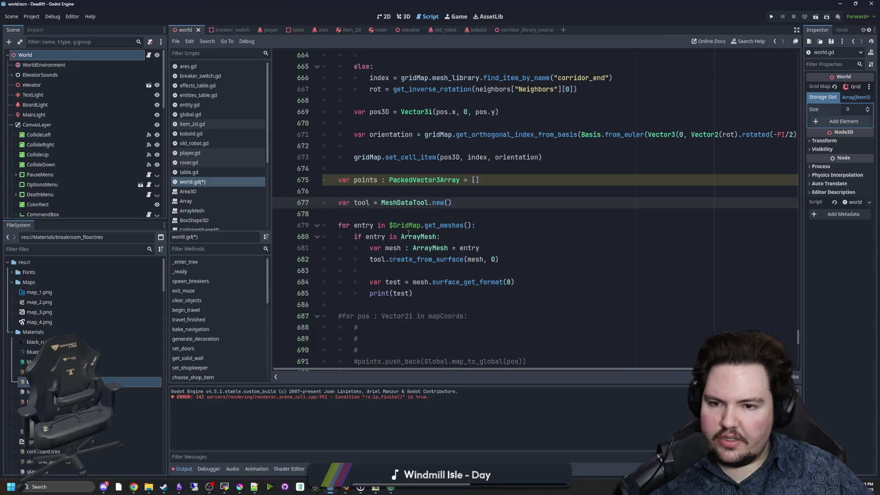
{"action": "scroll", "coordinate": [408, 233], "scroll_direction": "down", "scroll_amount": 2}
{"action": "left_click", "coordinate": [358, 235]}
{"action": "key", "text": "Return"}
{"action": "key", "text": "Return"}
{"action": "key", "text": "ctrl+v"}
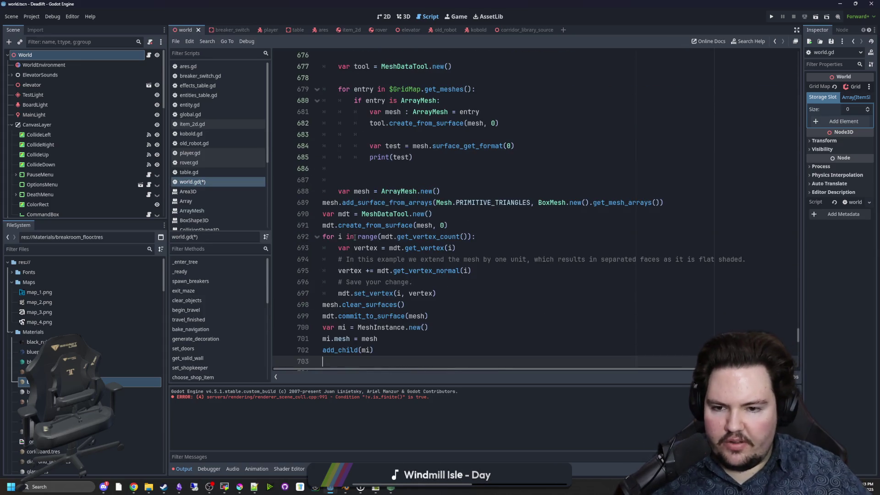
Step: Indent the pasted example block and delete its mesh-creation lines
{"action": "scroll", "coordinate": [380, 306], "scroll_direction": "down", "scroll_amount": 1}
{"action": "key", "text": "shift+Up"}
{"action": "key", "text": "shift+Up"}
{"action": "key", "text": "shift+Up"}
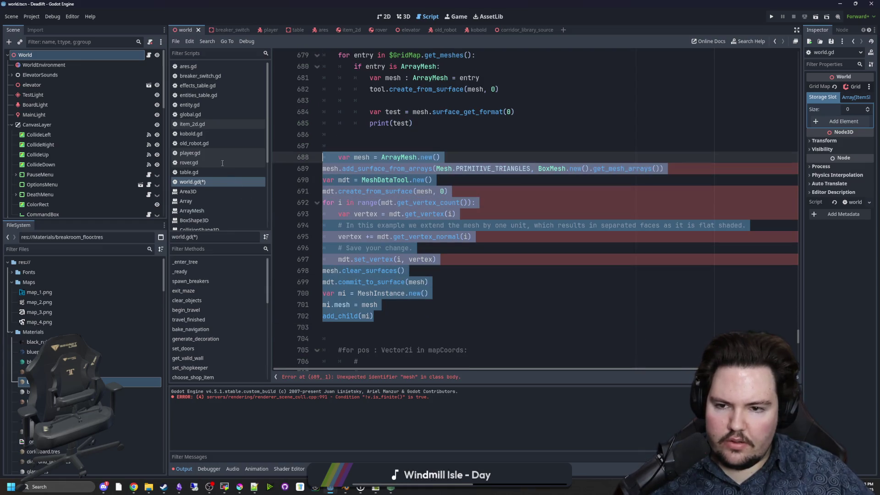
{"action": "key", "text": "shift+Down"}
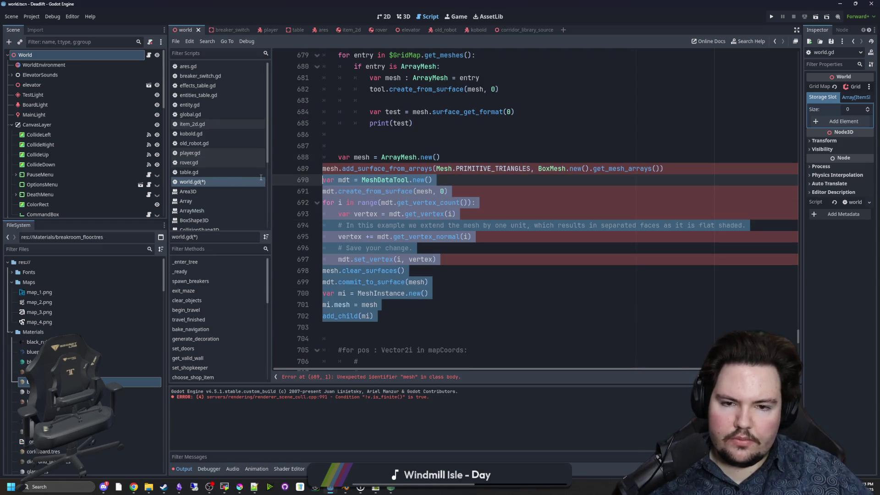
{"action": "key", "text": "Tab"}
{"action": "key", "text": "Up"}
{"action": "key", "text": "shift+Up"}
{"action": "key", "text": "shift+Up"}
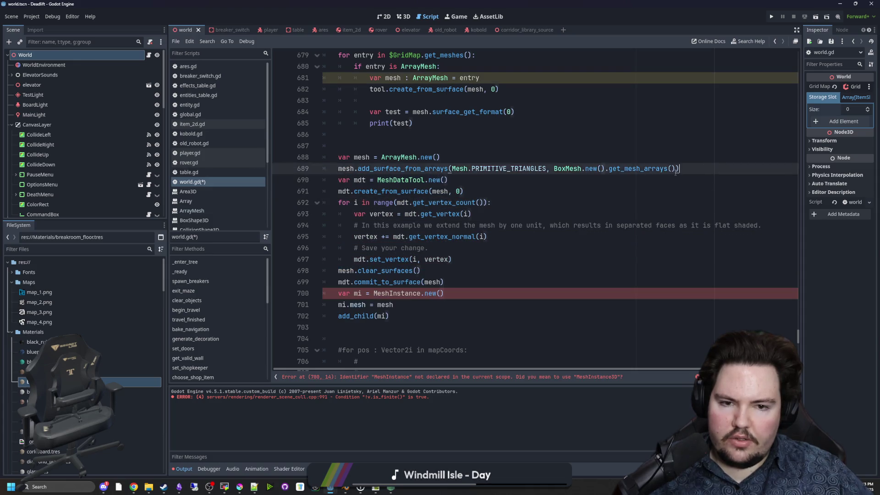
{"action": "key", "text": "BackSpace"}
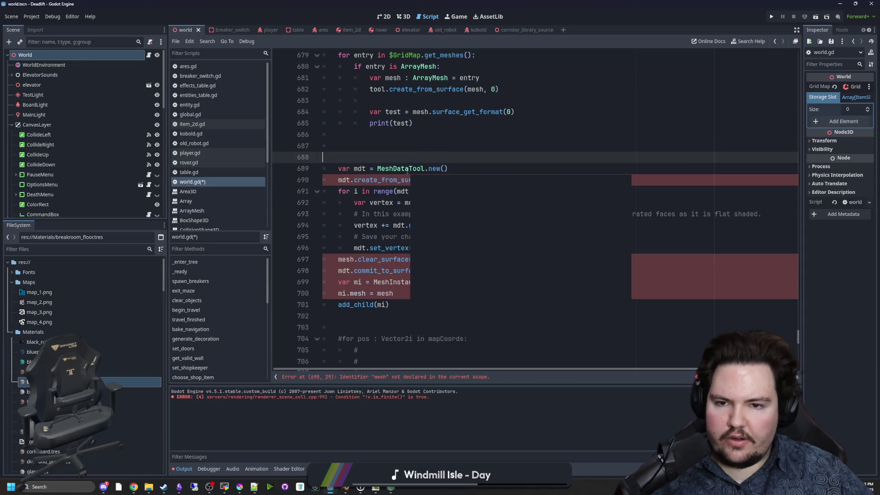
{"action": "scroll", "coordinate": [408, 172], "scroll_direction": "up", "scroll_amount": 2}
{"action": "scroll", "coordinate": [455, 187], "scroll_direction": "down", "scroll_amount": 1}
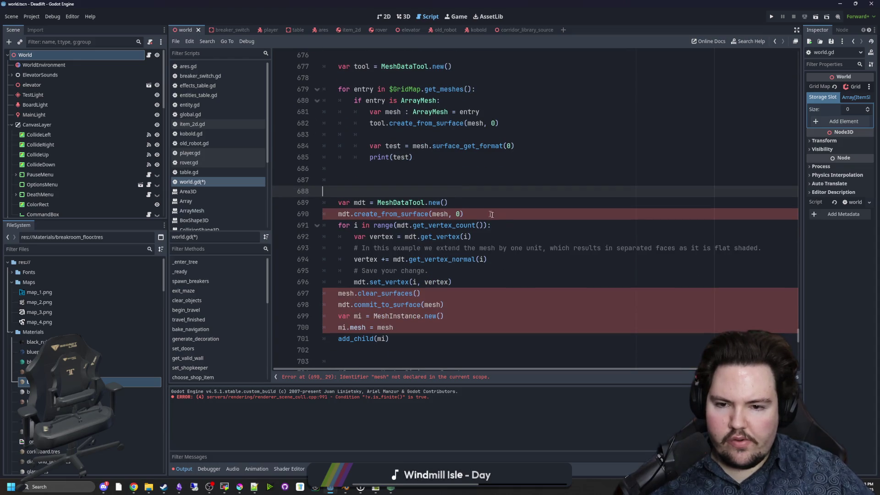
Step: Move the example's get_vertex_count loop header after create_from_surface and delete the surface format test lines
{"action": "triple_click", "coordinate": [510, 224]}
{"action": "key", "text": "ctrl+c"}
{"action": "left_click", "coordinate": [411, 134]}
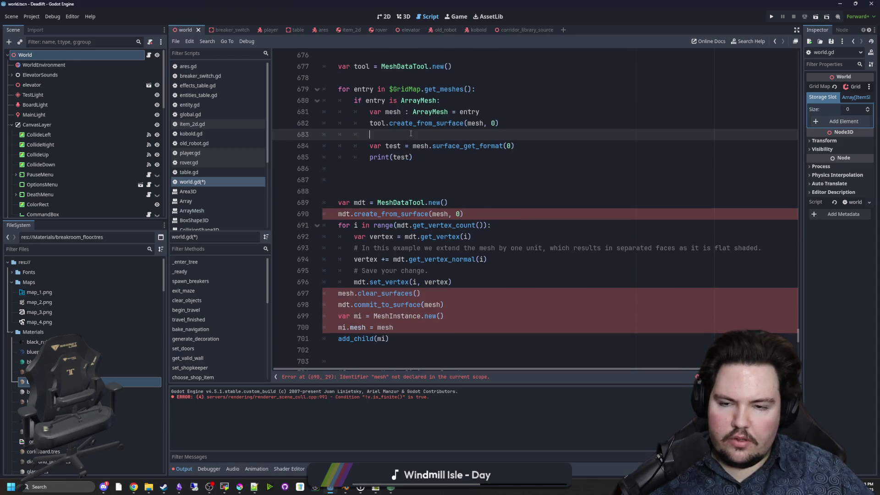
{"action": "key", "text": "Return"}
{"action": "left_click", "coordinate": [411, 133]}
{"action": "key", "text": "ctrl+v"}
{"action": "key", "text": "Return"}
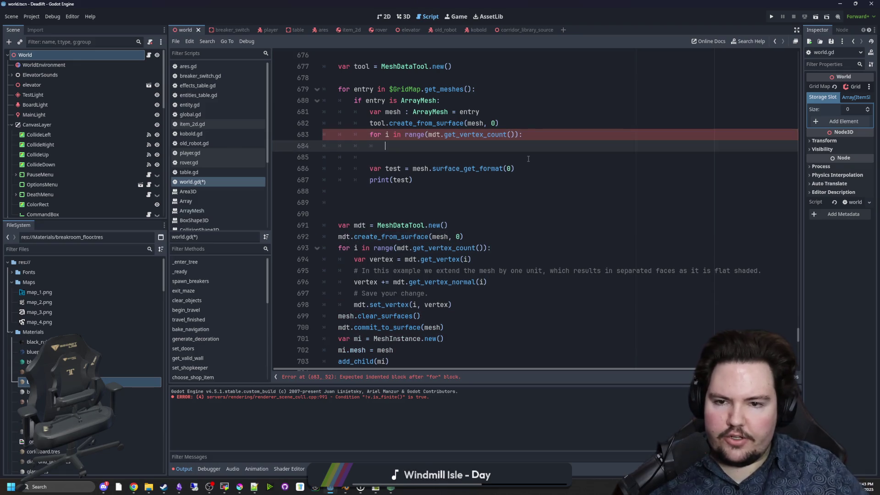
{"action": "left_click_drag", "start_coordinate": [414, 181], "coordinate": [298, 147]}
{"action": "key", "text": "BackSpace"}
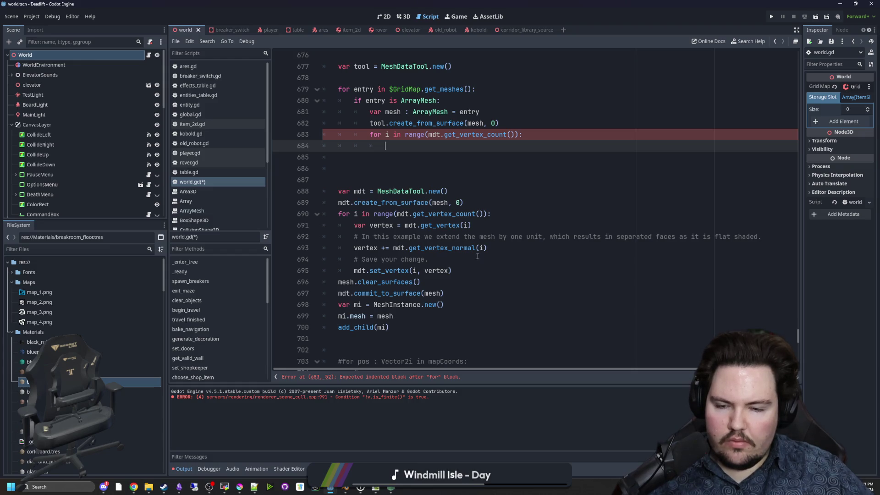
{"action": "double_click", "coordinate": [447, 248]}
Step: Write 'var vertex = mdt.get_vertex(i)' on line 684
{"action": "left_click", "coordinate": [431, 147]}
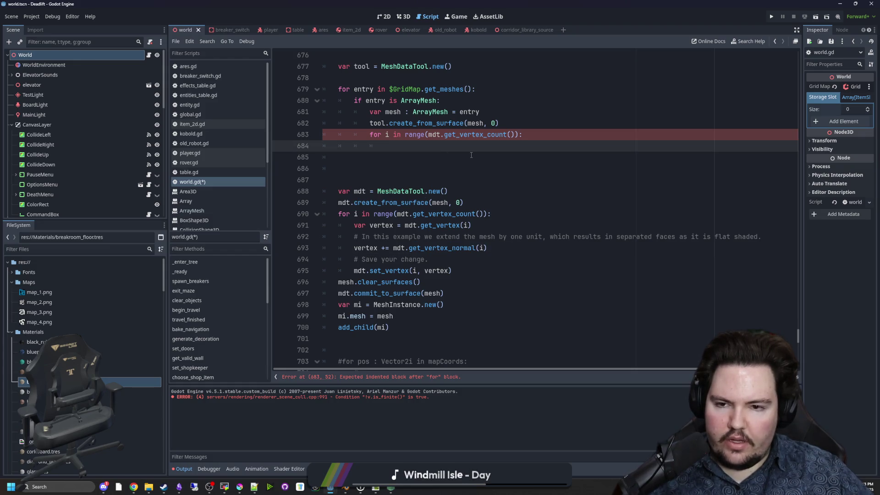
{"action": "type", "text": "mdt.get_ver"}
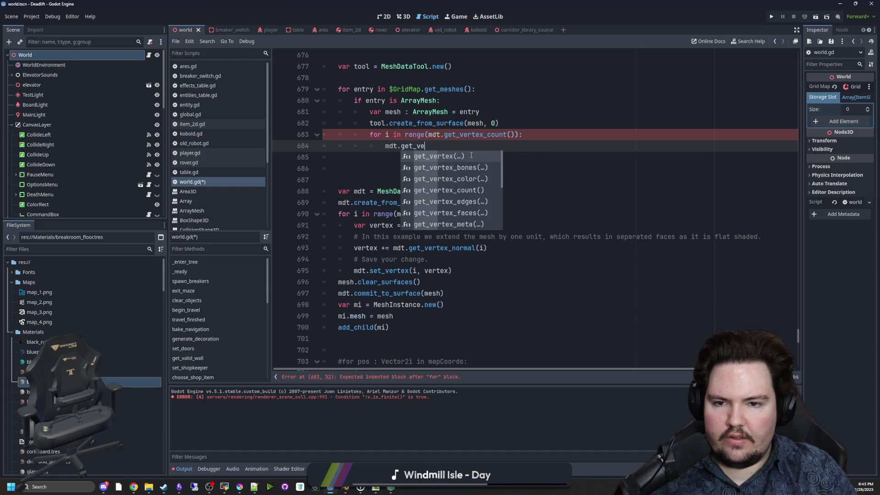
{"action": "left_click", "coordinate": [471, 155]}
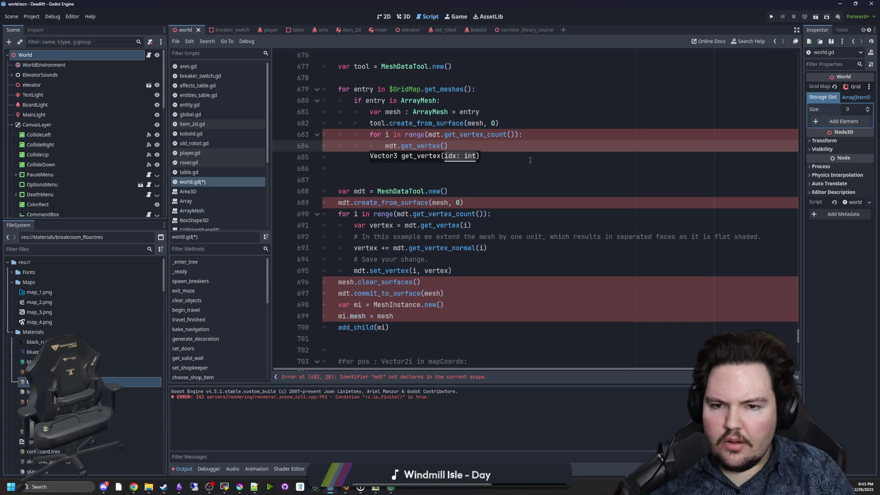
{"action": "type", "text": "i"}
{"action": "left_click", "coordinate": [543, 148]}
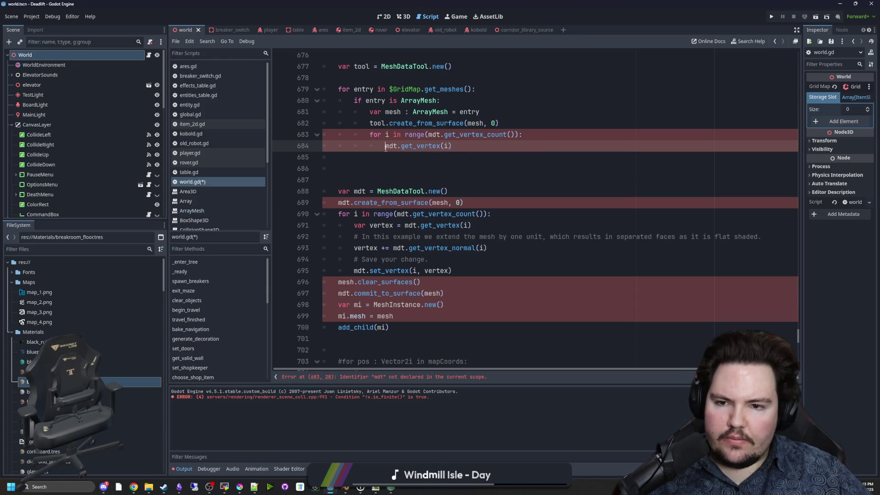
{"action": "type", "text": "var vertex ="}
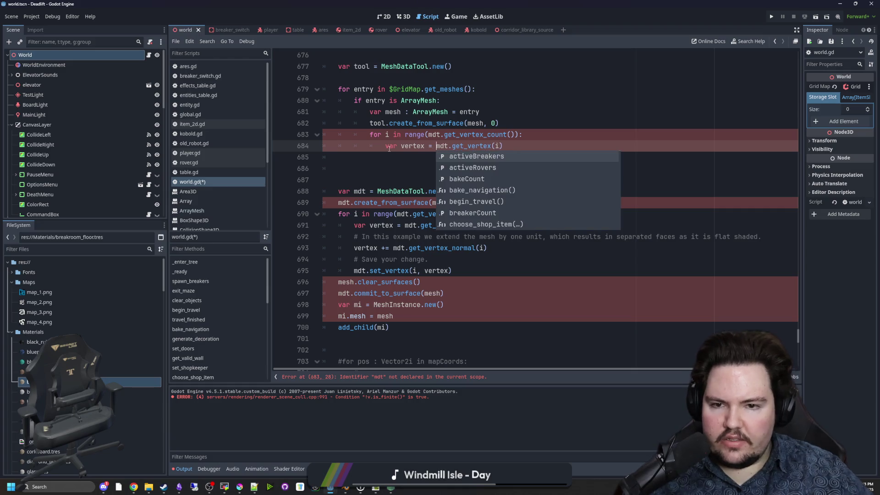
{"action": "key", "text": "Escape"}
{"action": "key", "text": "Down"}
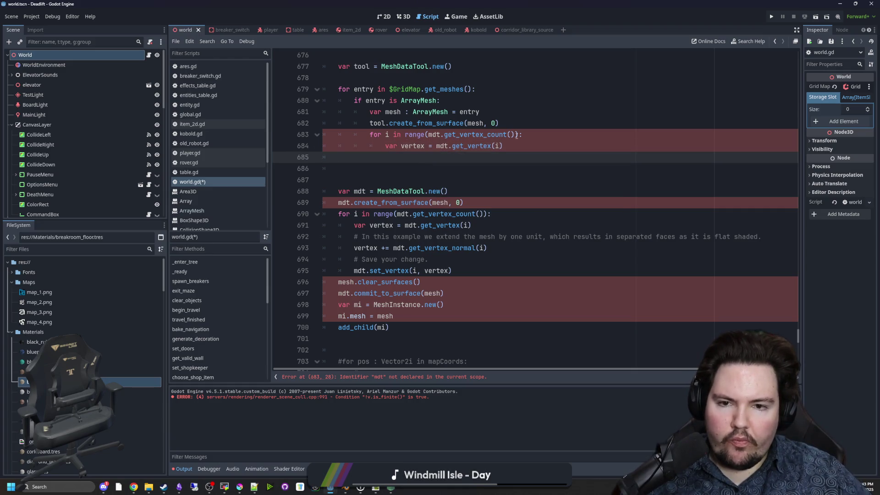
Step: Replace mdt with tool on lines 683–684 and select the old example block, lines 687–700
{"action": "double_click", "coordinate": [372, 123]}
{"action": "key", "text": "ctrl+c"}
{"action": "double_click", "coordinate": [436, 134]}
{"action": "key", "text": "ctrl+v"}
{"action": "double_click", "coordinate": [442, 145]}
{"action": "key", "text": "ctrl+v"}
{"action": "left_click", "coordinate": [435, 158]}
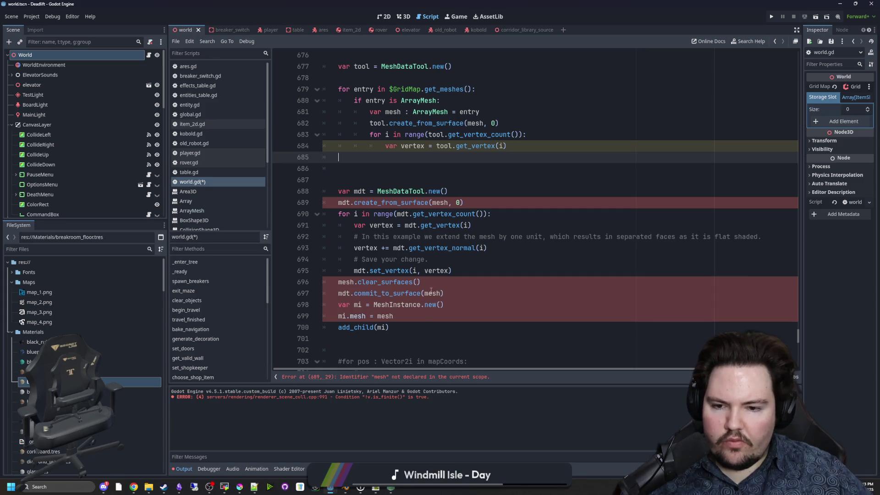
{"action": "mouse_move", "coordinate": [404, 328]}
{"action": "left_mouse_down"}
{"action": "mouse_move", "coordinate": [382, 317]}
{"action": "mouse_move", "coordinate": [338, 317]}
{"action": "mouse_move", "coordinate": [278, 180]}
{"action": "left_mouse_up"}
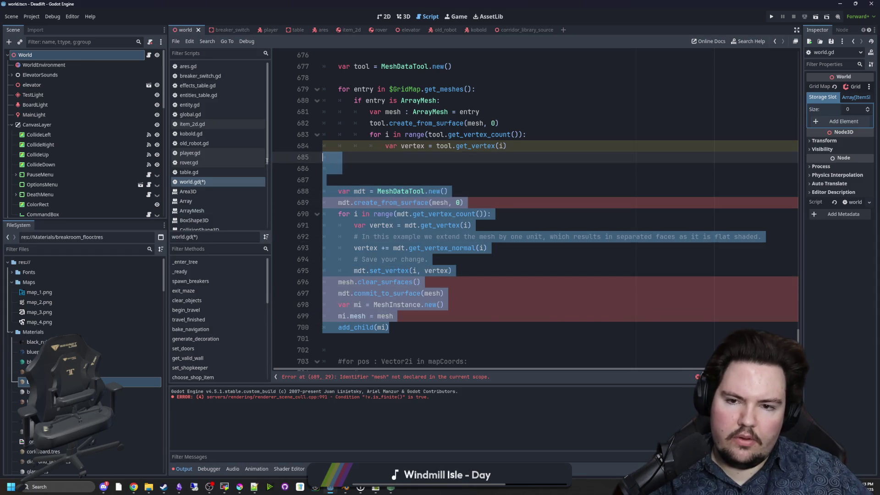
Step: Delete the old example code and add points.push_back(vertex) inside the vertex loop
{"action": "key", "text": "BackSpace"}
{"action": "key", "text": "BackSpace"}
{"action": "key", "text": "BackSpace"}
{"action": "key", "text": "Up"}
{"action": "key", "text": "Up"}
{"action": "key", "text": "Up"}
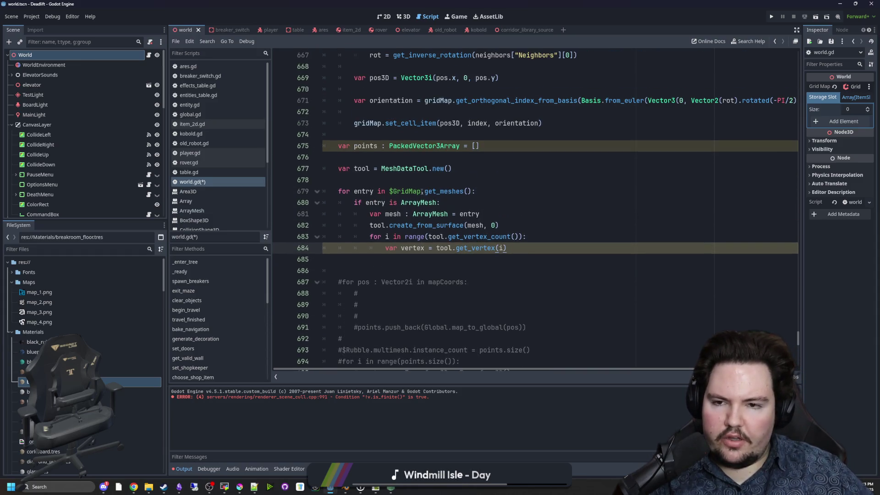
{"action": "left_click", "coordinate": [525, 244]}
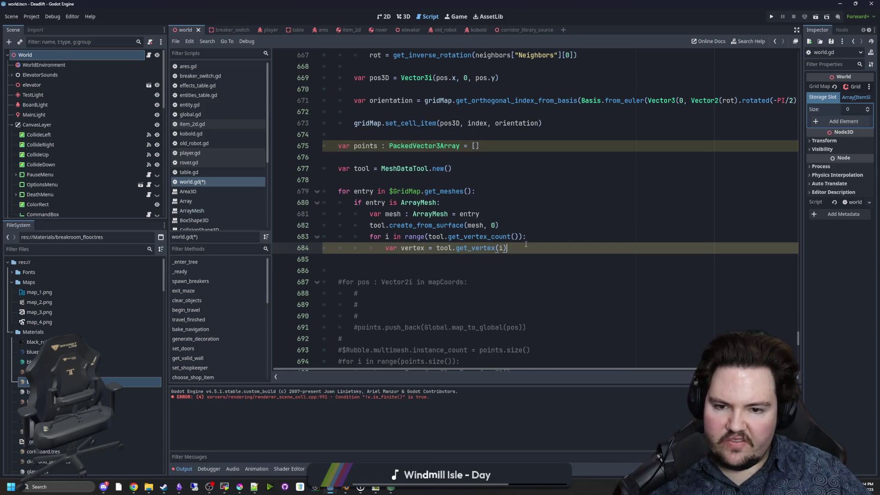
{"action": "key", "text": "Return"}
{"action": "type", "text": "points."}
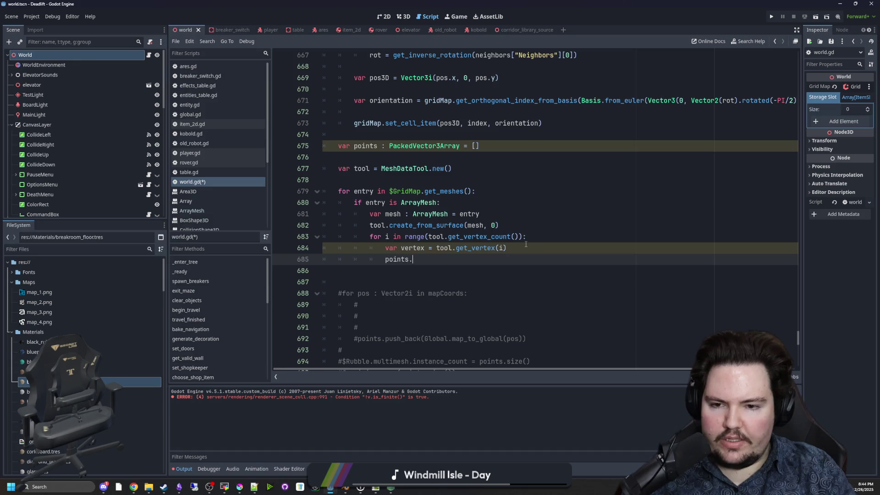
{"action": "type", "text": "push_back(vertex"}
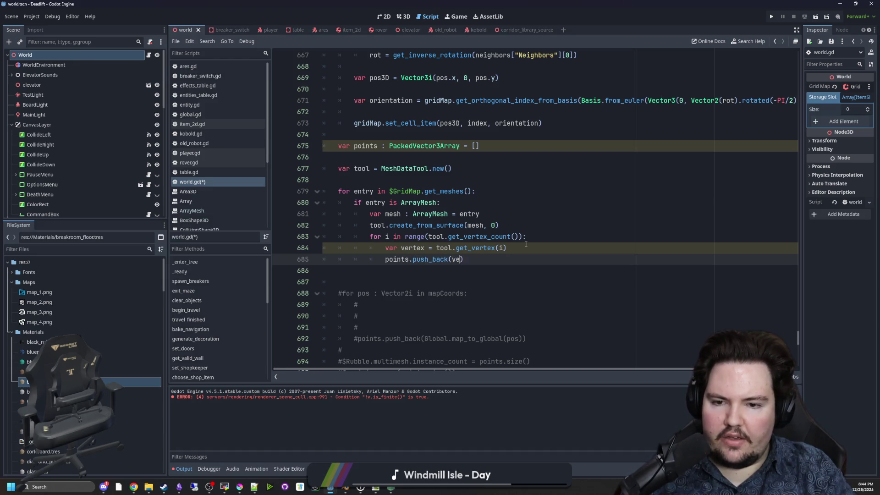
{"action": "type", "text": ")"}
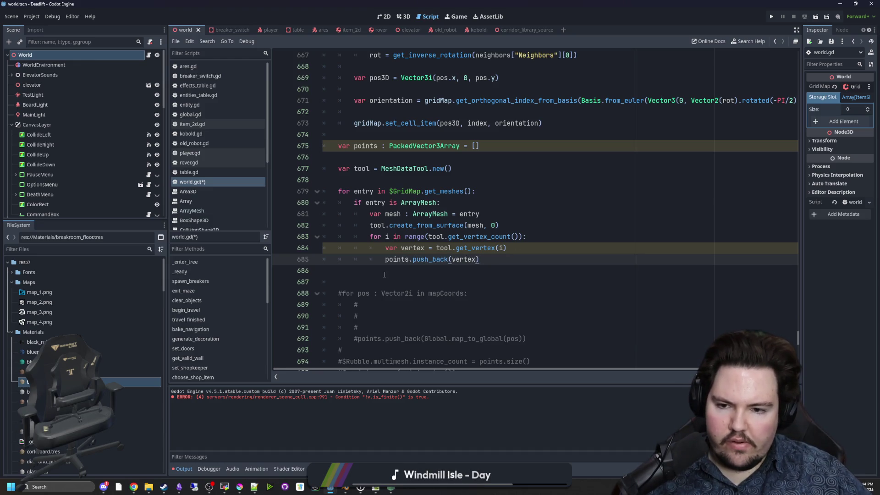
{"action": "left_click", "coordinate": [384, 274]}
{"action": "key", "text": "BackSpace"}
{"action": "key", "text": "Down"}
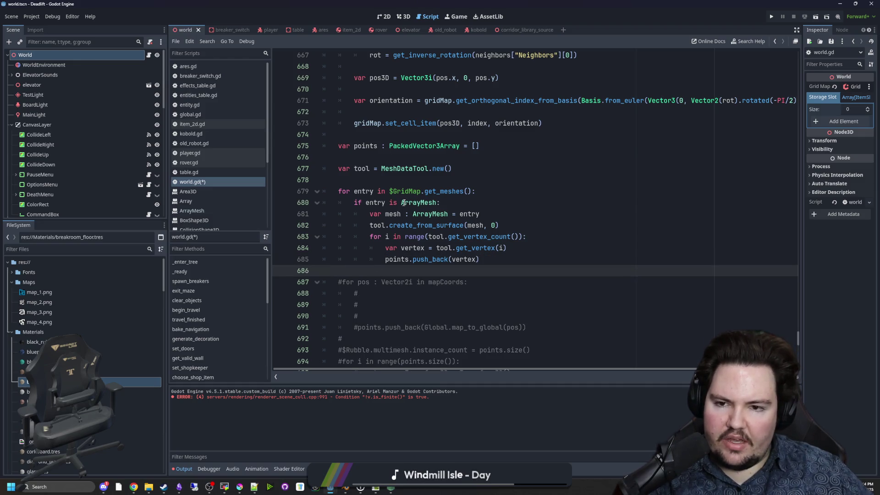
Step: Uncomment the Rubble MultiMesh placement loop and delete the old commented map-coordinate loop
{"action": "left_click", "coordinate": [403, 179]}
{"action": "scroll", "coordinate": [504, 229], "scroll_direction": "down", "scroll_amount": 4}
{"action": "scroll", "coordinate": [559, 263], "scroll_direction": "up", "scroll_amount": 2}
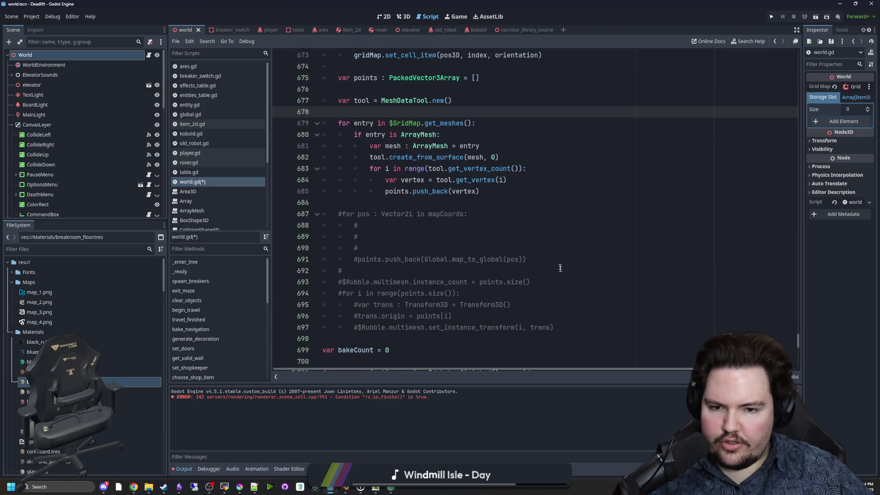
{"action": "mouse_move", "coordinate": [553, 327]}
{"action": "left_mouse_down"}
{"action": "mouse_move", "coordinate": [412, 304]}
{"action": "mouse_move", "coordinate": [339, 327]}
{"action": "mouse_move", "coordinate": [274, 283]}
{"action": "mouse_move", "coordinate": [296, 223]}
{"action": "mouse_move", "coordinate": [282, 215]}
{"action": "left_mouse_up"}
{"action": "key", "text": "ctrl+k"}
{"action": "key", "text": "Delete"}
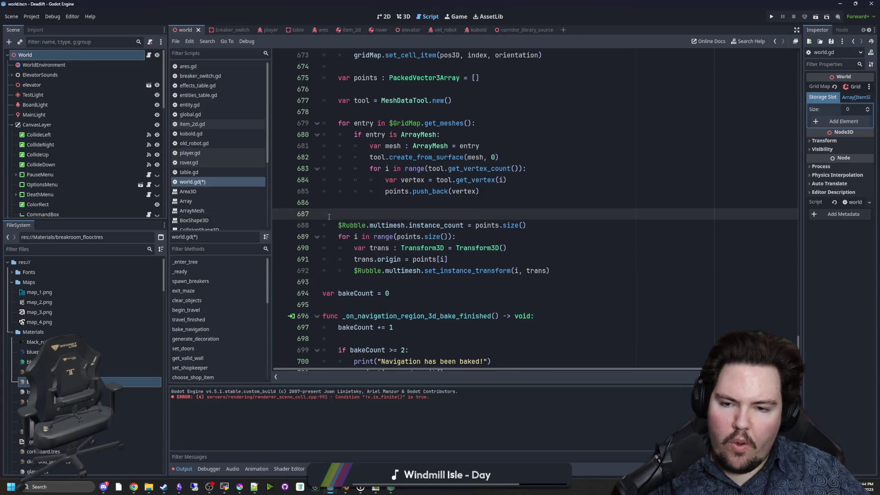
{"action": "key", "text": "BackSpace"}
{"action": "scroll", "coordinate": [357, 197], "scroll_direction": "up", "scroll_amount": 2}
{"action": "left_click", "coordinate": [382, 186]}
{"action": "left_click", "coordinate": [390, 179]}
{"action": "scroll", "coordinate": [390, 179], "scroll_direction": "down", "scroll_amount": 1}
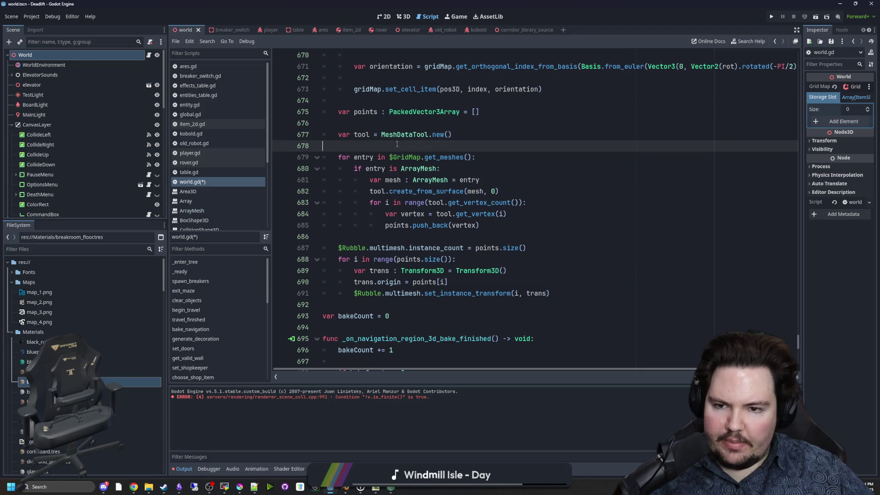
Step: Save world.gd after checking the get_vertex documentation, then run the project
{"action": "key", "text": "ctrl+s"}
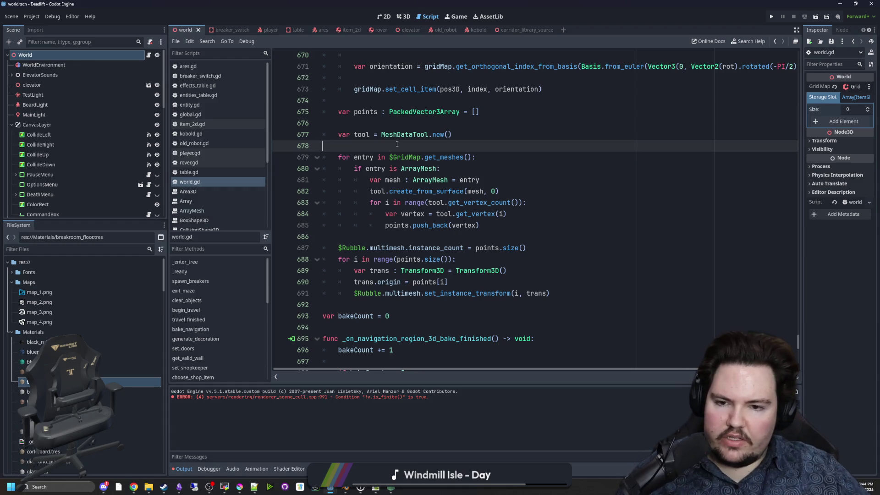
{"action": "left_click", "coordinate": [480, 214], "text": "ctrl"}
{"action": "key", "text": "alt+Left"}
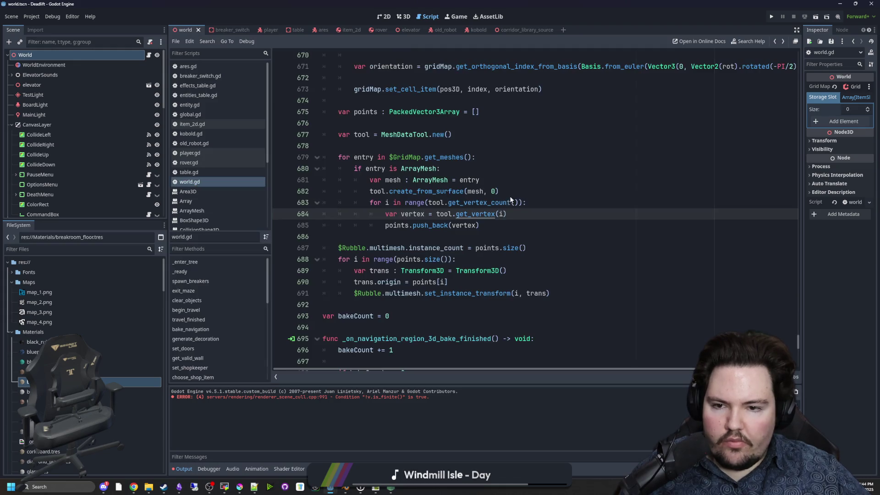
{"action": "left_click", "coordinate": [442, 239]}
{"action": "key", "text": "ctrl+s"}
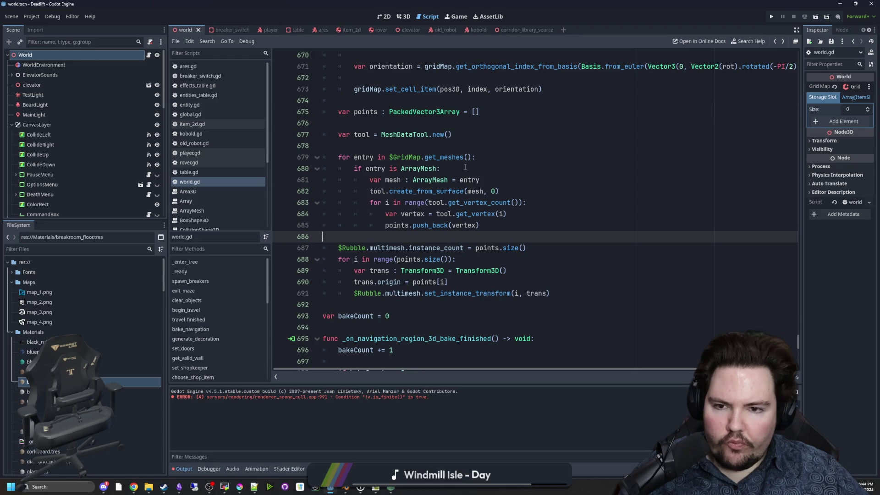
{"action": "left_click", "coordinate": [465, 167]}
{"action": "left_click_drag", "start_coordinate": [339, 247], "coordinate": [594, 291]}
{"action": "left_click", "coordinate": [419, 237]}
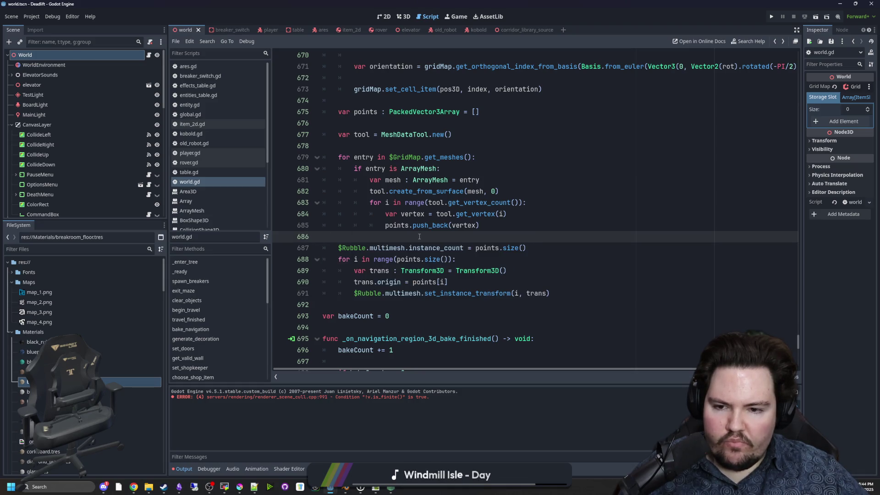
{"action": "left_click", "coordinate": [769, 17]}
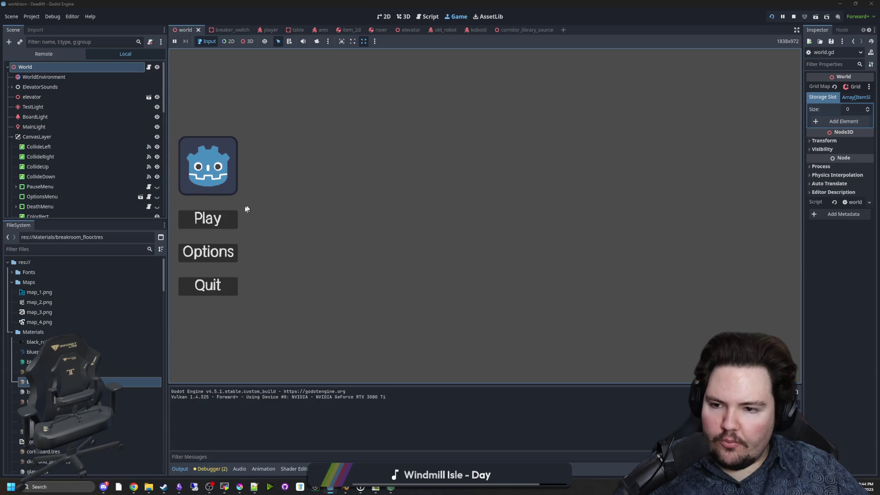
Step: Start the game and walk the player through the building into the corridor
{"action": "key", "text": "Return"}
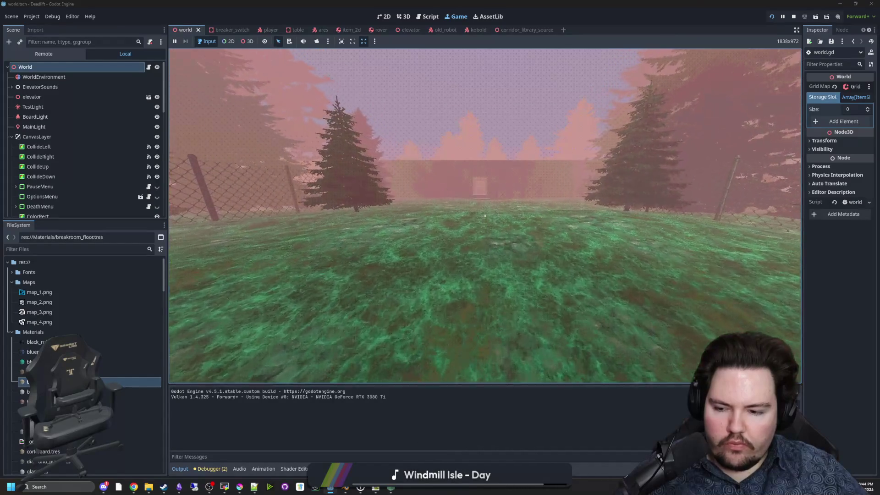
{"action": "key", "text": "w"}
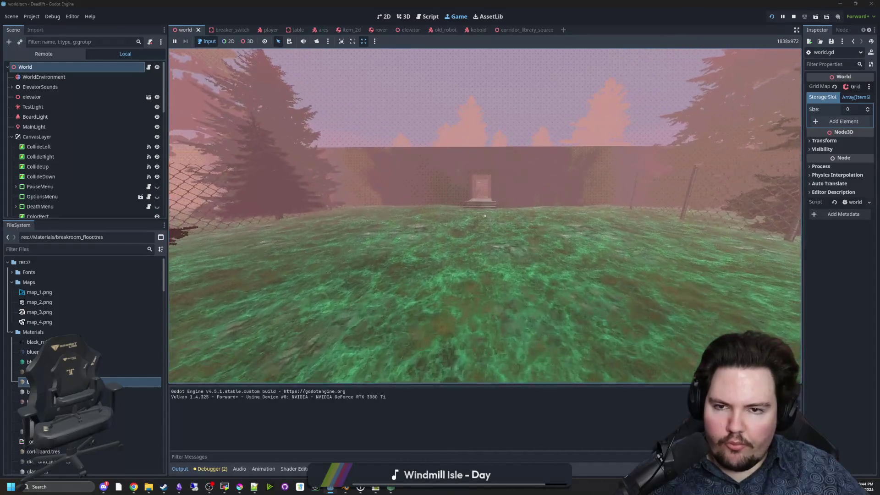
{"action": "key", "text": "w"}
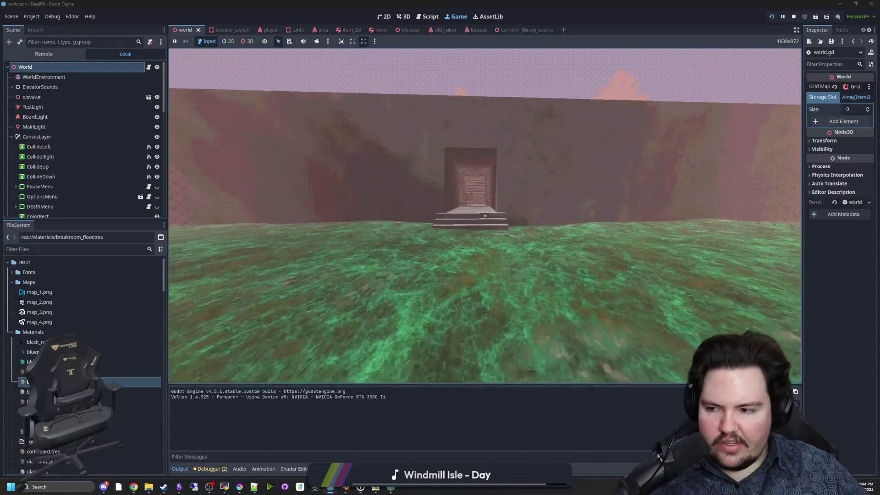
{"action": "key", "text": "w"}
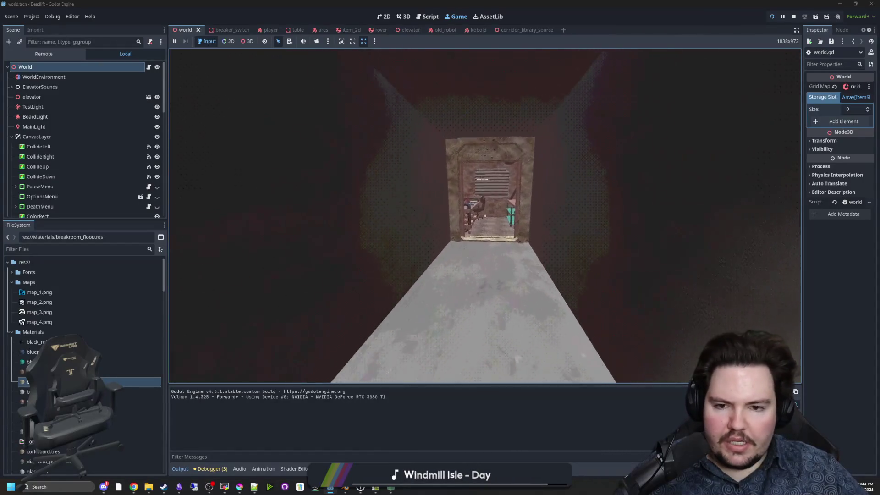
{"action": "key", "text": "w"}
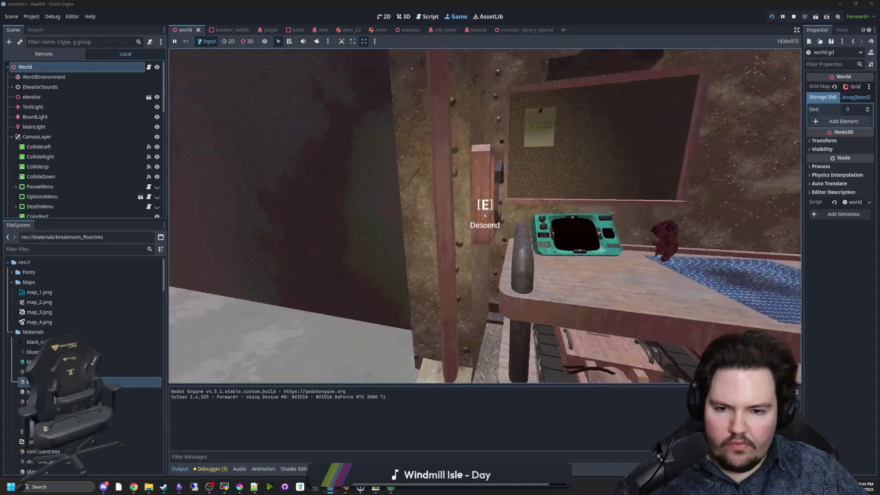
{"action": "mouse_move", "coordinate": [485, 216]}
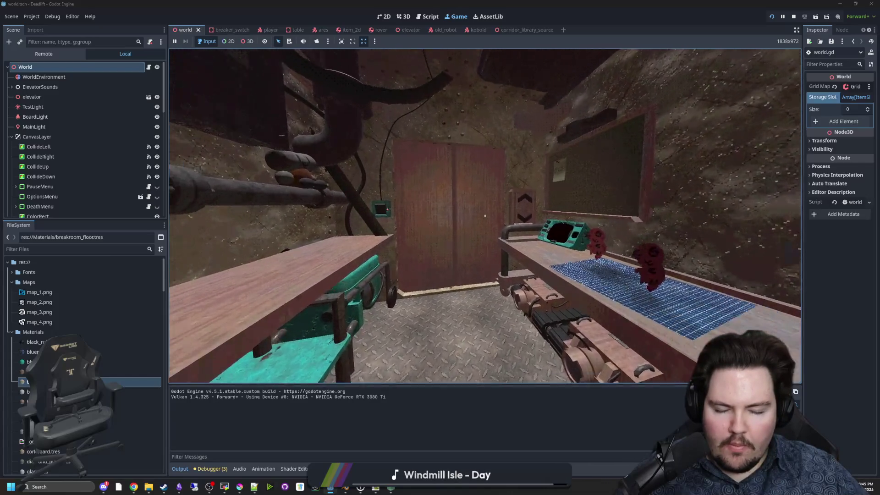
{"action": "key", "text": "w"}
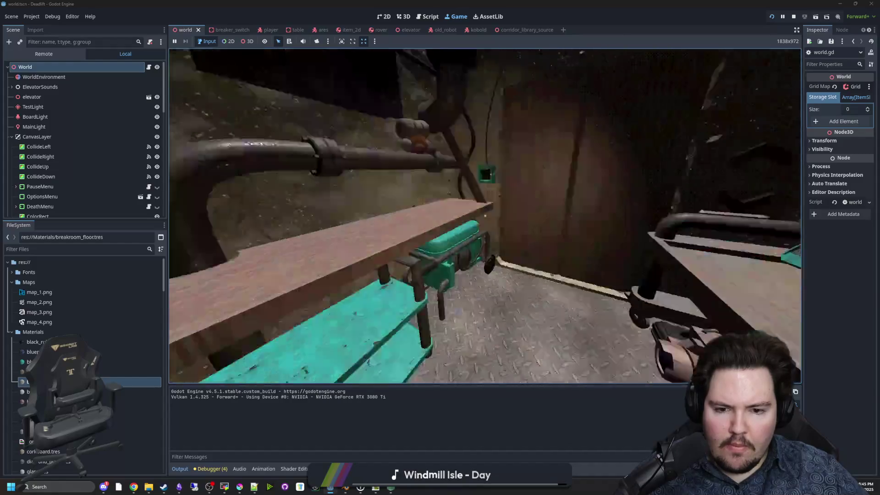
{"action": "key", "text": "w"}
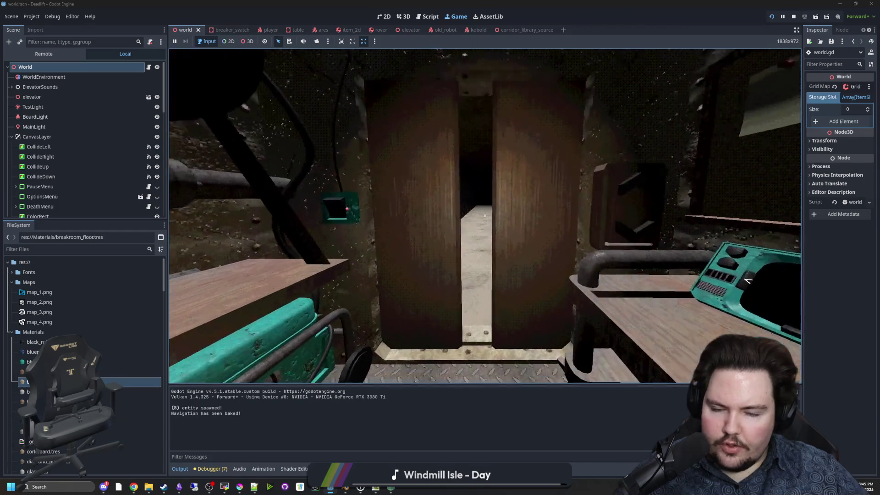
{"action": "key", "text": "w"}
{"action": "key", "text": "w"}
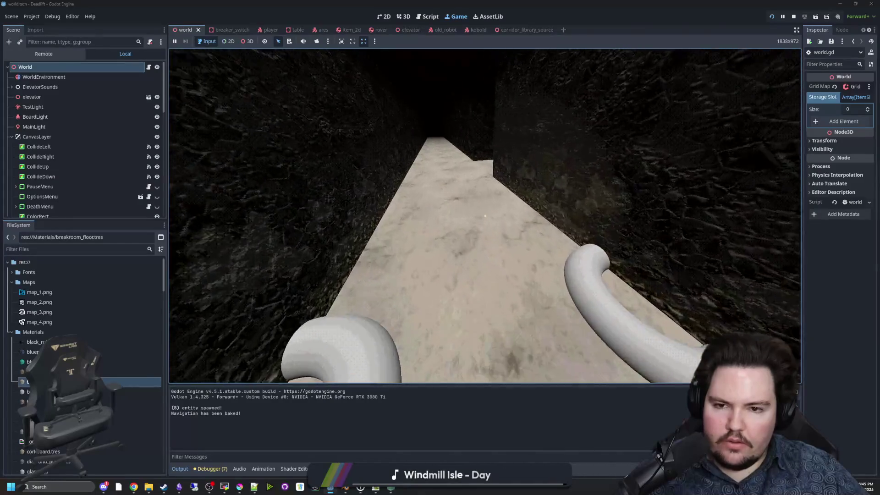
Step: Pause, inspect the rubble rings with the 3D camera override, then return to the script
{"action": "key", "text": "super"}
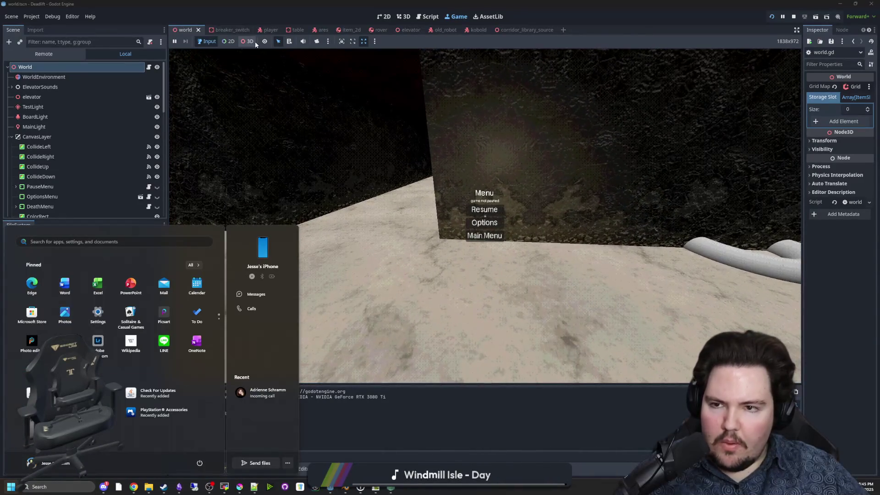
{"action": "left_click", "coordinate": [317, 41]}
{"action": "scroll", "coordinate": [364, 146], "scroll_direction": "down", "scroll_amount": 10}
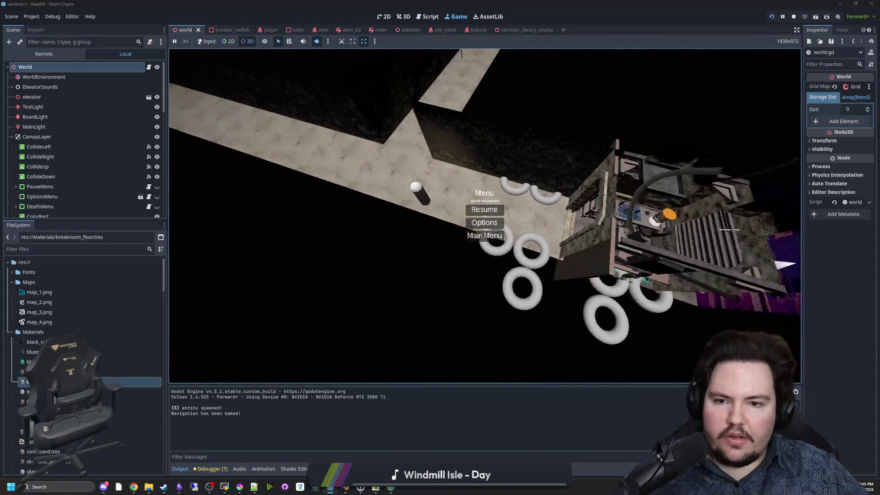
{"action": "scroll", "coordinate": [485, 215], "scroll_direction": "up", "scroll_amount": 10}
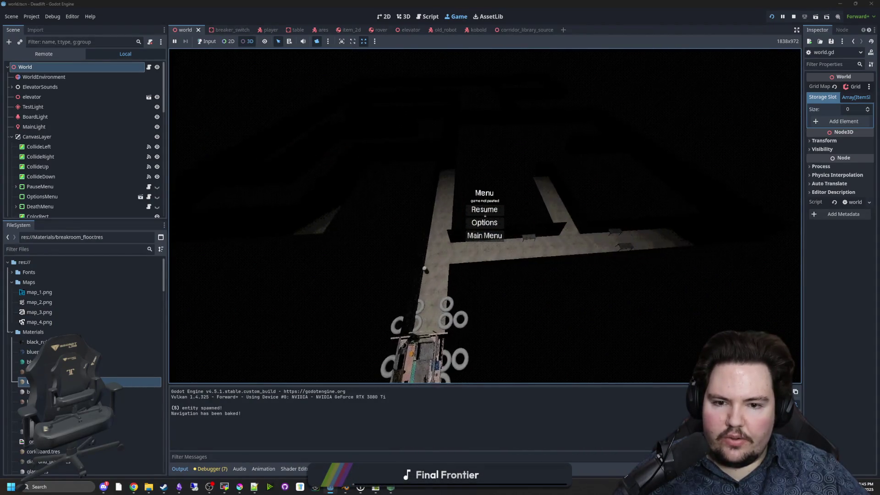
{"action": "scroll", "coordinate": [484, 215], "scroll_direction": "up", "scroll_amount": 5}
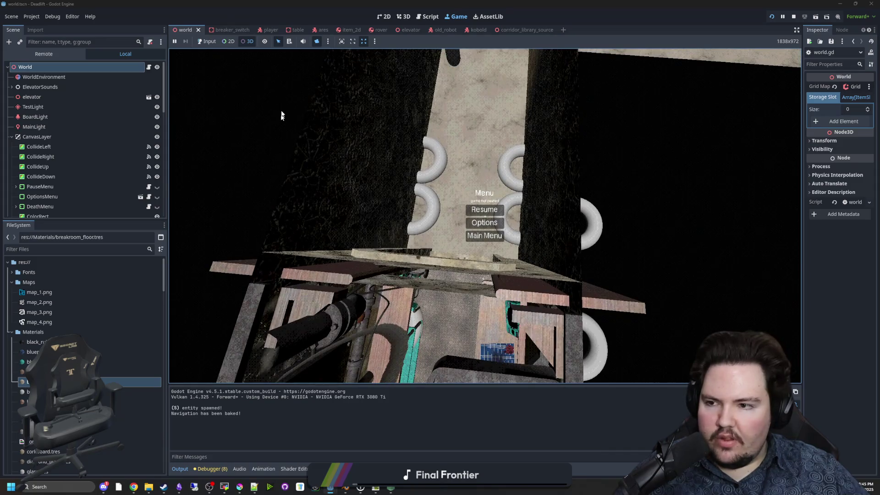
{"action": "left_click", "coordinate": [147, 69]}
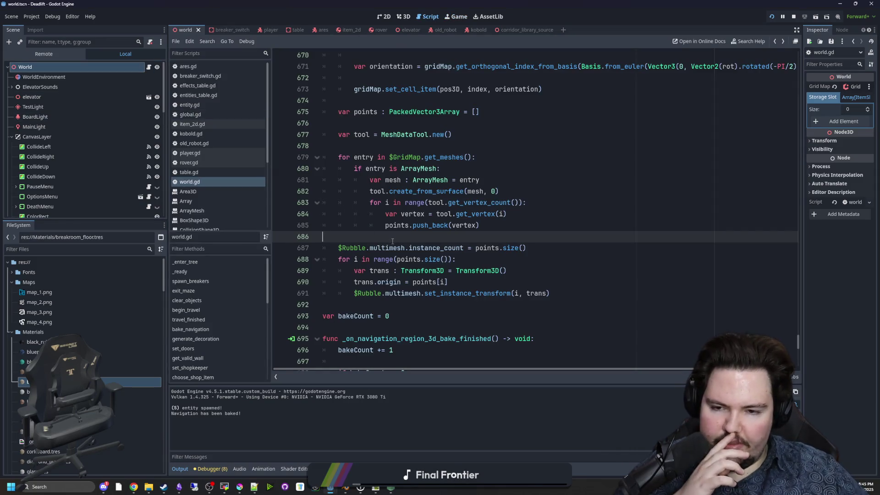
Step: Declare var lastMeshPos above the get_meshes loop
{"action": "left_click", "coordinate": [451, 166]}
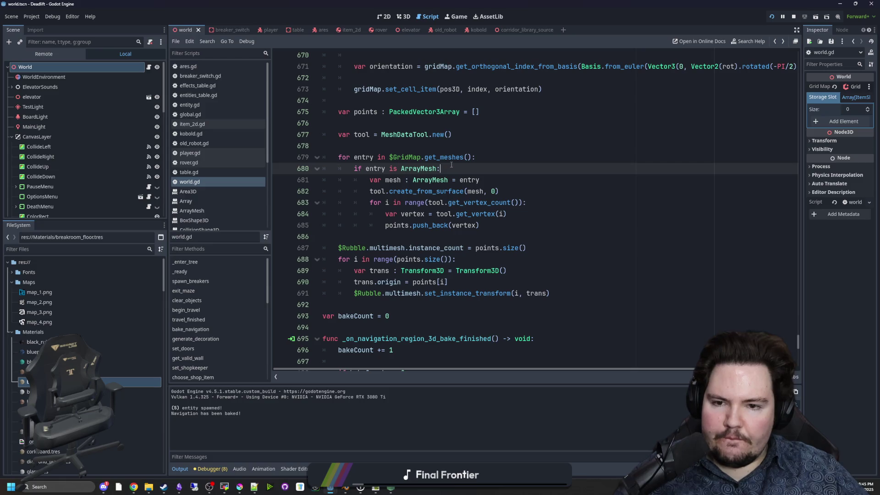
{"action": "scroll", "coordinate": [505, 219], "scroll_direction": "up", "scroll_amount": 1}
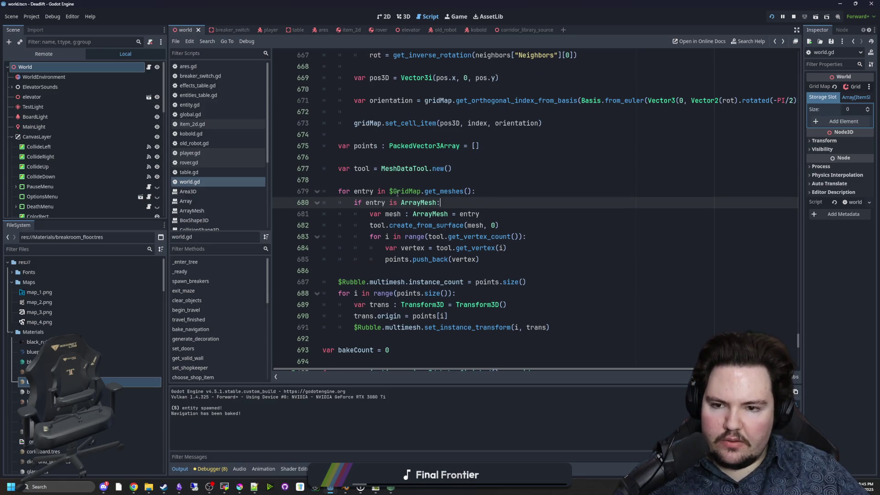
{"action": "left_click", "coordinate": [406, 180]}
{"action": "key", "text": "Return"}
{"action": "type", "text": "var lastMeshPos"}
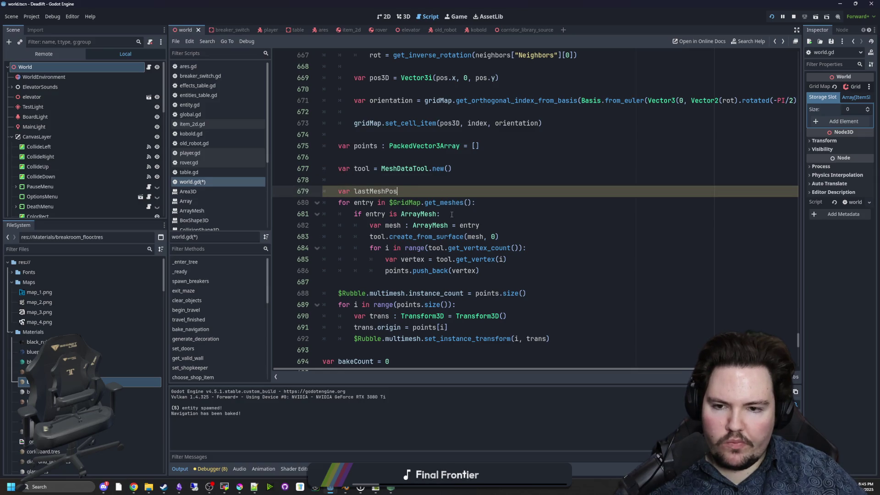
Step: Add lastMeshPos = null after the vertex loop, followed by elif lastMeshPos == null:
{"action": "left_click", "coordinate": [506, 266]}
{"action": "left_click", "coordinate": [484, 202]}
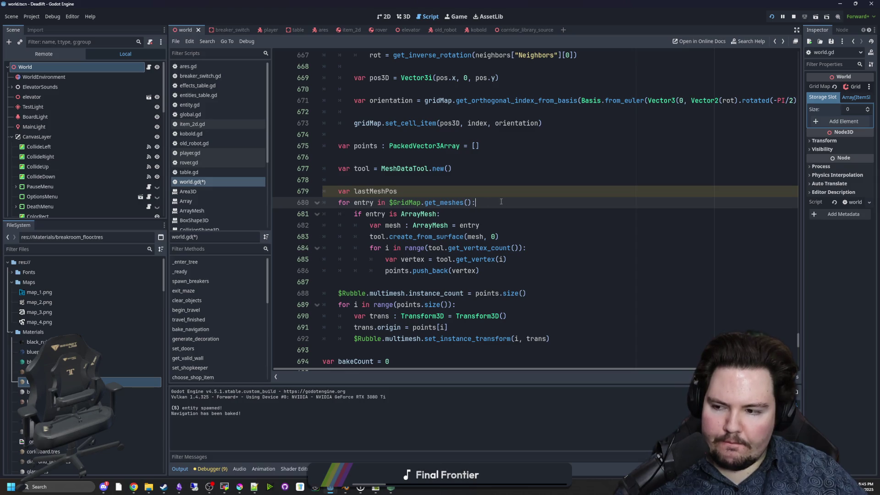
{"action": "left_click", "coordinate": [495, 271]}
{"action": "key", "text": "Return"}
{"action": "type", "text": "last"}
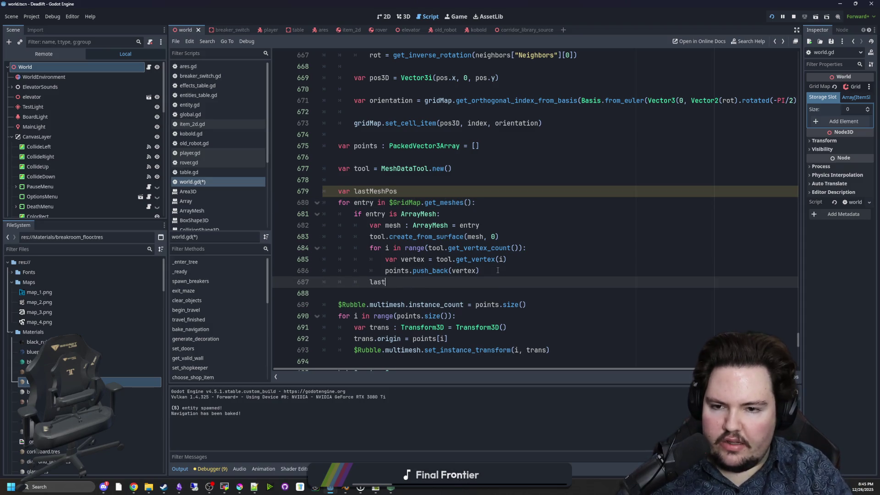
{"action": "type", "text": "MeshPos = null"}
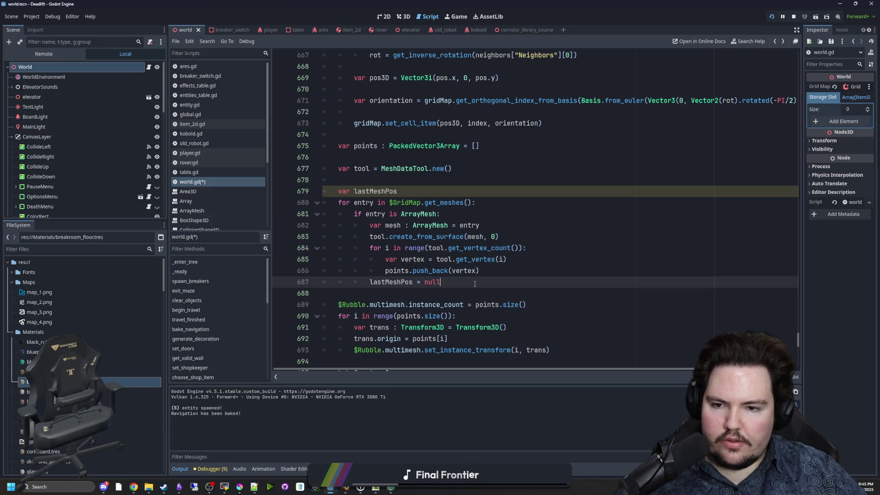
{"action": "key", "text": "Return"}
{"action": "key", "text": "BackSpace"}
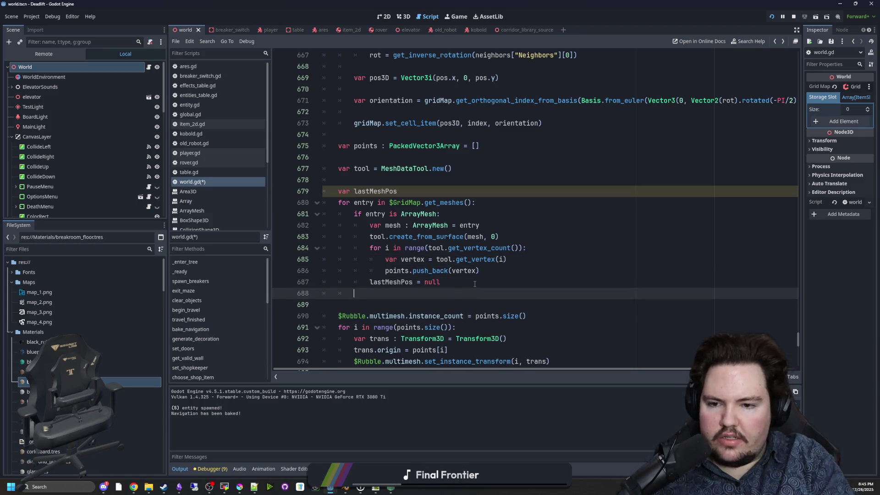
{"action": "type", "text": "elif last"}
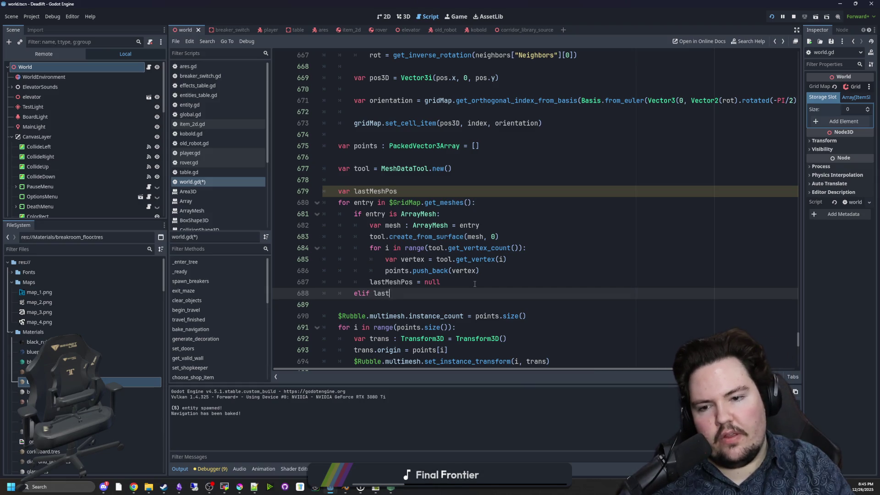
{"action": "type", "text": "MeshPos "}
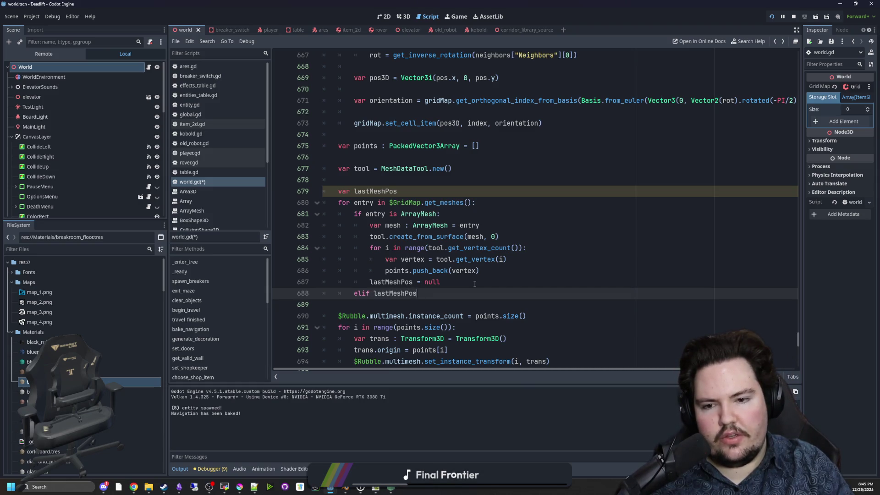
{"action": "type", "text": "== b"}
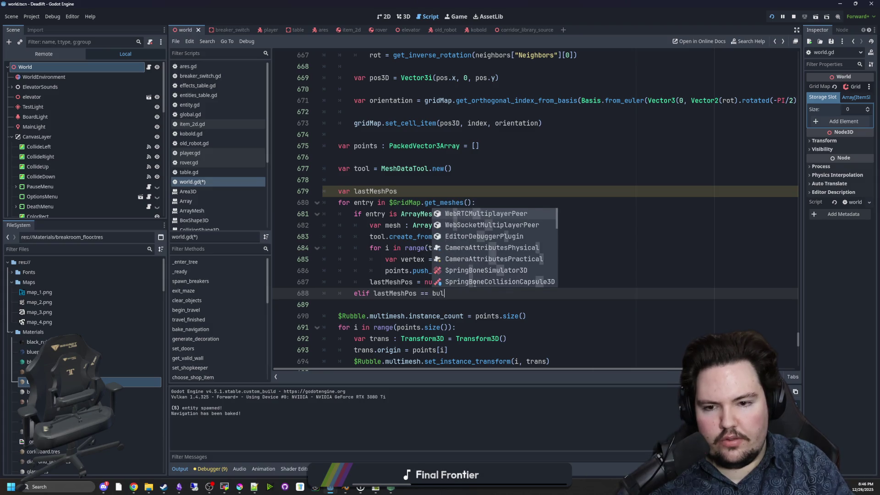
{"action": "key", "text": "BackSpace"}
{"action": "type", "text": "null:"}
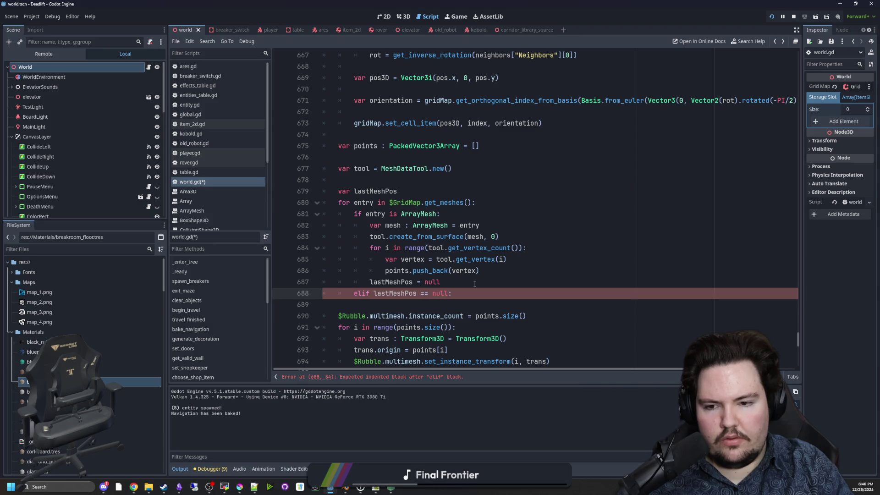
Step: Add an indented lastMeshPos = entry line under the elif
{"action": "key", "text": "Return"}
{"action": "type", "text": "last"}
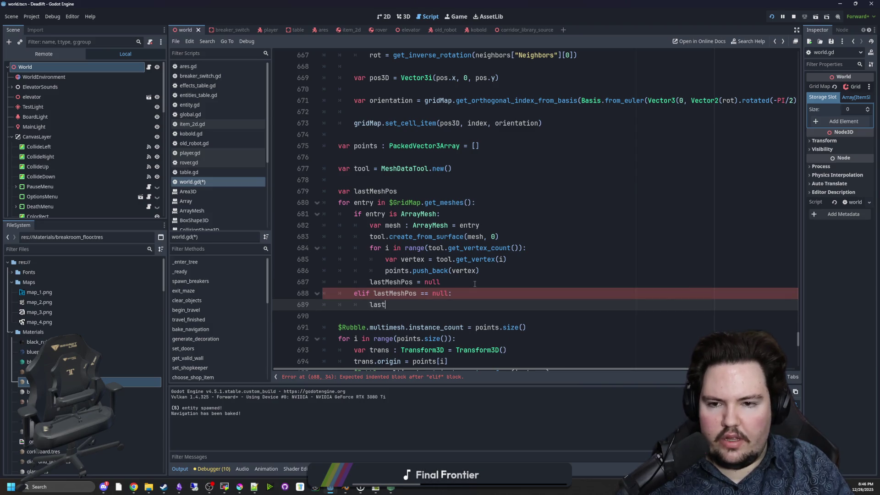
{"action": "type", "text": "entry"}
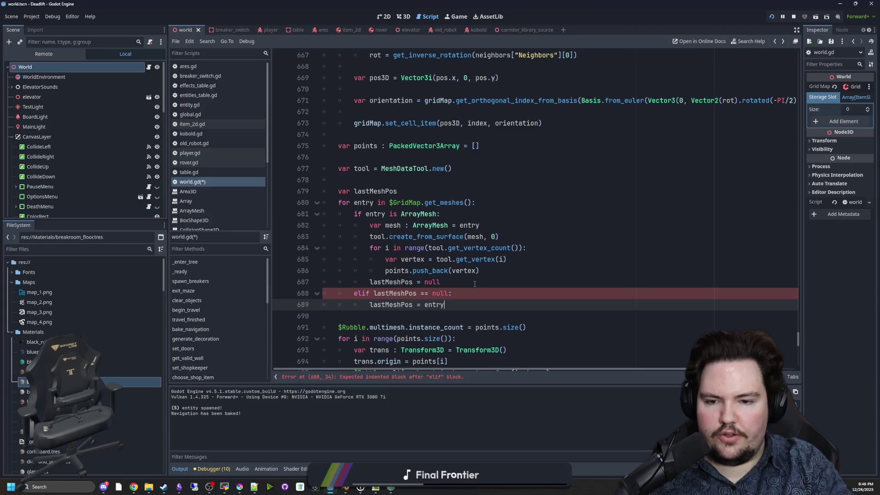
{"action": "left_click", "coordinate": [421, 311]}
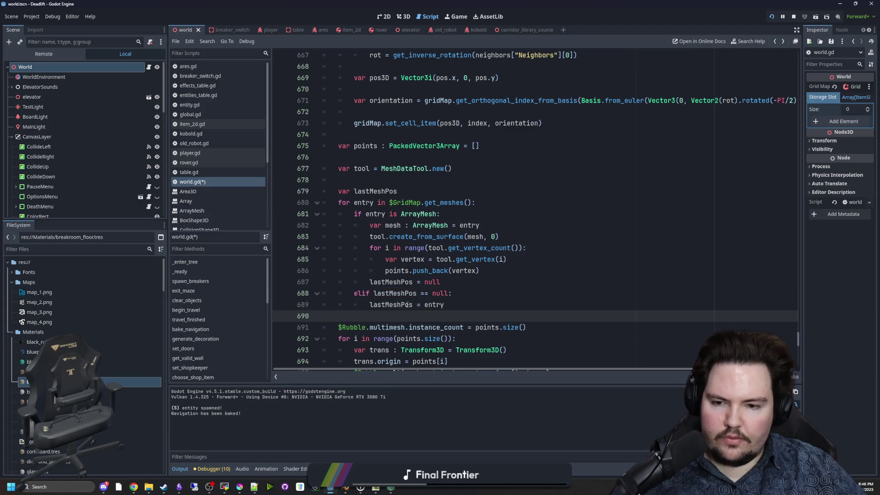
{"action": "left_click", "coordinate": [448, 283]}
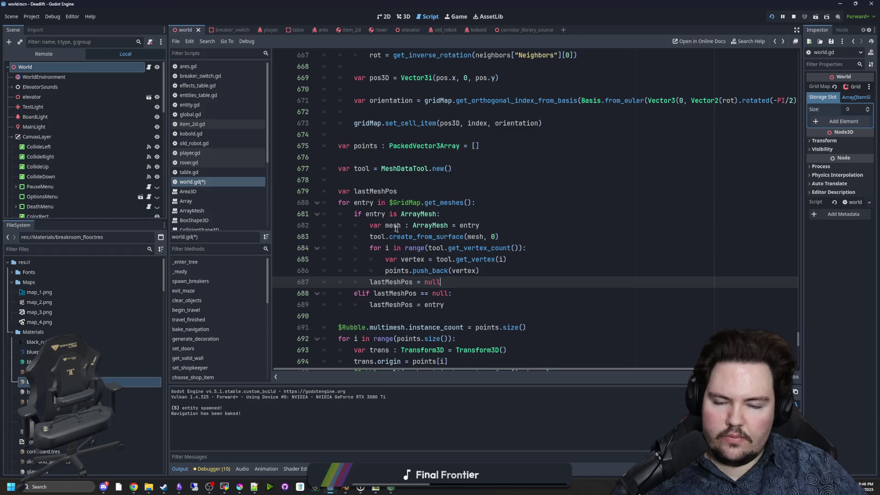
{"action": "mouse_move", "coordinate": [353, 214]}
{"action": "left_mouse_down"}
{"action": "mouse_move", "coordinate": [504, 257]}
{"action": "mouse_move", "coordinate": [501, 272]}
{"action": "left_mouse_up"}
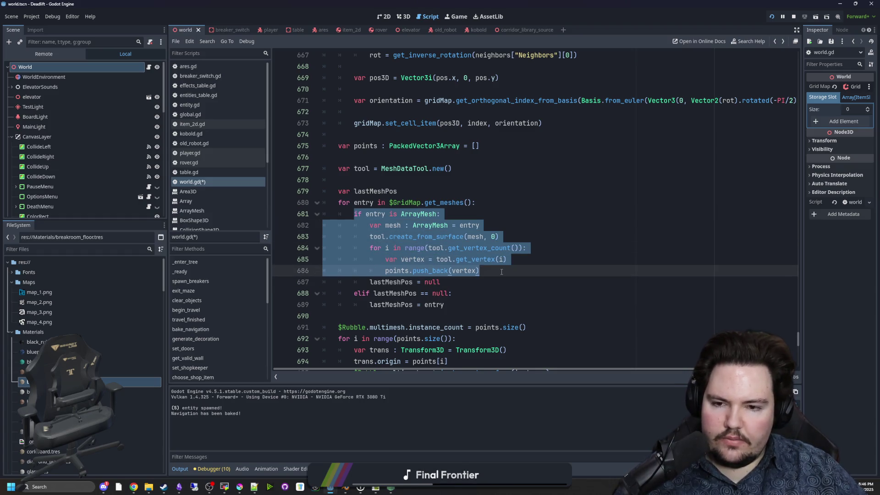
{"action": "left_click", "coordinate": [501, 271]}
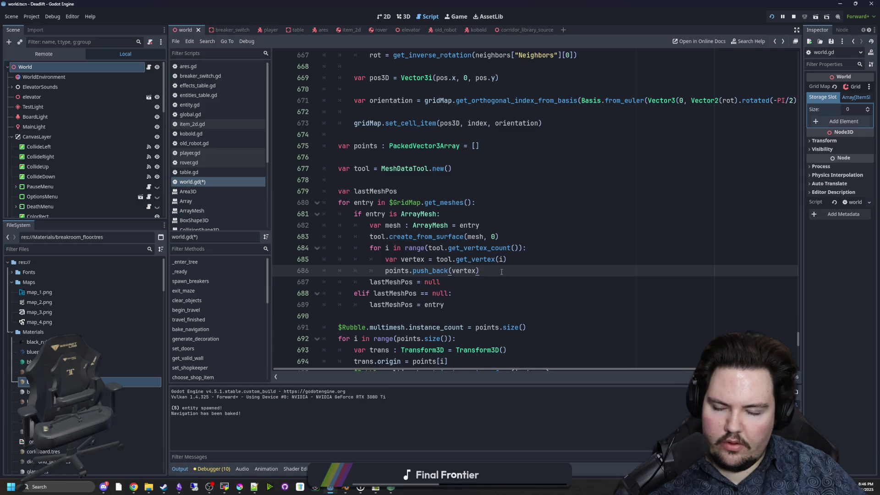
Step: Replace the elif and null lines with else: and an indented lastMeshPos = entry, then open ArrayMesh docs
{"action": "left_click_drag", "start_coordinate": [453, 294], "coordinate": [328, 292]}
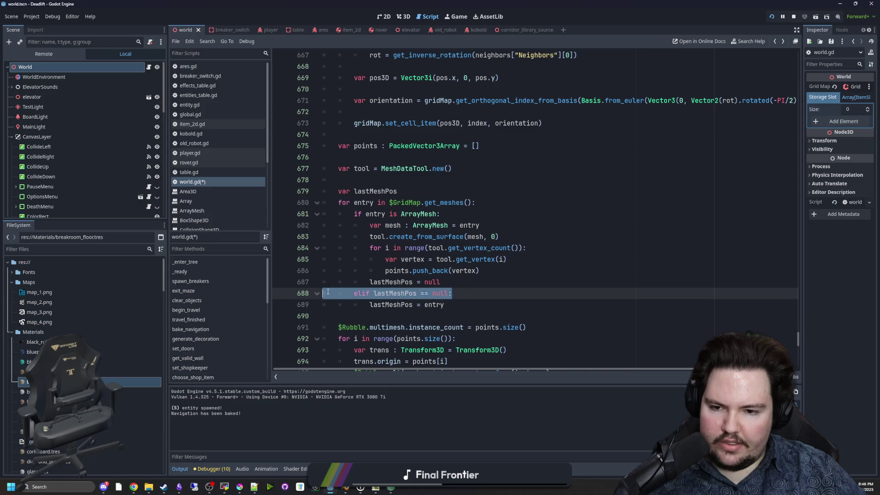
{"action": "key", "text": "BackSpace"}
{"action": "key", "text": "shift+Tab"}
{"action": "left_click_drag", "start_coordinate": [439, 281], "coordinate": [322, 281]}
{"action": "key", "text": "BackSpace"}
{"action": "left_click_drag", "start_coordinate": [412, 190], "coordinate": [321, 193]}
{"action": "left_click", "coordinate": [399, 183]}
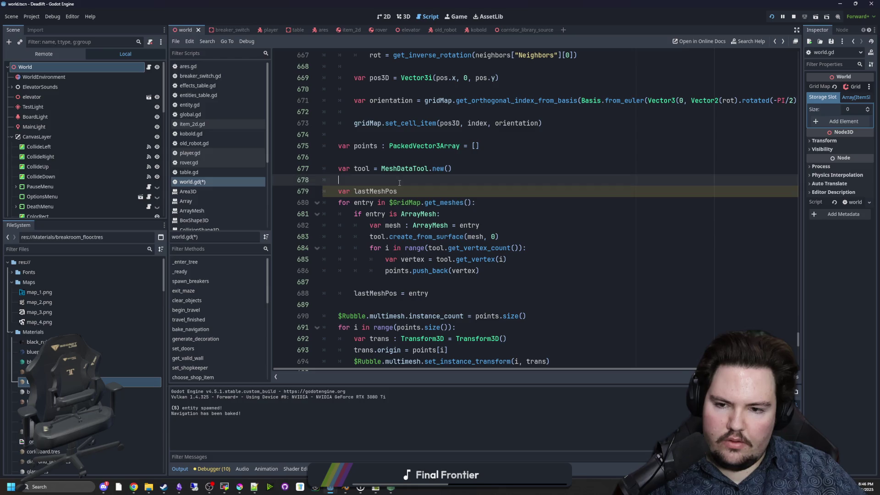
{"action": "left_click_drag", "start_coordinate": [440, 298], "coordinate": [366, 293]}
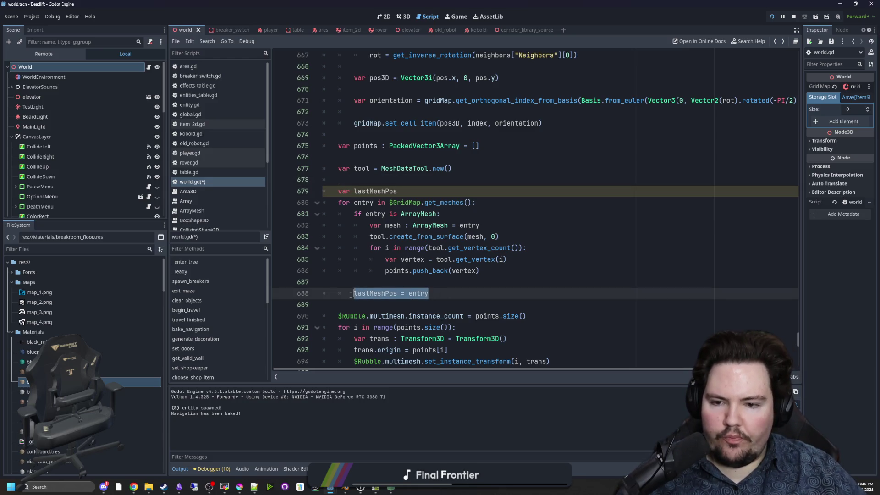
{"action": "left_click", "coordinate": [377, 286]}
{"action": "type", "text": "else:"}
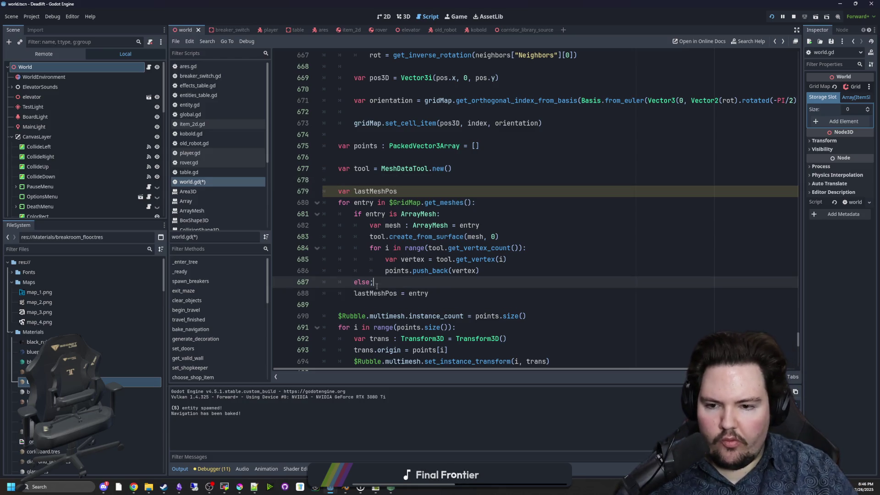
{"action": "left_click", "coordinate": [345, 297]}
{"action": "key", "text": "Tab"}
{"action": "left_click", "coordinate": [388, 283]}
{"action": "left_click", "coordinate": [496, 276]}
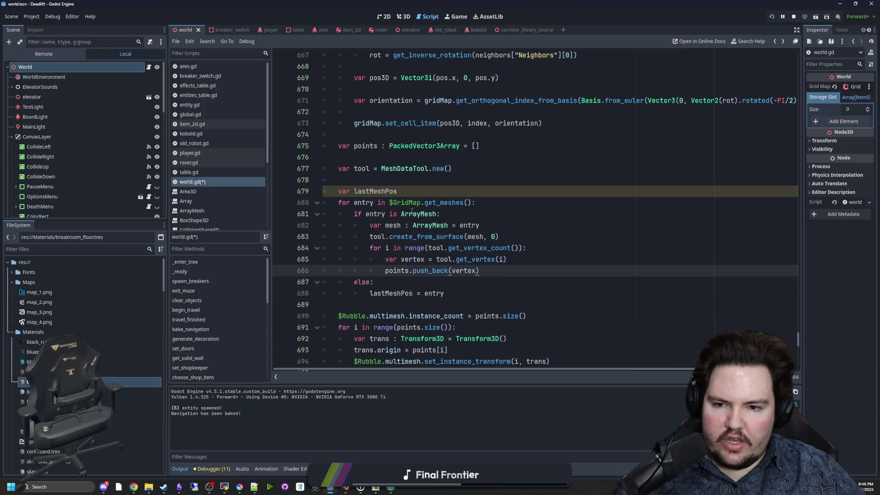
{"action": "left_click", "coordinate": [423, 217], "text": "ctrl"}
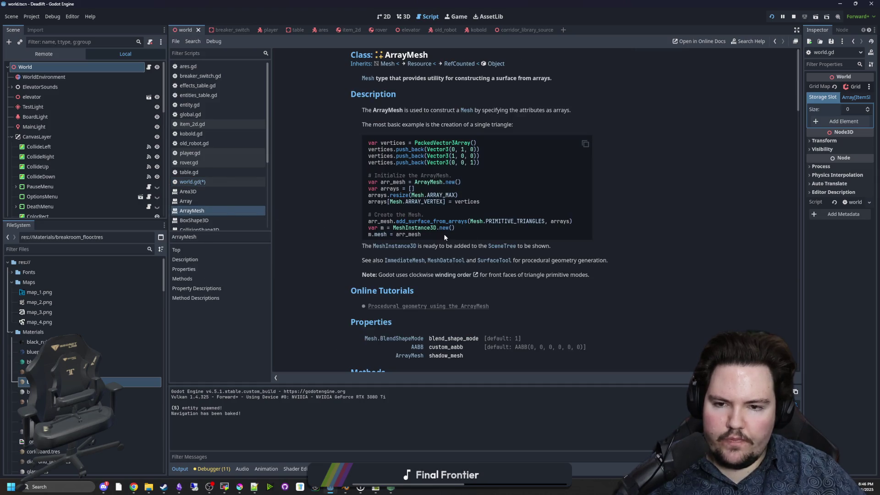
Step: Add print(lastMeshPos) after the create_from_surface line, save, and run the game
{"action": "key", "text": "alt+Left"}
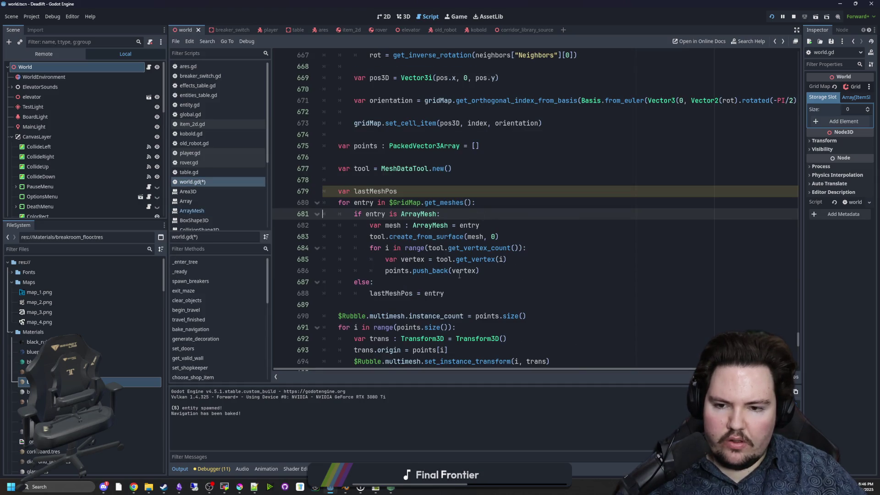
{"action": "left_click", "coordinate": [463, 291]}
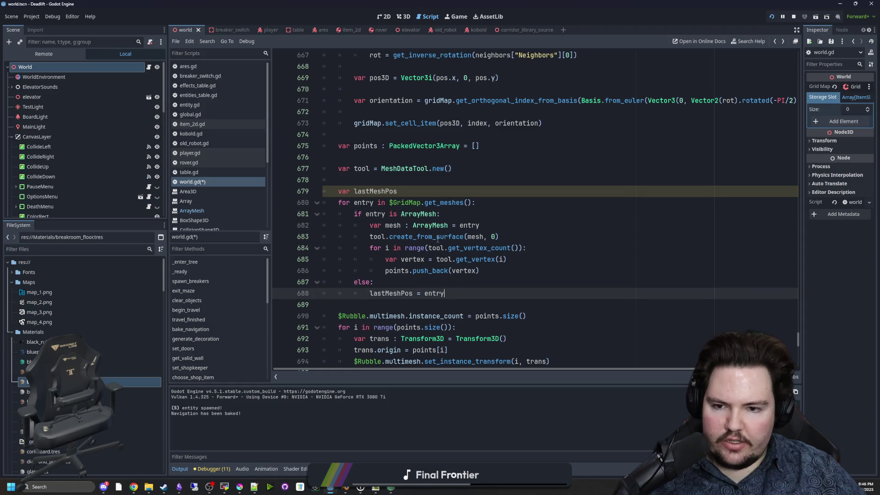
{"action": "left_click", "coordinate": [539, 237]}
{"action": "key", "text": "Return"}
{"action": "type", "text": "print(lastMeshPos)"}
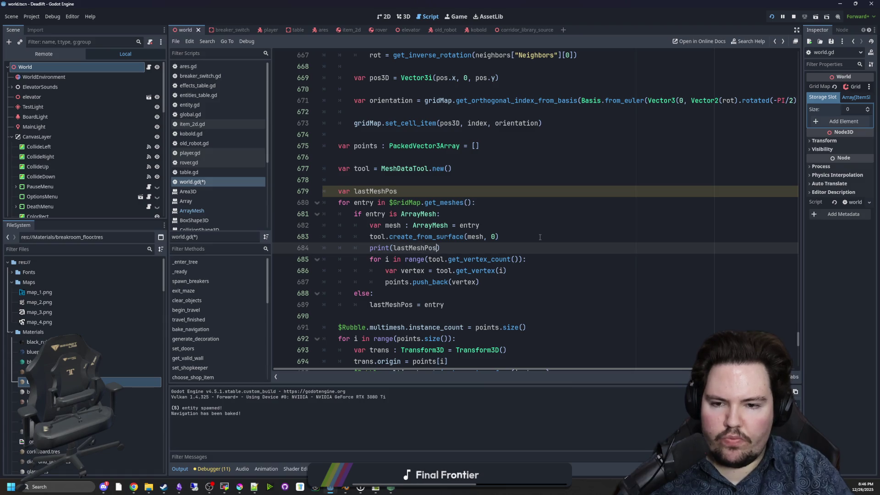
{"action": "key", "text": "ctrl+s"}
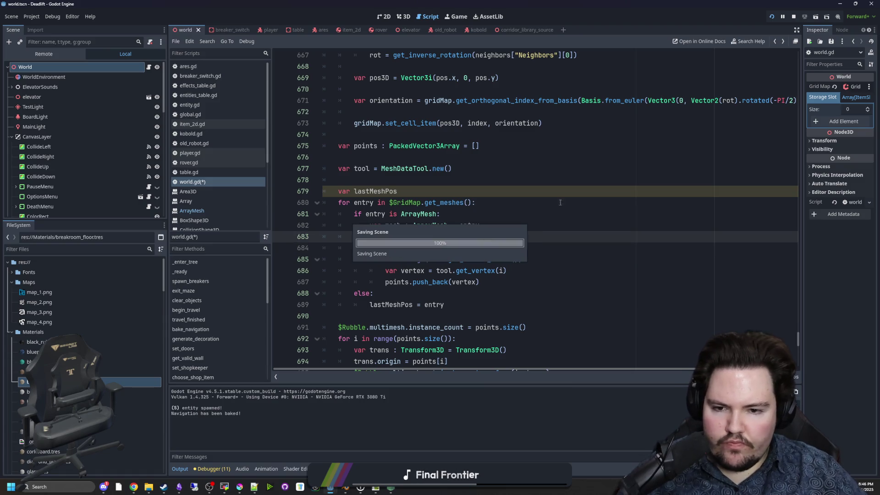
{"action": "key", "text": "F5"}
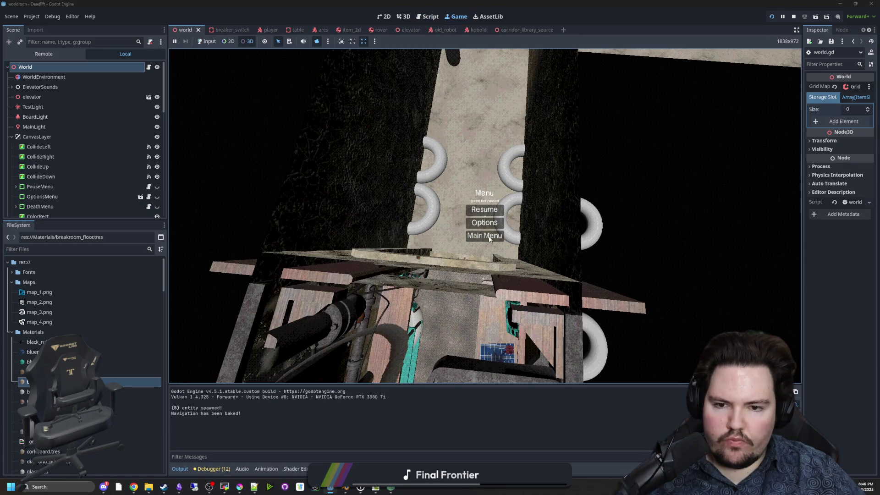
Step: Restart the level from the main menu and pick a mesh with the remote selector
{"action": "left_click", "coordinate": [485, 236]}
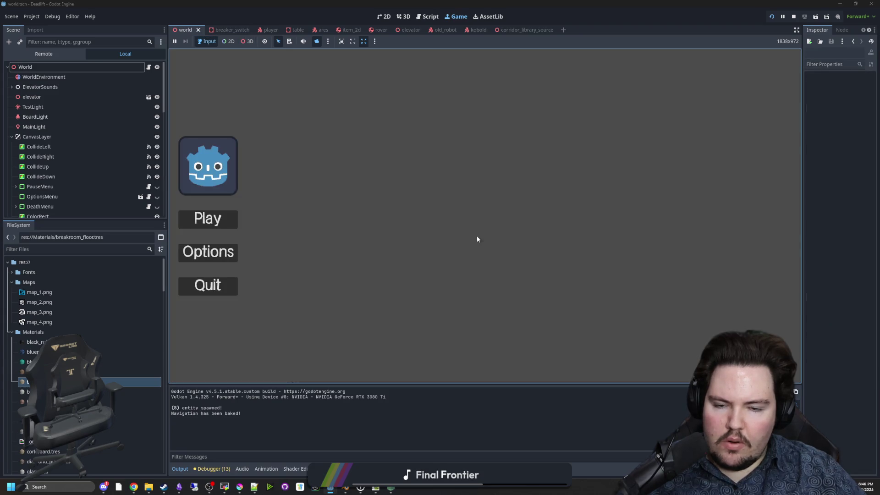
{"action": "key", "text": "Return"}
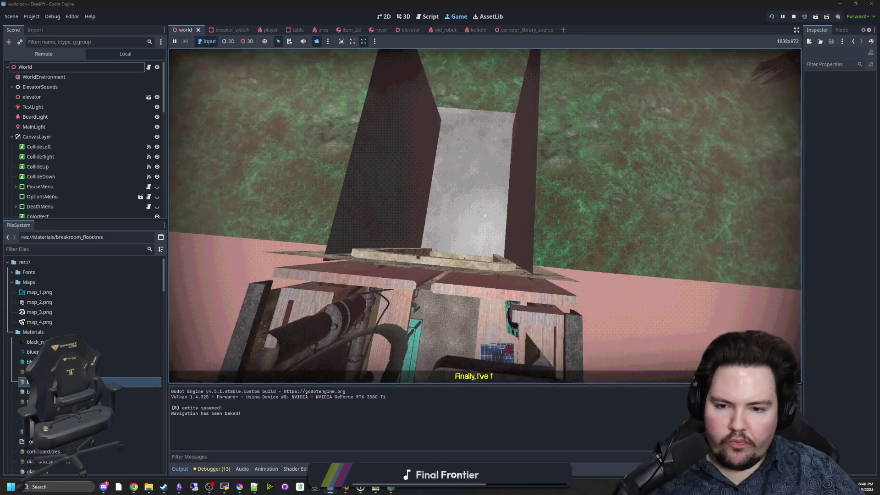
{"action": "key", "text": "super"}
{"action": "key", "text": "super"}
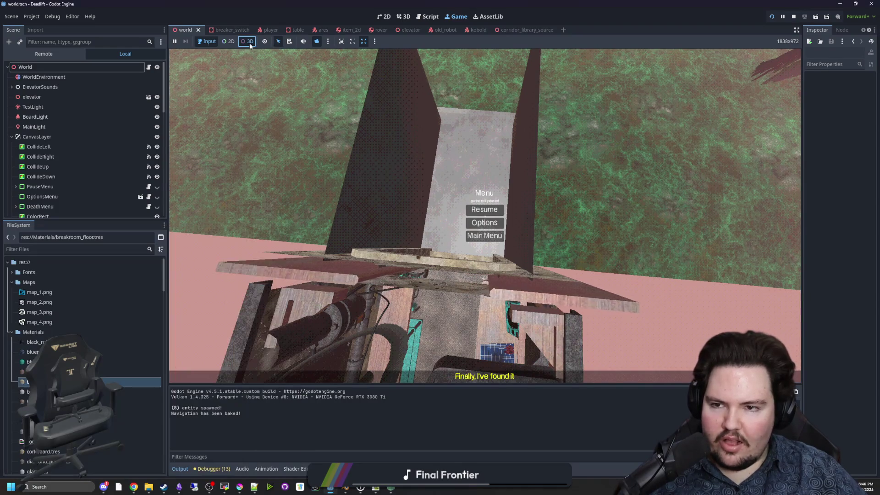
{"action": "left_click", "coordinate": [317, 41]}
{"action": "left_click", "coordinate": [499, 221]}
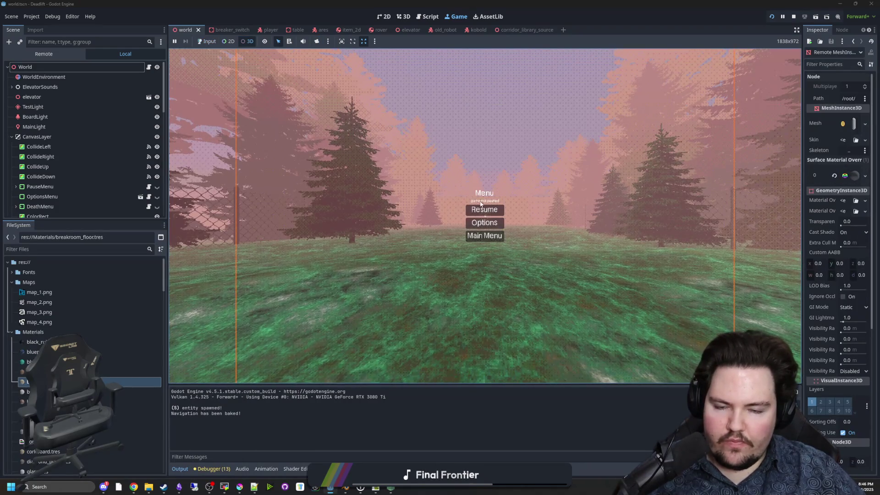
{"action": "left_click", "coordinate": [214, 46]}
{"action": "key", "text": "Escape"}
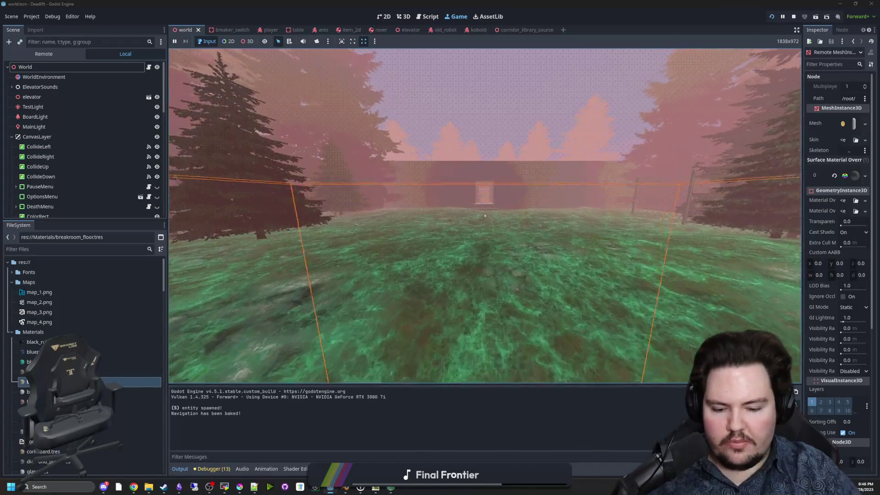
Step: Walk the player through the corridor into the room, then pause the game
{"action": "key", "text": "w"}
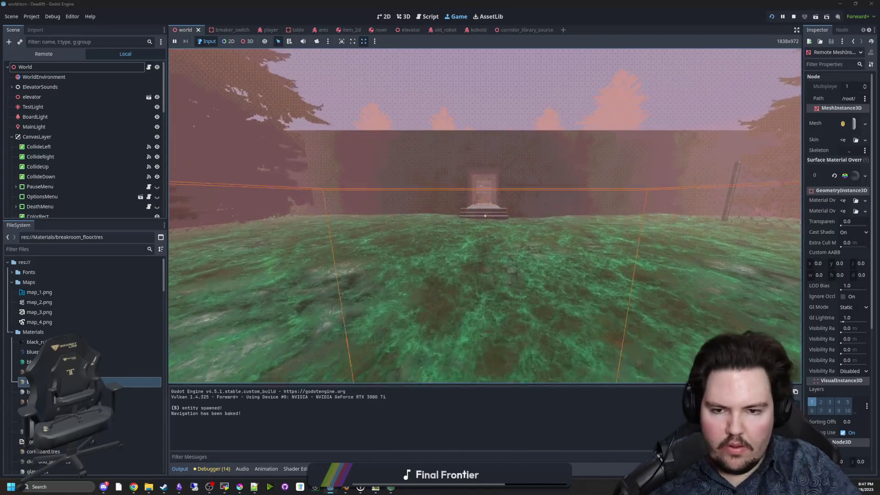
{"action": "key", "text": "w"}
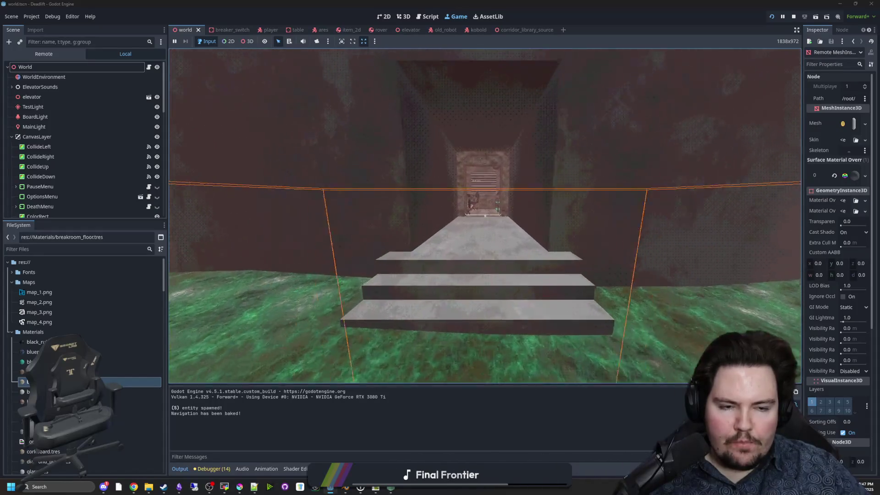
{"action": "key", "text": "w"}
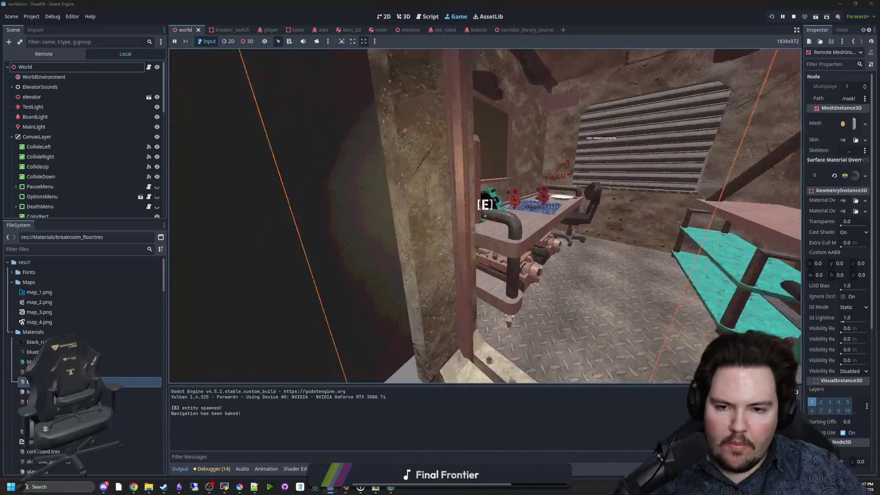
{"action": "key", "text": "s"}
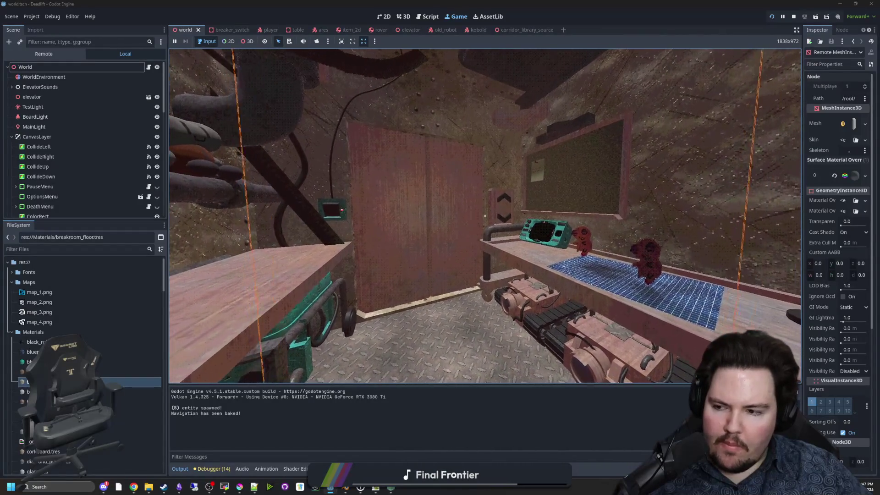
{"action": "key", "text": "w"}
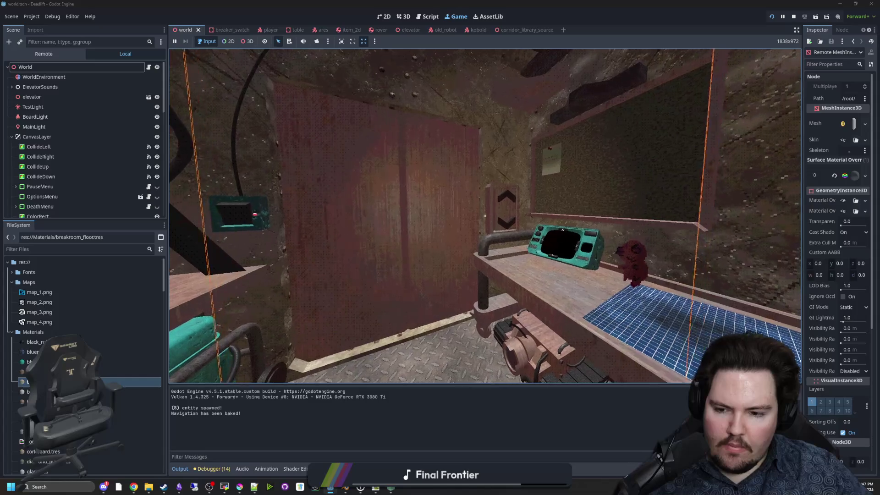
{"action": "key", "text": "d"}
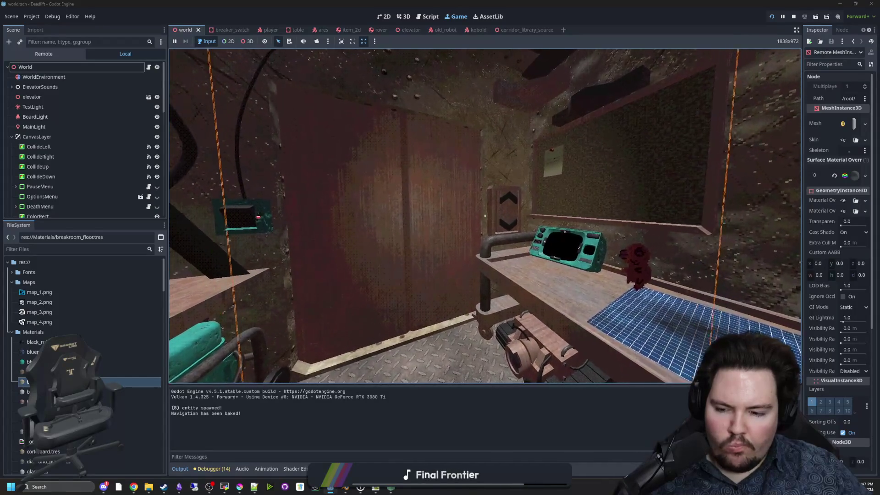
{"action": "key", "text": "a"}
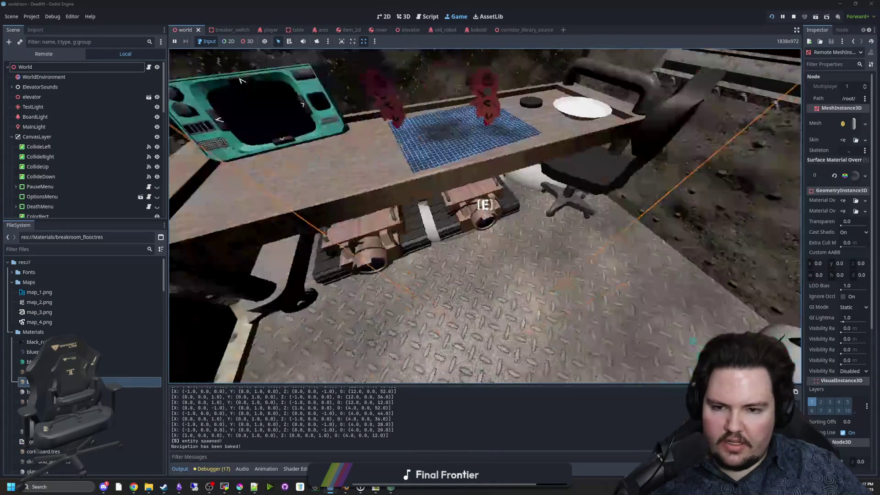
{"action": "key", "text": "super"}
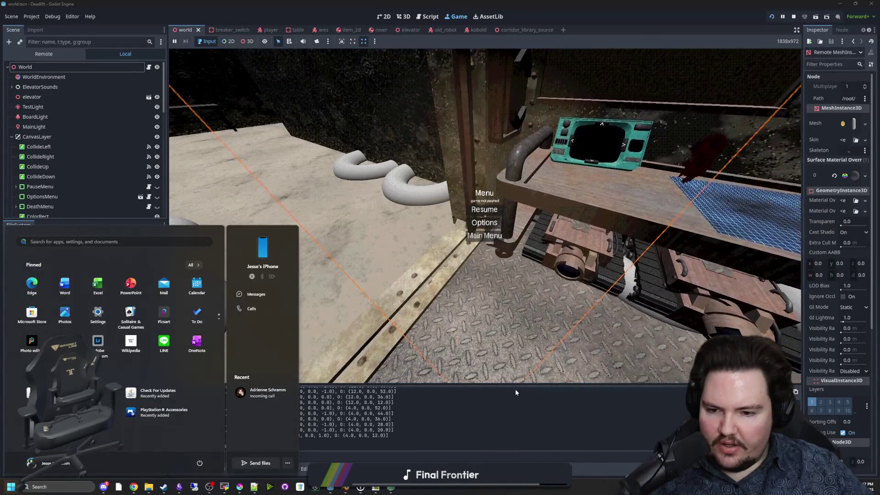
Step: Review printed transforms like (12.0, 0.0, 52.0) in the Output log, then return to world.gd
{"action": "left_click", "coordinate": [434, 435]}
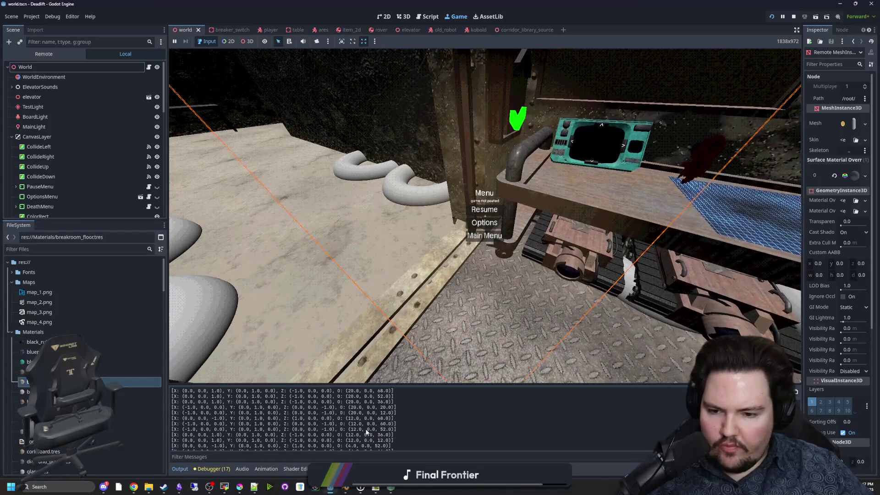
{"action": "scroll", "coordinate": [365, 428], "scroll_direction": "up", "scroll_amount": 5}
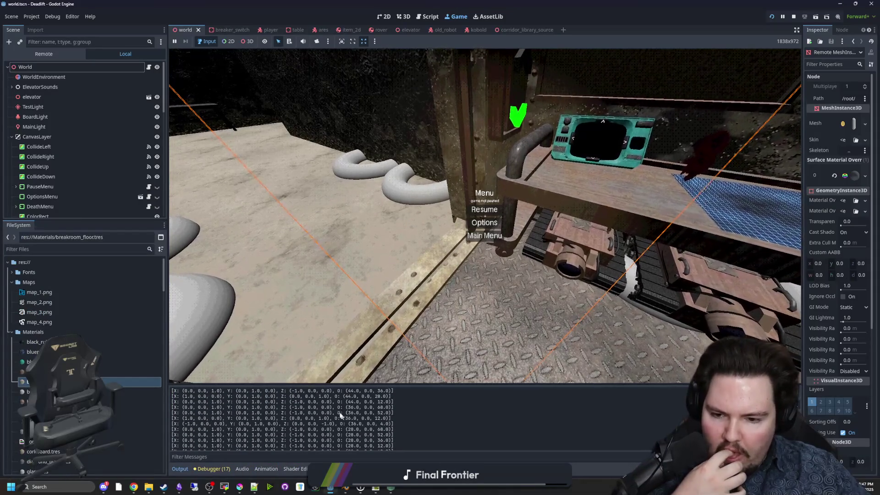
{"action": "scroll", "coordinate": [340, 414], "scroll_direction": "up", "scroll_amount": 5}
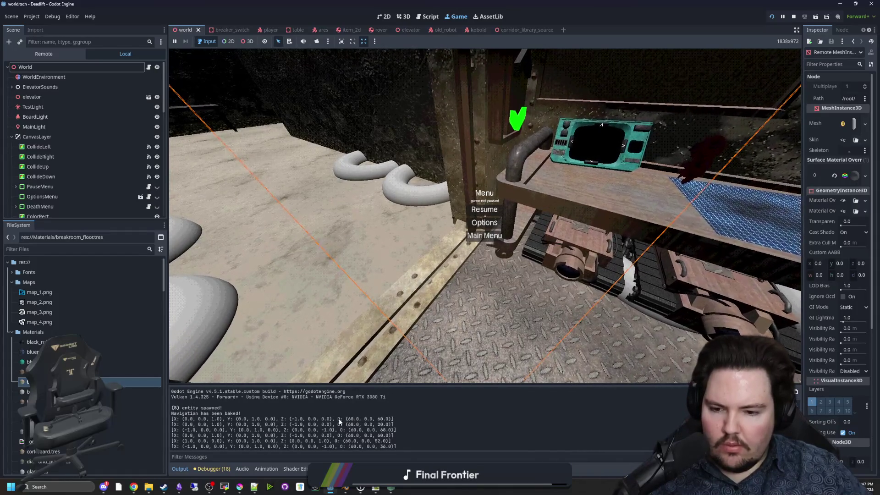
{"action": "left_click_drag", "start_coordinate": [340, 419], "coordinate": [375, 419]}
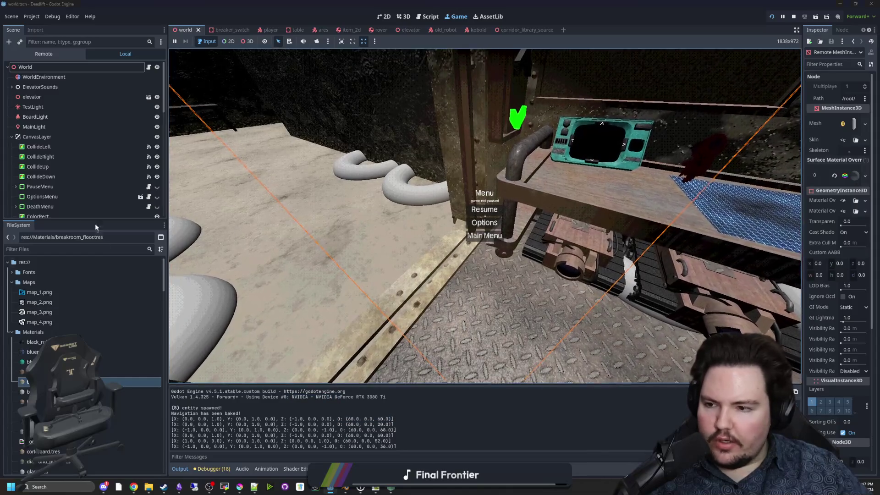
{"action": "key", "text": "ctrl+F3"}
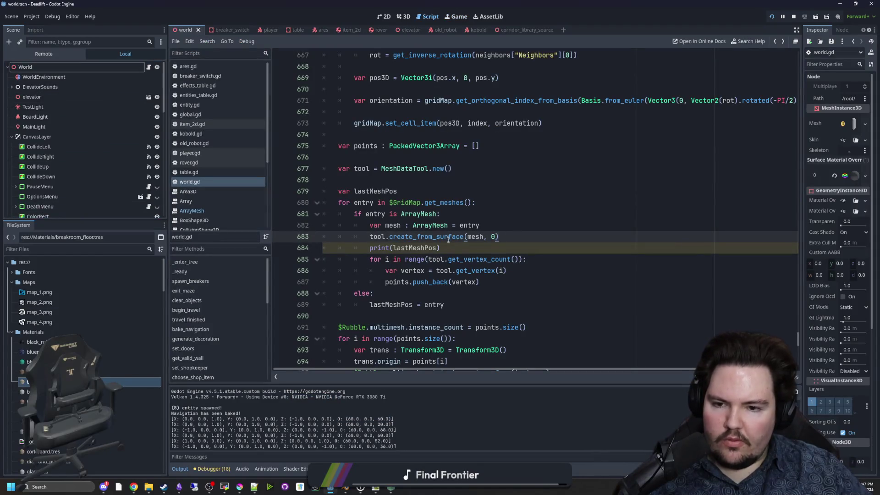
Step: Type the lastMeshPos declaration as Transform3D
{"action": "scroll", "coordinate": [430, 236], "scroll_direction": "up", "scroll_amount": 2}
{"action": "scroll", "coordinate": [416, 235], "scroll_direction": "down", "scroll_amount": 3}
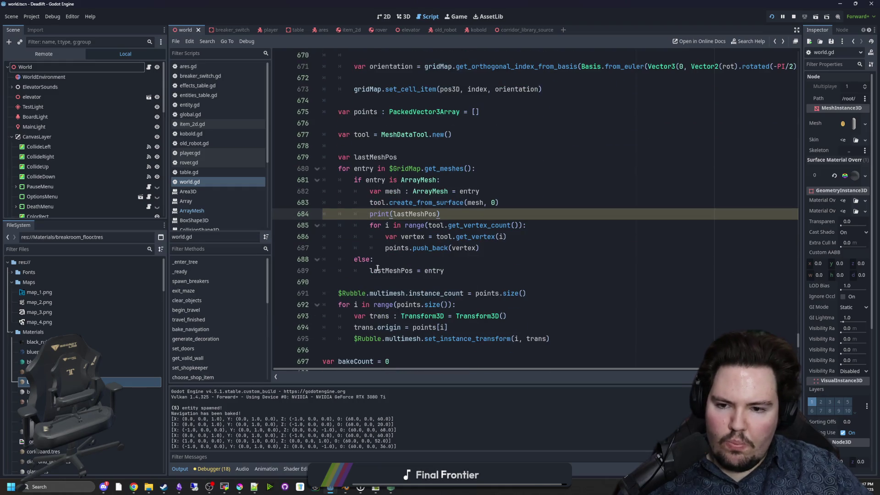
{"action": "left_click", "coordinate": [409, 158]}
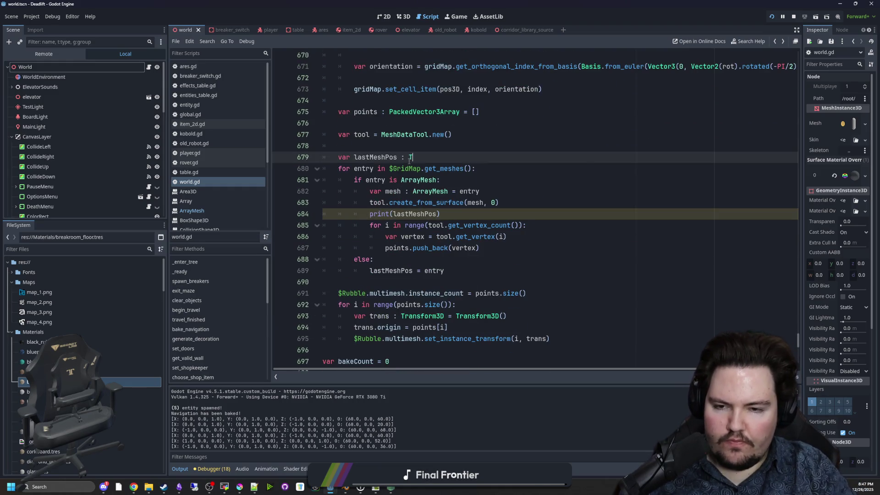
{"action": "type", "text": "ransform3D"}
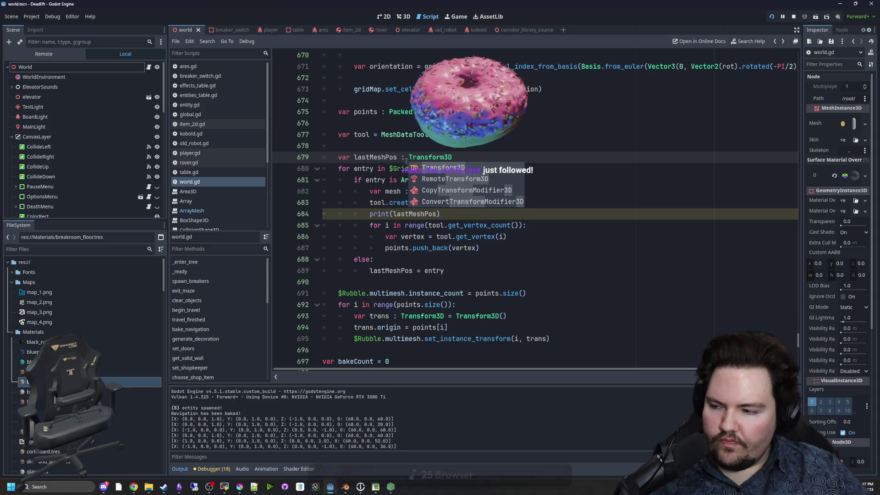
{"action": "key", "text": "Escape"}
Step: Remove print(lastMeshPos), push lastMeshPos.origin + vertex instead, and save the script
{"action": "left_click", "coordinate": [421, 236]}
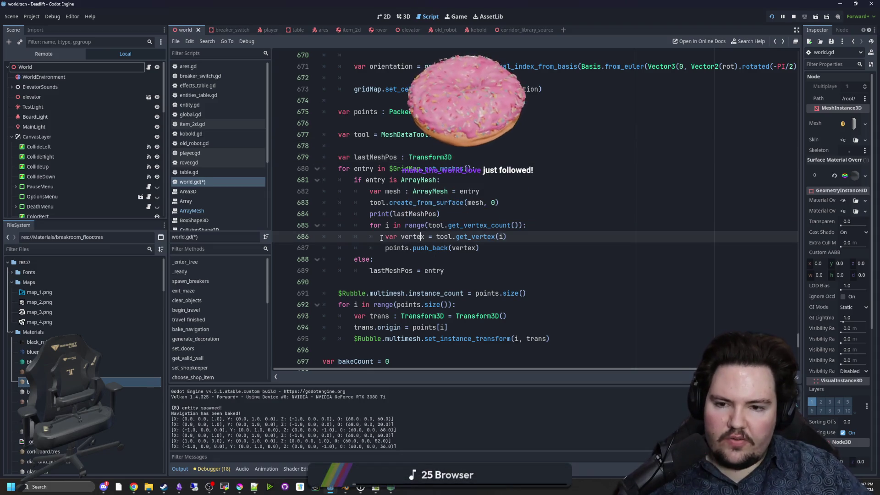
{"action": "left_click_drag", "start_coordinate": [440, 213], "coordinate": [364, 213]}
{"action": "key", "text": "BackSpace"}
{"action": "left_click", "coordinate": [451, 248]}
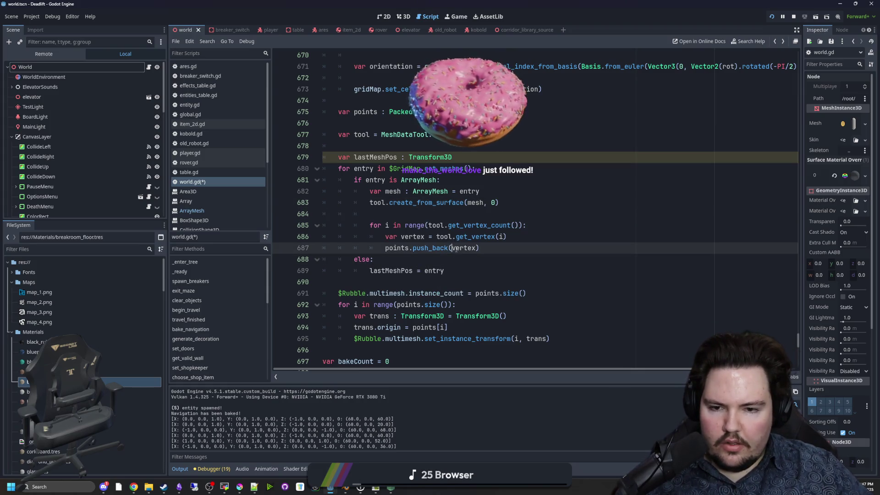
{"action": "type", "text": "lastMeshPos.origin +"}
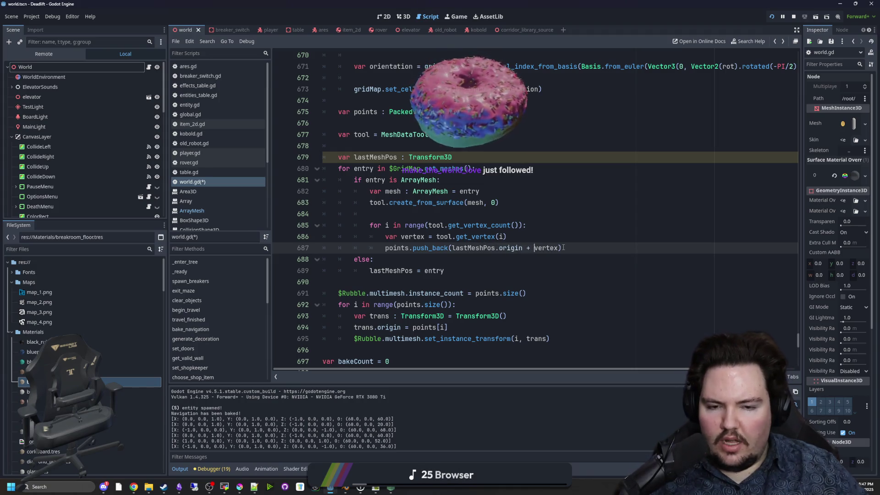
{"action": "left_click", "coordinate": [547, 240]}
{"action": "key", "text": "ctrl+s"}
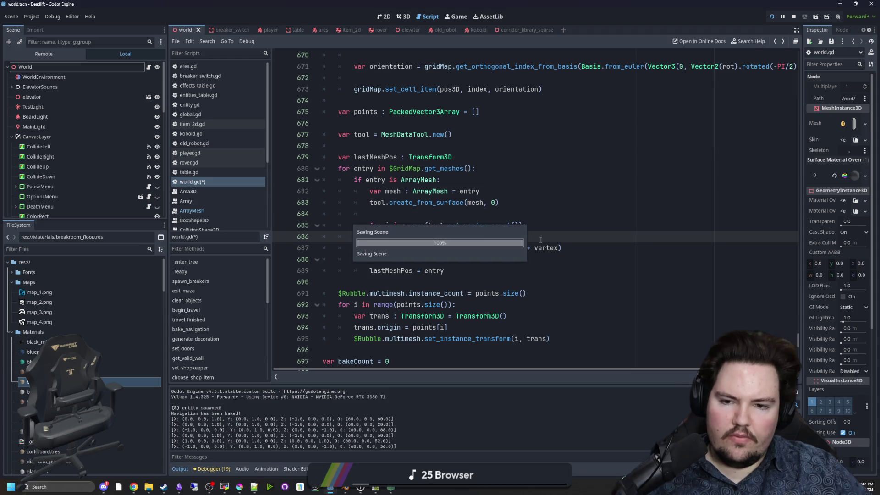
{"action": "left_click", "coordinate": [464, 17]}
Step: Restart the game from its main menu and walk forward through the forest
{"action": "key", "text": "Escape"}
{"action": "left_click", "coordinate": [490, 236]}
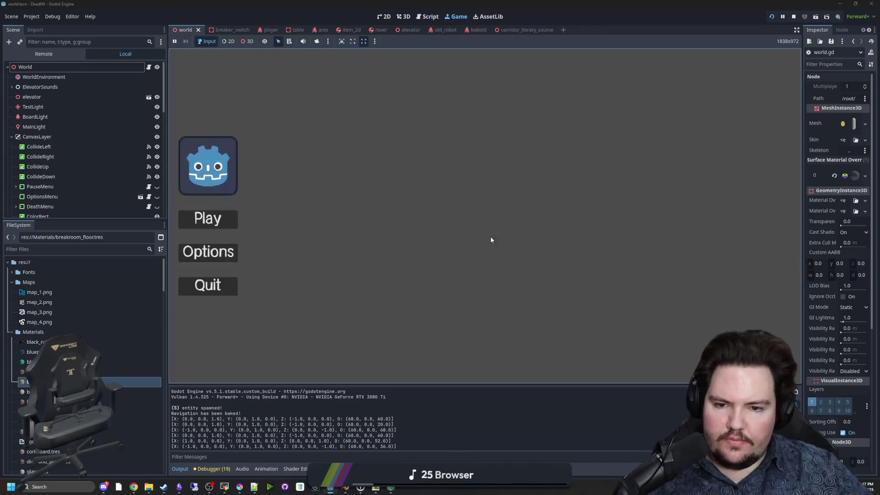
{"action": "left_click", "coordinate": [205, 223]}
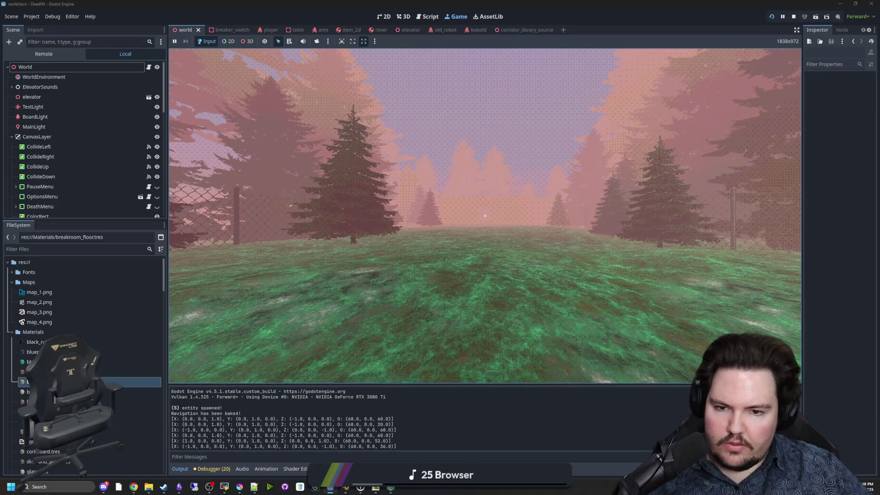
{"action": "key", "text": "super"}
{"action": "key", "text": "Escape"}
{"action": "key", "text": "Escape"}
{"action": "key", "text": "w"}
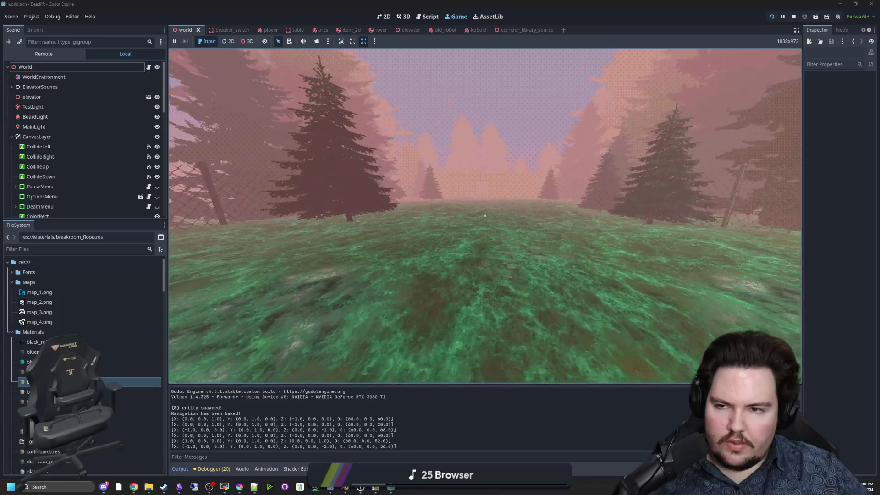
{"action": "key", "text": "w"}
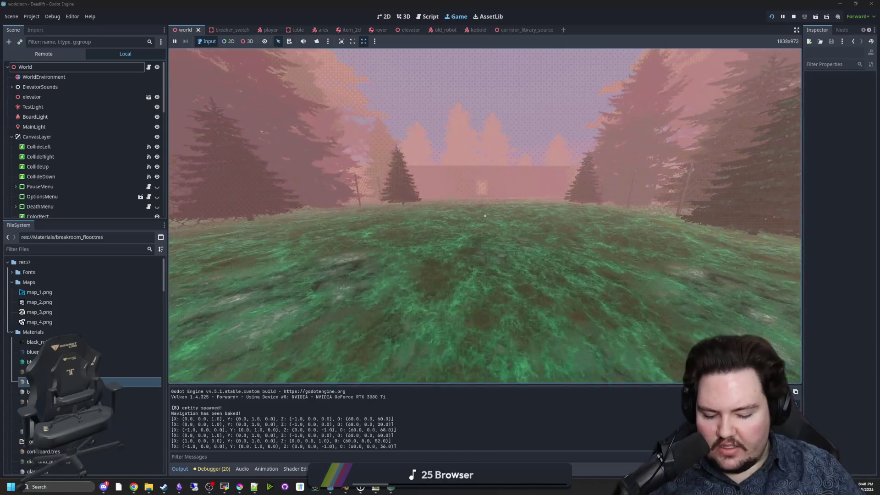
Step: Walk through the building into the corridor with rubble rings and pause the game
{"action": "key", "text": "w"}
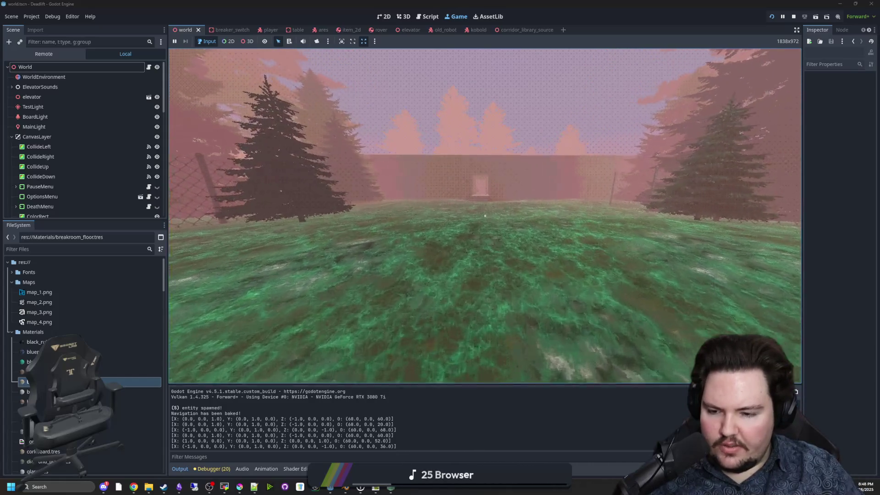
{"action": "key", "text": "w"}
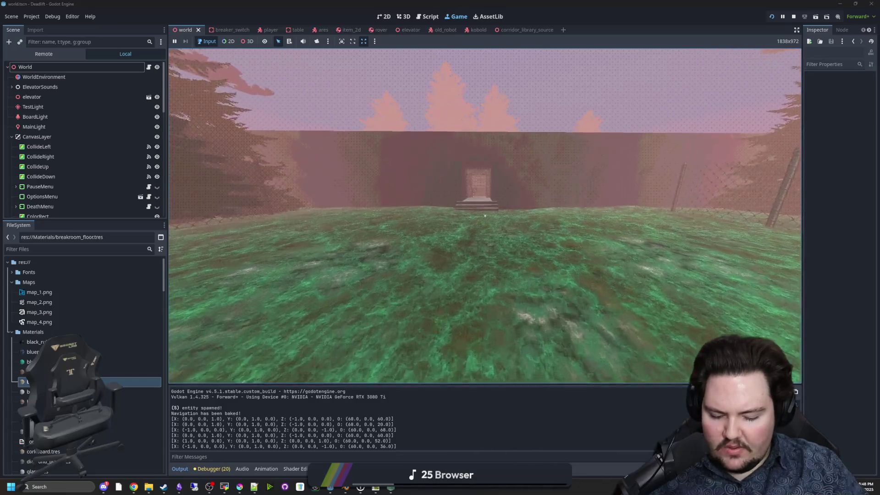
{"action": "key", "text": "w"}
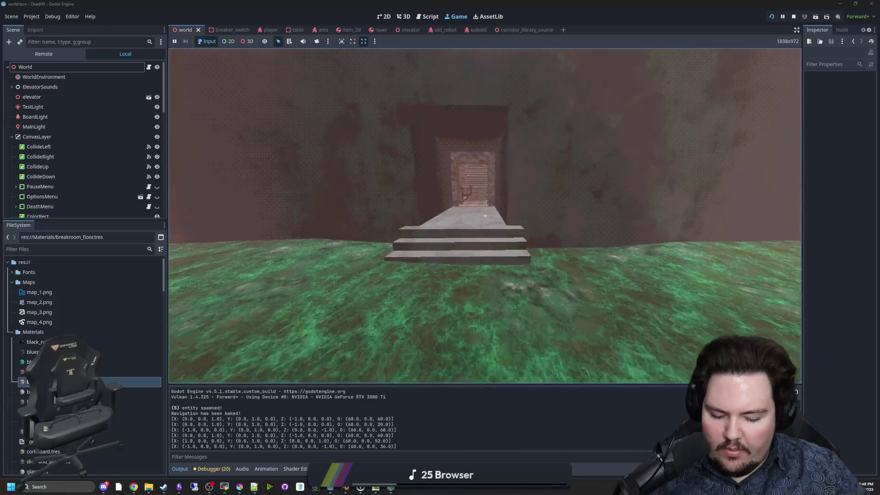
{"action": "key", "text": "w"}
{"action": "key", "text": "w"}
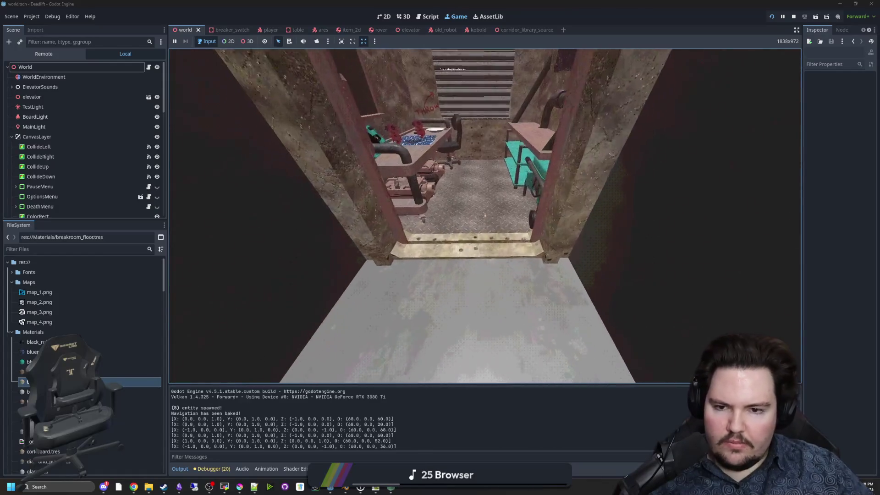
{"action": "key", "text": "w"}
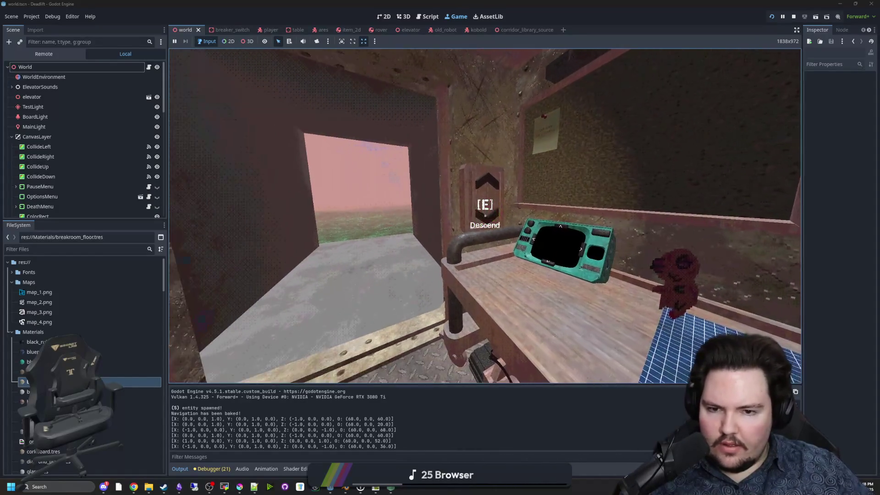
{"action": "key", "text": "d"}
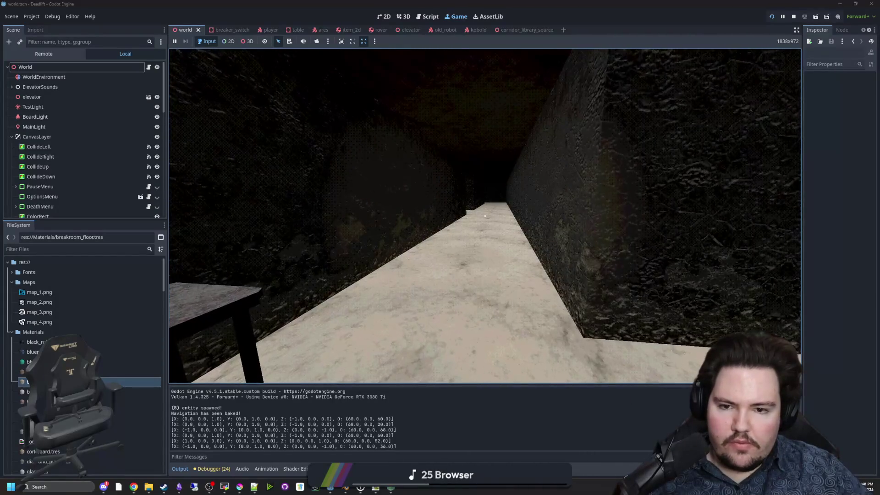
{"action": "key", "text": "super"}
{"action": "left_click", "coordinate": [248, 41]}
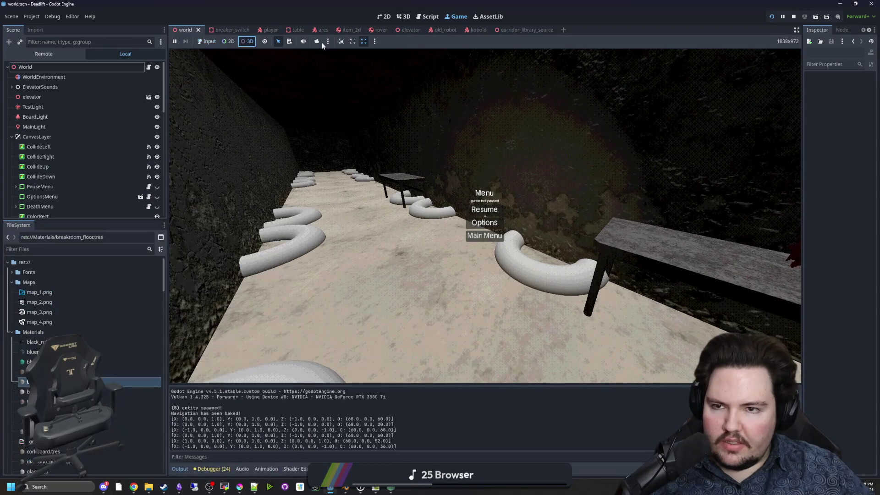
Step: View the misplaced rubble rings from overhead with the camera override, then return to world.gd
{"action": "left_click", "coordinate": [316, 42]}
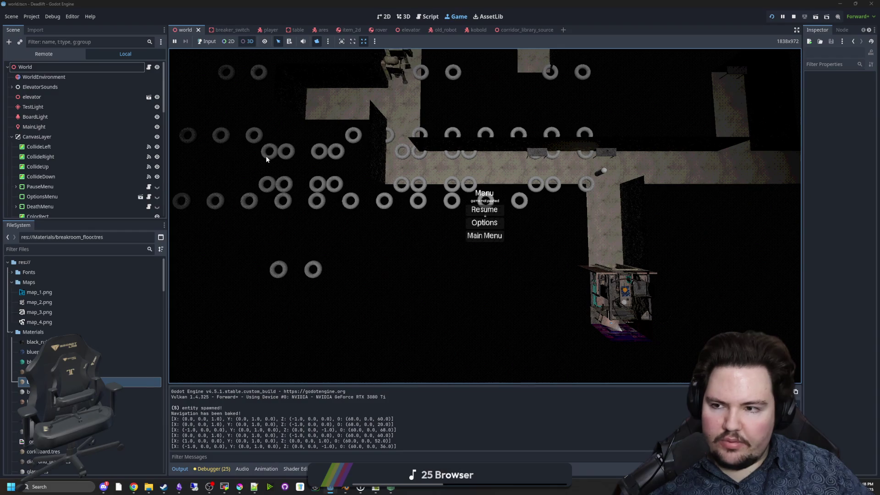
{"action": "key", "text": "ctrl+F3"}
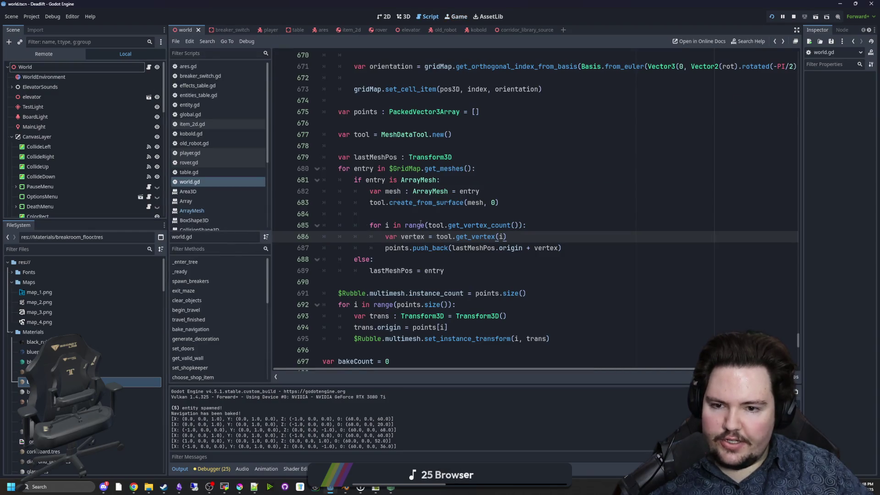
Step: Prefix each rubble point with $GridMap.global_position, save the script, and relaunch the game
{"action": "key", "text": "Up"}
{"action": "key", "text": "Up"}
{"action": "left_click", "coordinate": [412, 168]}
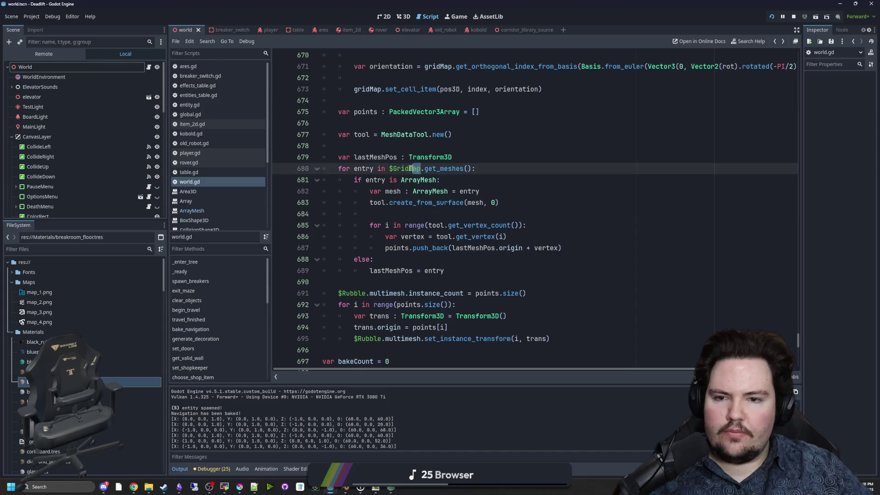
{"action": "left_click", "coordinate": [451, 246]}
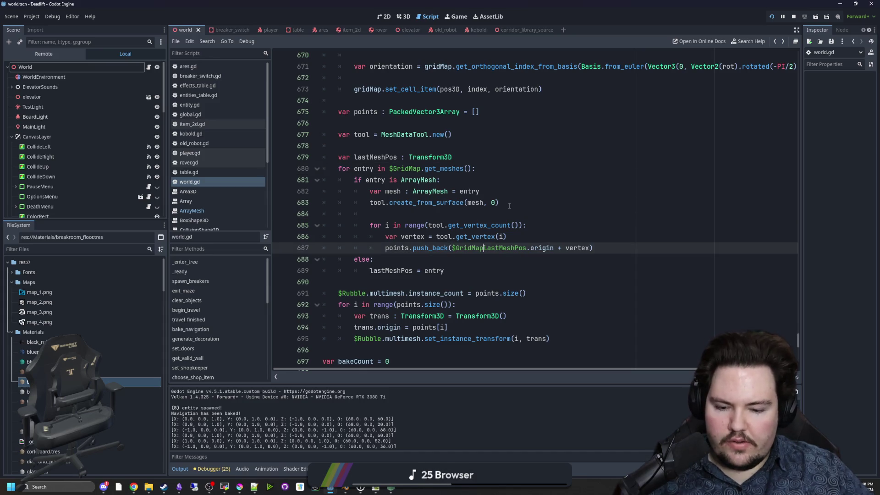
{"action": "type", "text": ".global_position +"}
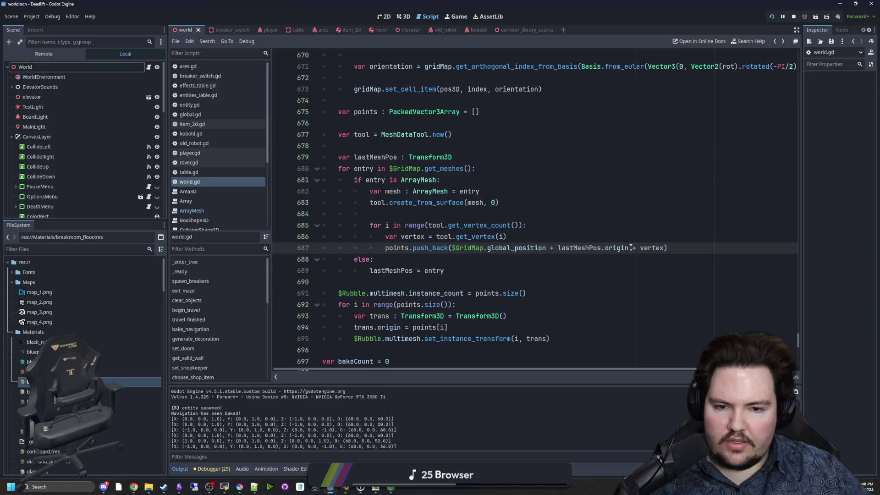
{"action": "left_click", "coordinate": [628, 229]}
{"action": "key", "text": "ctrl+s"}
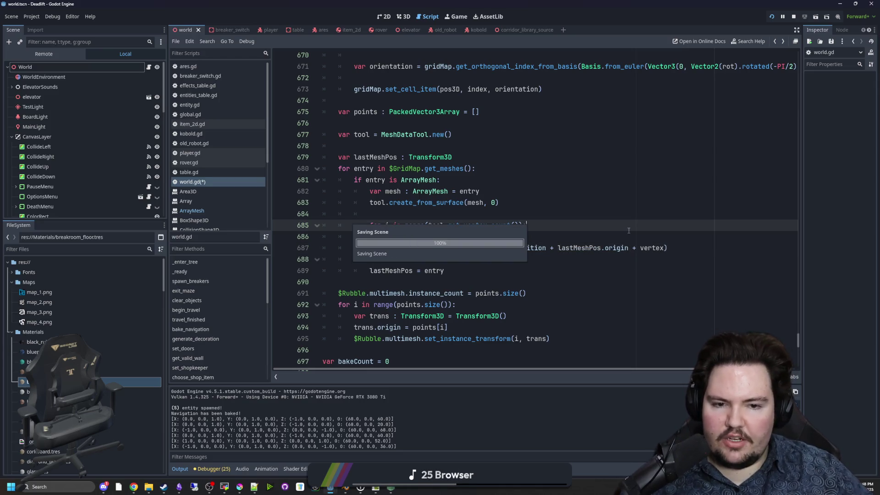
{"action": "left_click", "coordinate": [772, 17]}
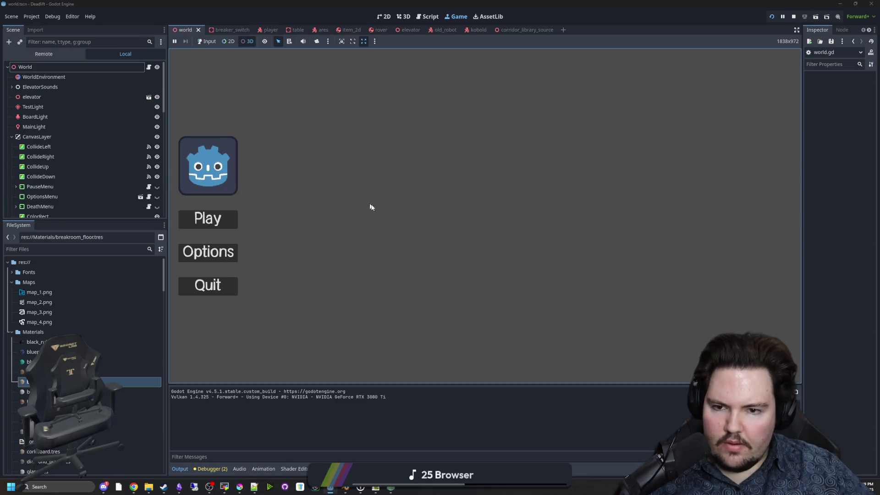
Step: Enable game input, start from the main menu, walk down the corridor to inspect the rubble, then pause
{"action": "left_click", "coordinate": [204, 43]}
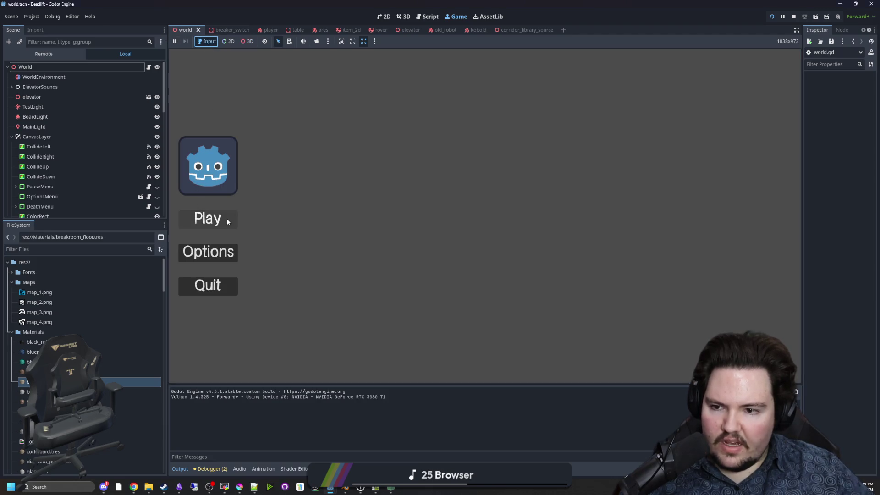
{"action": "left_click", "coordinate": [225, 221]}
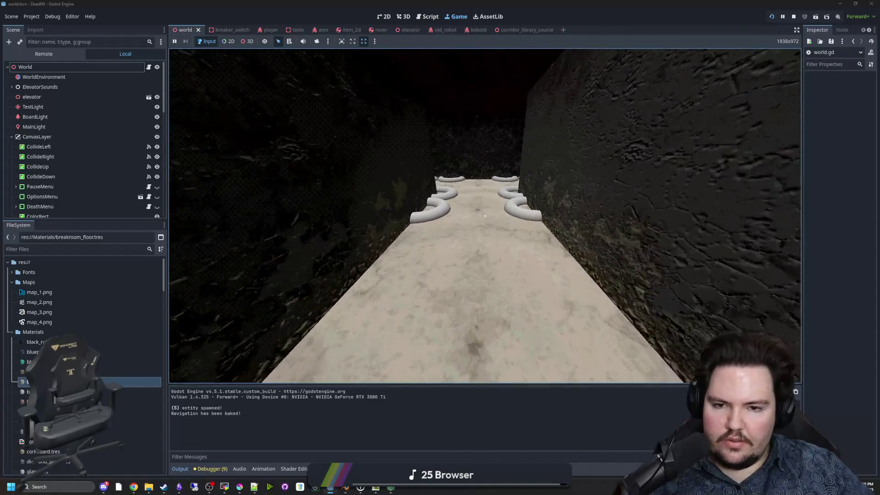
{"action": "key", "text": "w"}
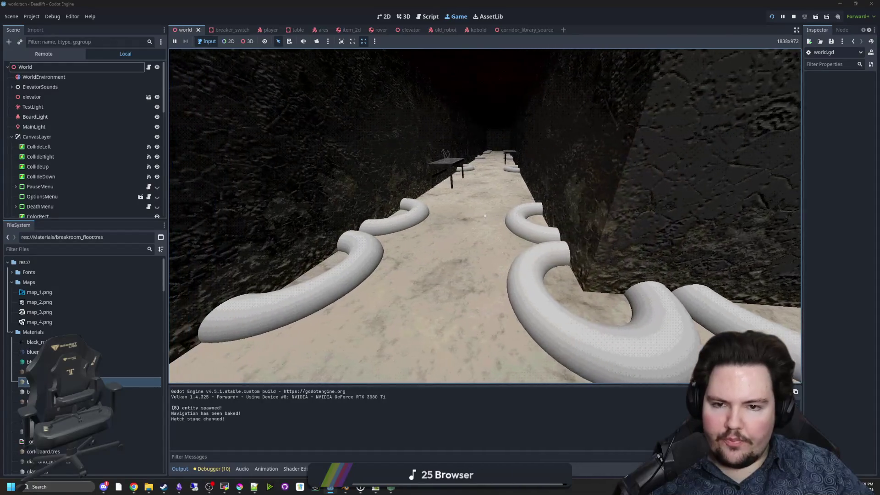
{"action": "key", "text": "w"}
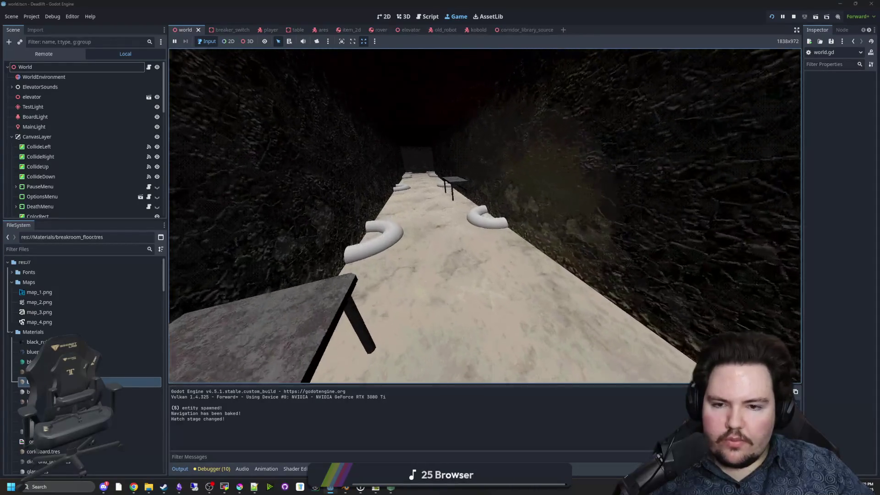
{"action": "mouse_move", "coordinate": [484, 215]}
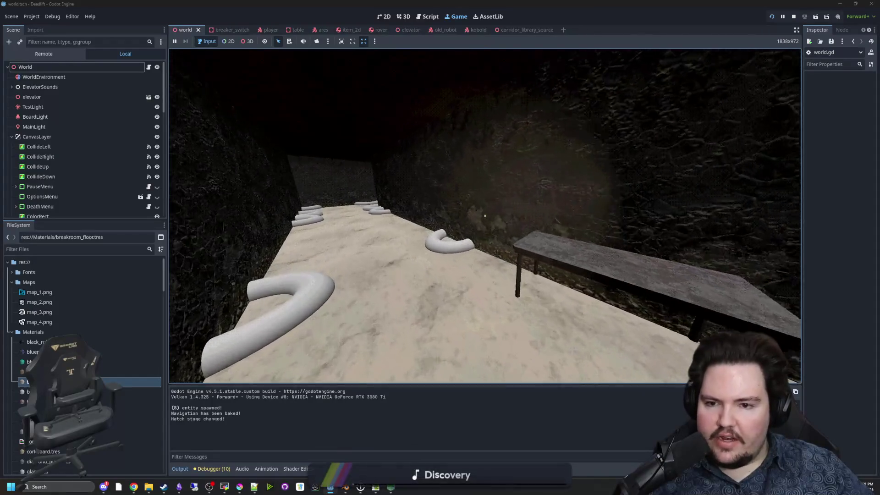
{"action": "key", "text": "w"}
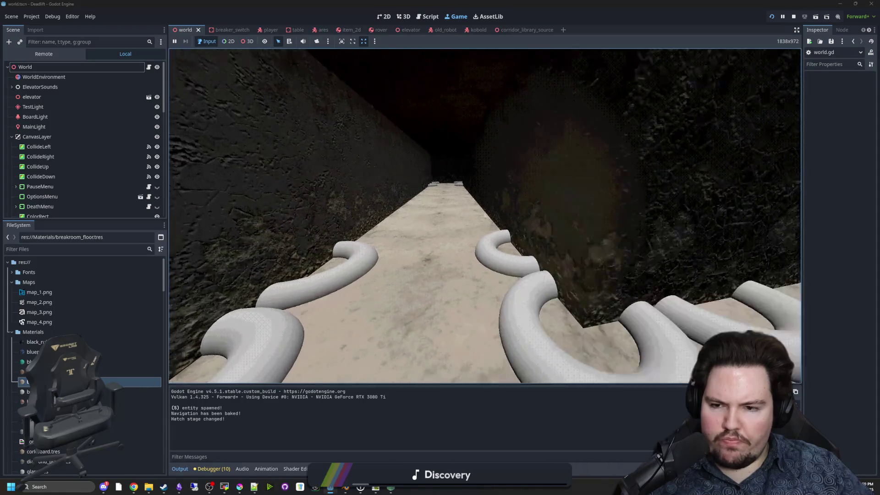
{"action": "key", "text": "super"}
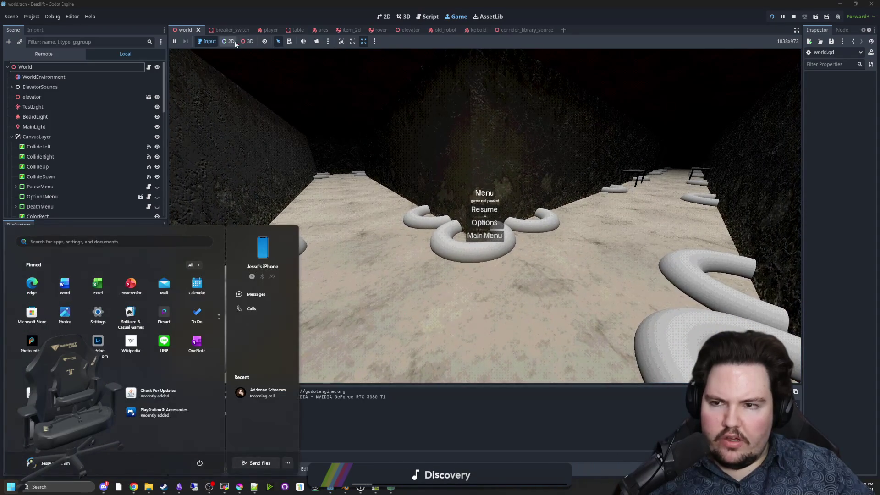
Step: Switch the game view to the free camera and zoom out over the rubble-lined corridors
{"action": "left_click", "coordinate": [250, 43]}
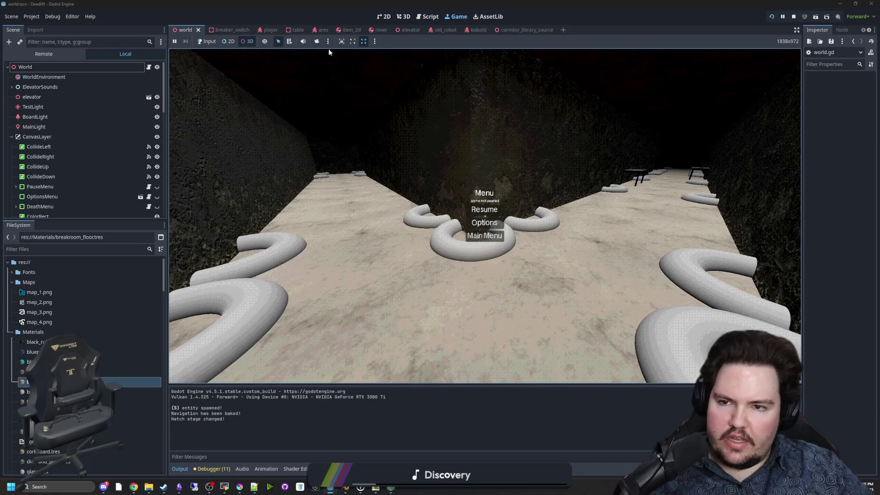
{"action": "scroll", "coordinate": [323, 67], "scroll_direction": "down", "scroll_amount": 5}
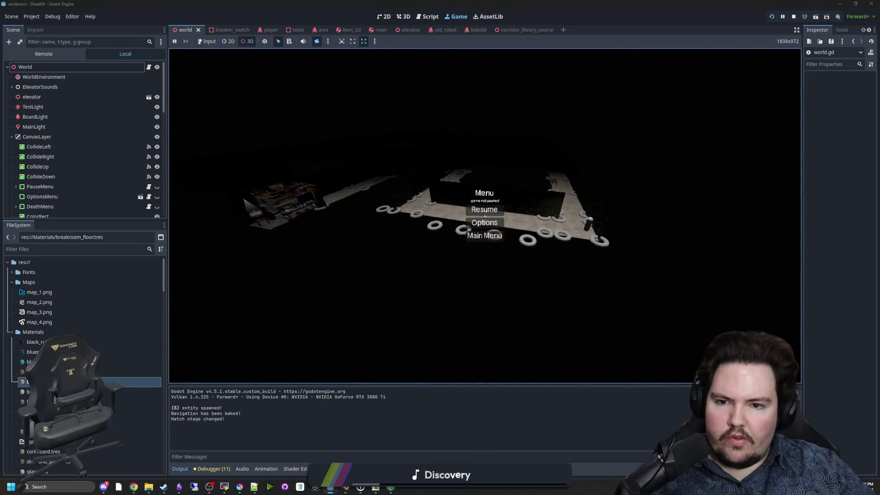
{"action": "scroll", "coordinate": [484, 215], "scroll_direction": "up", "scroll_amount": 5}
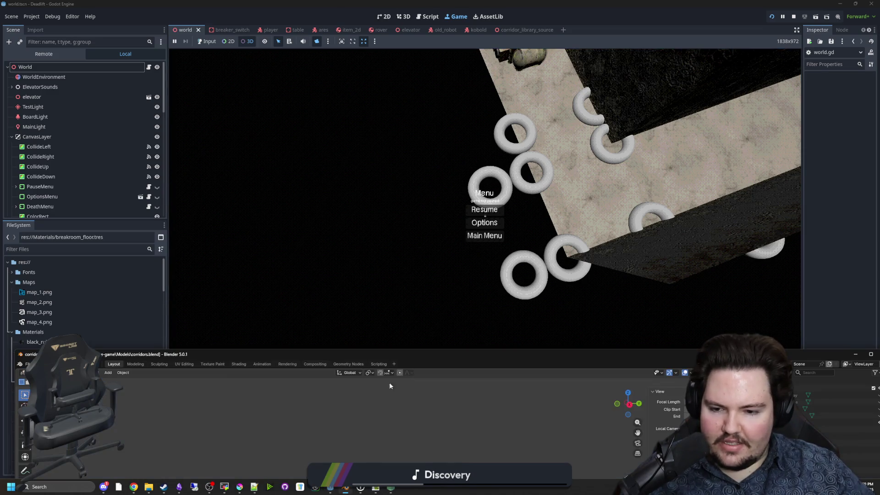
{"action": "scroll", "coordinate": [471, 252], "scroll_direction": "up", "scroll_amount": 5}
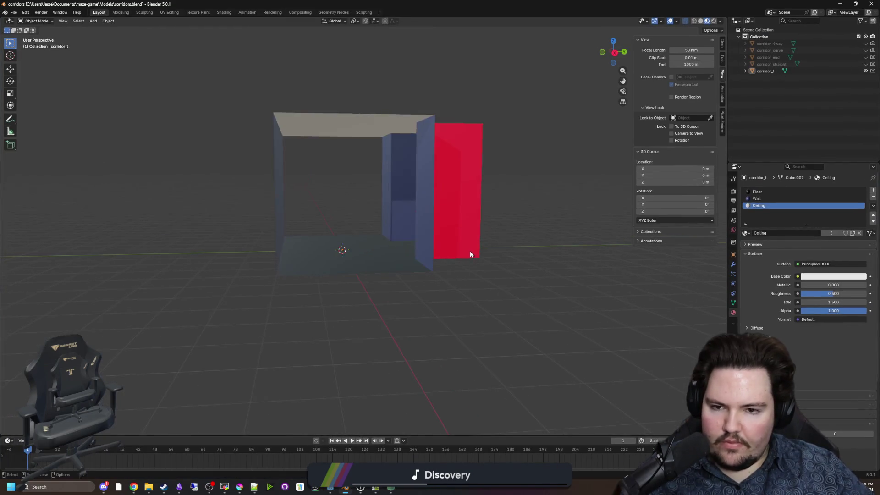
Step: Hide corridor_t, show and select corridor_curve, and select all its faces in Edit Mode
{"action": "key", "text": "Tab"}
{"action": "key", "text": "Tab"}
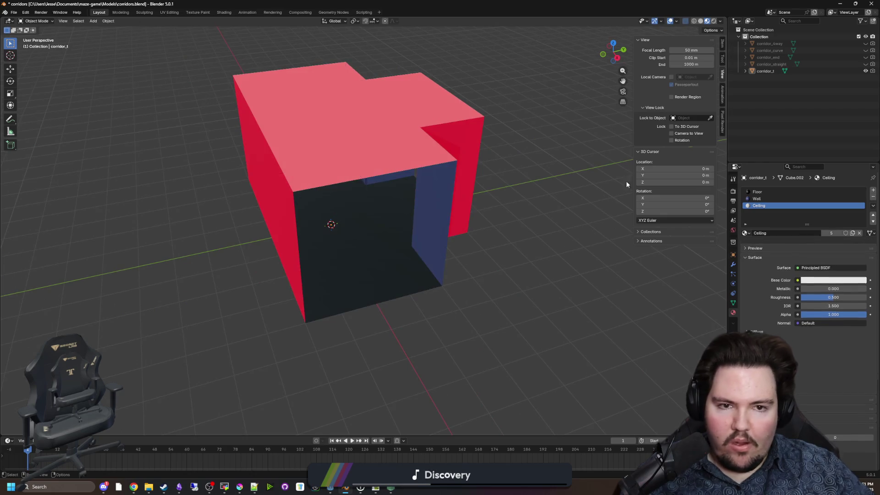
{"action": "left_click", "coordinate": [865, 71]}
{"action": "left_click", "coordinate": [865, 50]}
{"action": "left_click", "coordinate": [770, 50]}
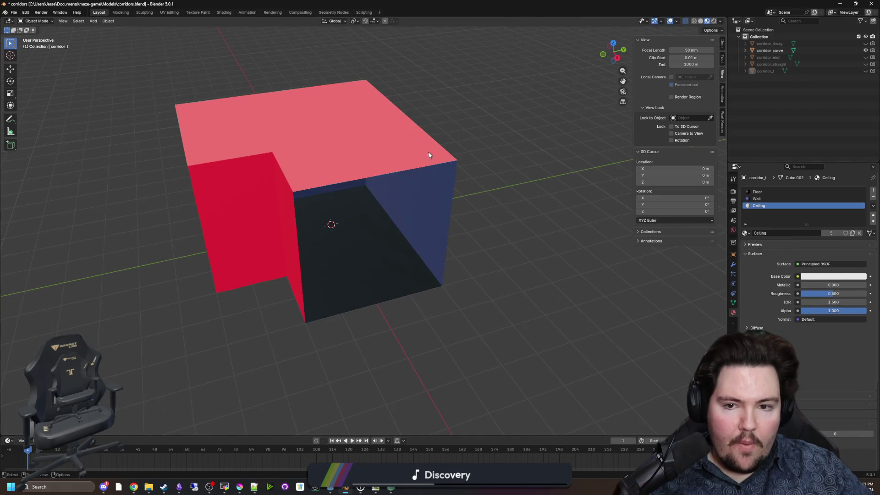
{"action": "key", "text": "Tab"}
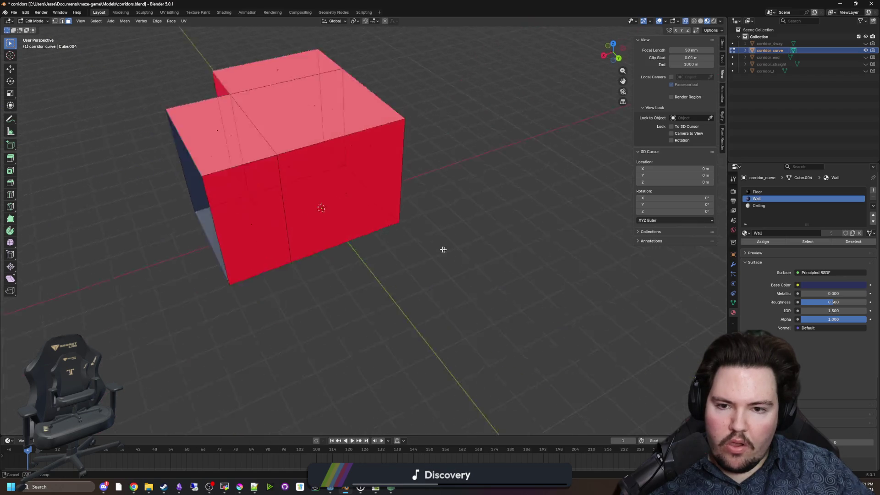
{"action": "key", "text": "a"}
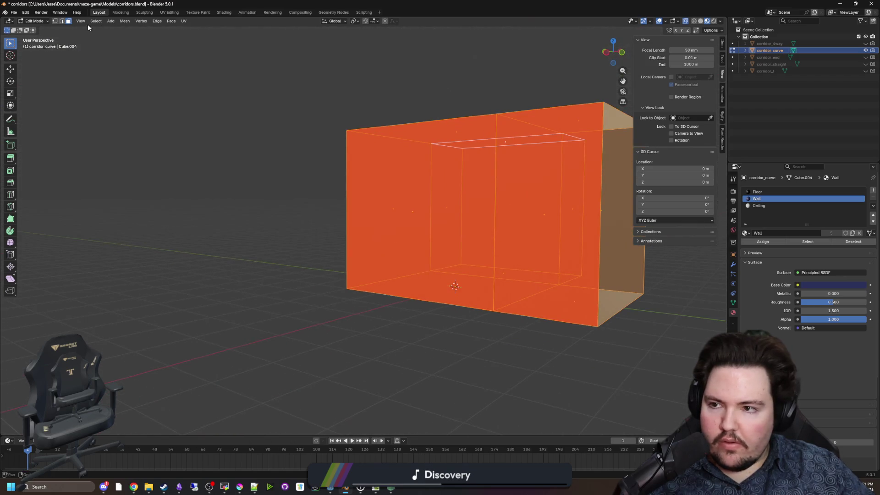
Step: Orbit around the curved corridor mesh to a near-top view, reselecting all its faces
{"action": "scroll", "coordinate": [299, 199], "scroll_direction": "down", "scroll_amount": 3}
{"action": "left_click_drag", "start_coordinate": [293, 202], "coordinate": [338, 218]}
{"action": "mouse_move", "coordinate": [291, 267]}
{"action": "left_mouse_down"}
{"action": "mouse_move", "coordinate": [410, 232]}
{"action": "mouse_move", "coordinate": [491, 232]}
{"action": "mouse_move", "coordinate": [556, 308]}
{"action": "left_mouse_up"}
{"action": "scroll", "coordinate": [407, 275], "scroll_direction": "down", "scroll_amount": 3}
{"action": "key", "text": "alt+a"}
{"action": "mouse_move", "coordinate": [407, 275]}
{"action": "left_mouse_down"}
{"action": "mouse_move", "coordinate": [387, 298]}
{"action": "mouse_move", "coordinate": [460, 250]}
{"action": "mouse_move", "coordinate": [490, 255]}
{"action": "mouse_move", "coordinate": [414, 240]}
{"action": "mouse_move", "coordinate": [392, 184]}
{"action": "mouse_move", "coordinate": [309, 231]}
{"action": "mouse_move", "coordinate": [265, 272]}
{"action": "mouse_move", "coordinate": [374, 261]}
{"action": "left_mouse_up"}
{"action": "scroll", "coordinate": [394, 288], "scroll_direction": "up", "scroll_amount": 4}
{"action": "key", "text": "a"}
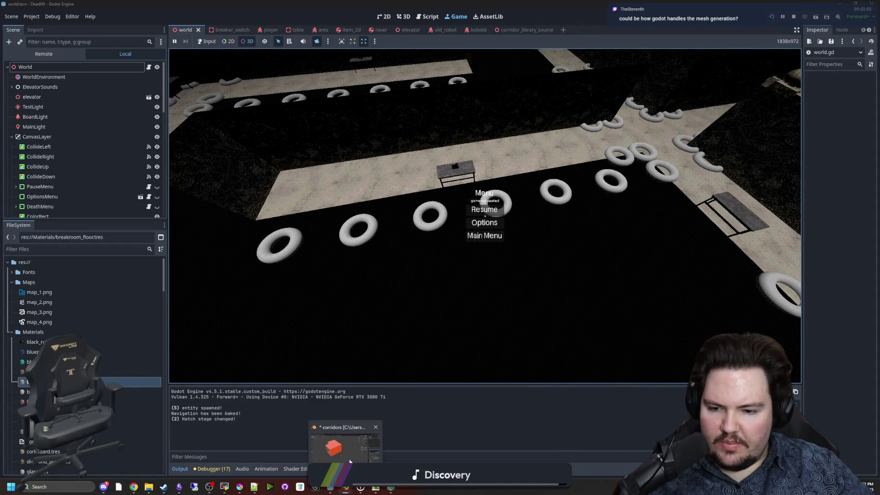
{"action": "left_click", "coordinate": [355, 453]}
Step: Maximize Blender and inspect the curved corridor, selecting its left edge from a top-down view
{"action": "double_click", "coordinate": [443, 362]}
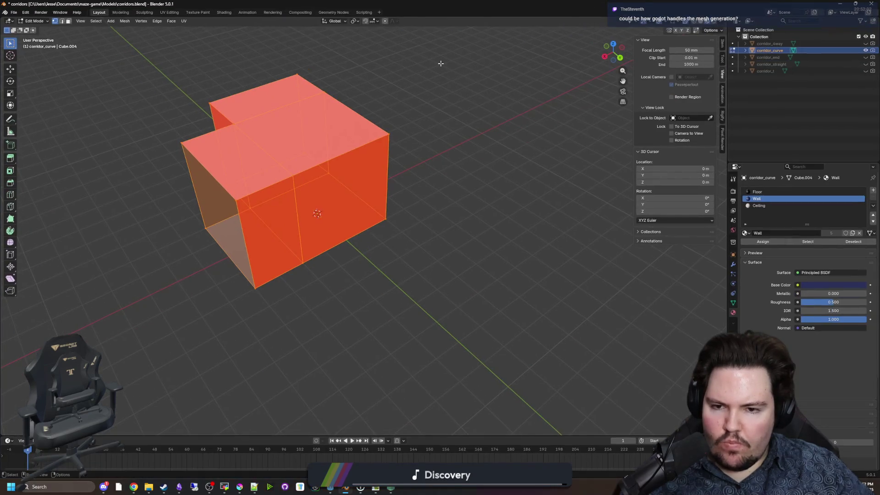
{"action": "mouse_move", "coordinate": [461, 170]}
{"action": "left_mouse_down"}
{"action": "mouse_move", "coordinate": [468, 202]}
{"action": "mouse_move", "coordinate": [434, 210]}
{"action": "mouse_move", "coordinate": [292, 200]}
{"action": "left_mouse_up"}
{"action": "key", "text": "alt+a"}
{"action": "left_click_drag", "start_coordinate": [382, 349], "coordinate": [215, 73]}
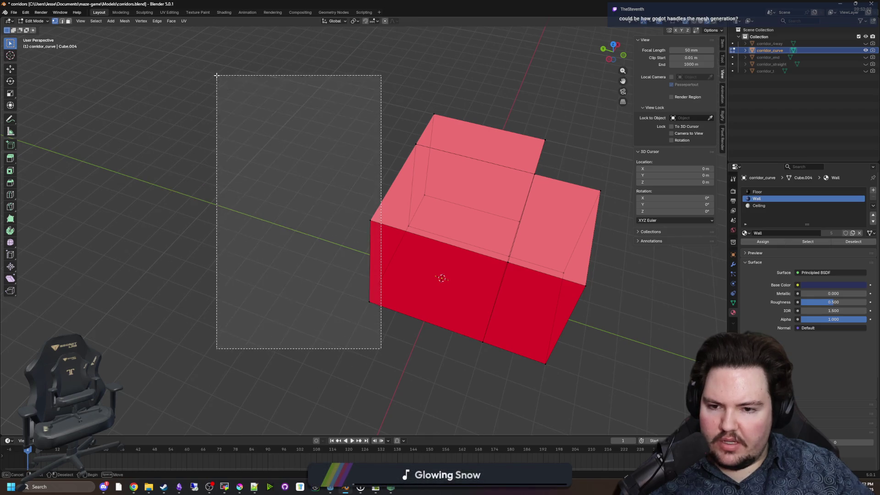
{"action": "left_click_drag", "start_coordinate": [314, 290], "coordinate": [291, 256]}
{"action": "left_click_drag", "start_coordinate": [258, 183], "coordinate": [294, 238]}
Step: Swap the curved corridor for corridor_end and select all of its faces in Edit Mode
{"action": "left_click", "coordinate": [865, 51]}
{"action": "left_click", "coordinate": [867, 57]}
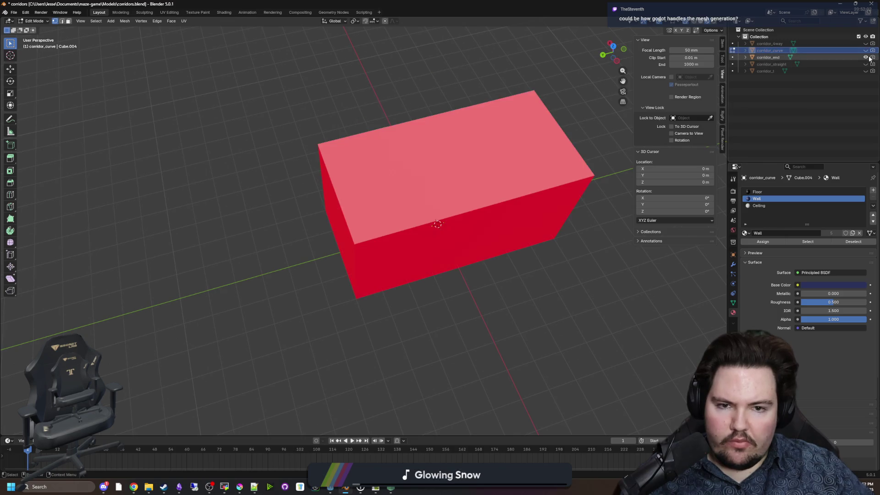
{"action": "key", "text": "Tab"}
{"action": "left_click", "coordinate": [535, 176]}
{"action": "key", "text": "Tab"}
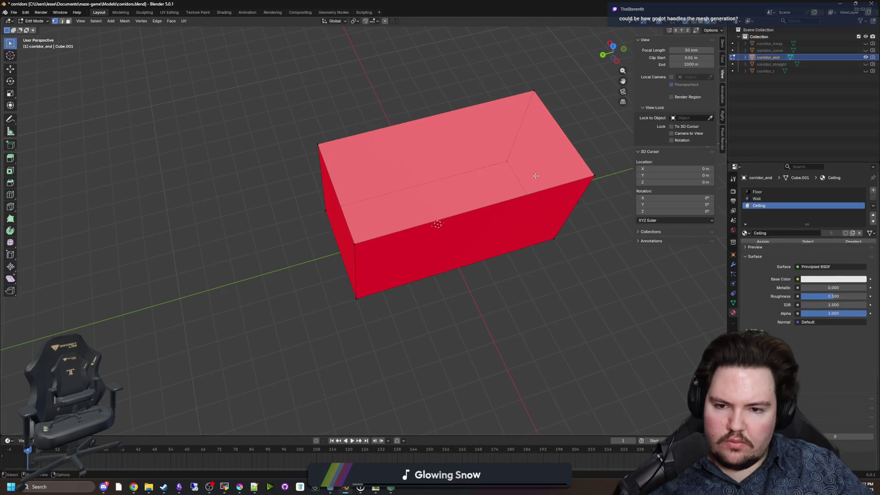
{"action": "key", "text": "a"}
{"action": "mouse_move", "coordinate": [398, 173]}
{"action": "left_mouse_down"}
{"action": "mouse_move", "coordinate": [416, 213]}
{"action": "mouse_move", "coordinate": [452, 108]}
{"action": "left_mouse_up"}
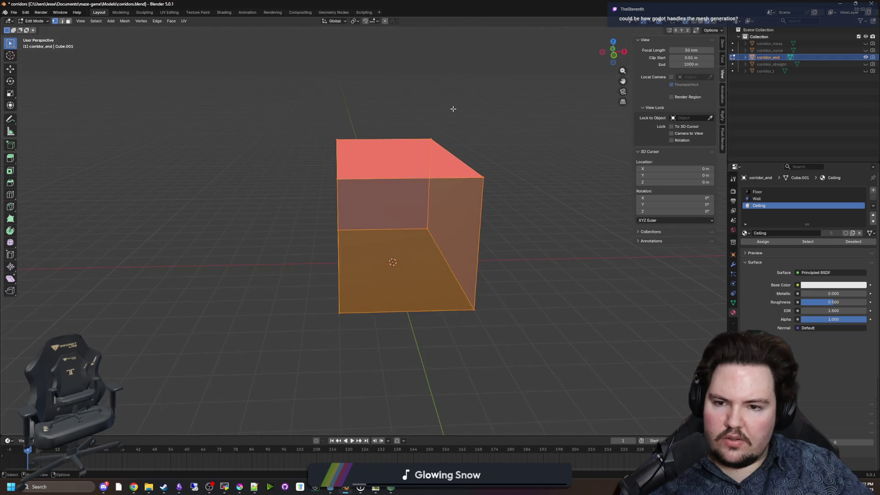
{"action": "left_click", "coordinate": [364, 112]}
{"action": "key", "text": "a"}
{"action": "left_click_drag", "start_coordinate": [363, 112], "coordinate": [298, 105]}
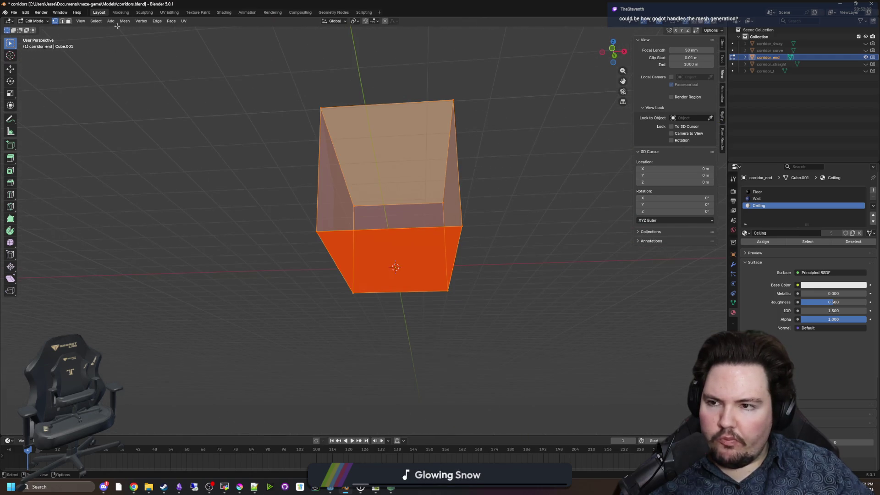
Step: Run Mesh > Clean Up on the corridor_end mesh
{"action": "left_click", "coordinate": [124, 21]}
{"action": "mouse_move", "coordinate": [162, 192]}
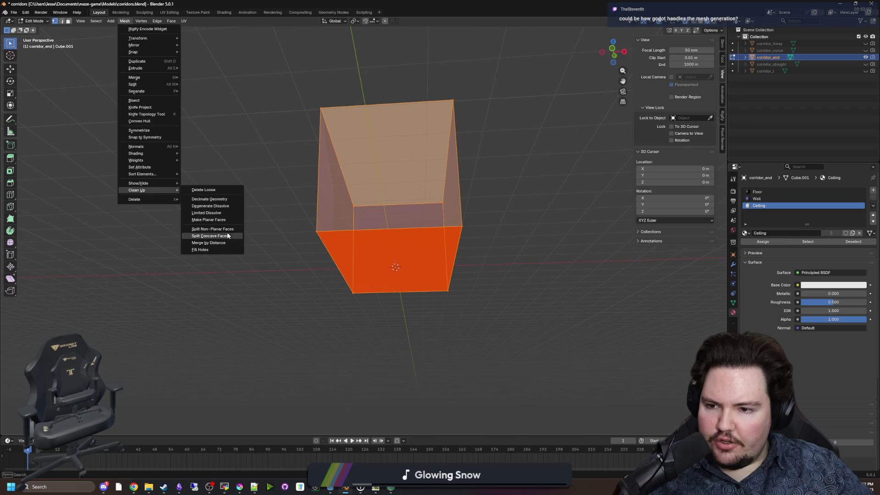
{"action": "left_click", "coordinate": [214, 192]}
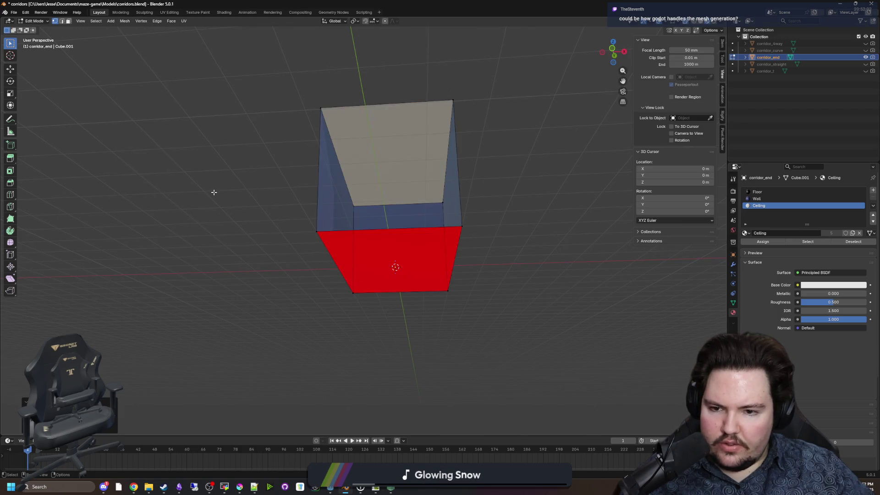
{"action": "left_click_drag", "start_coordinate": [214, 194], "coordinate": [395, 311]}
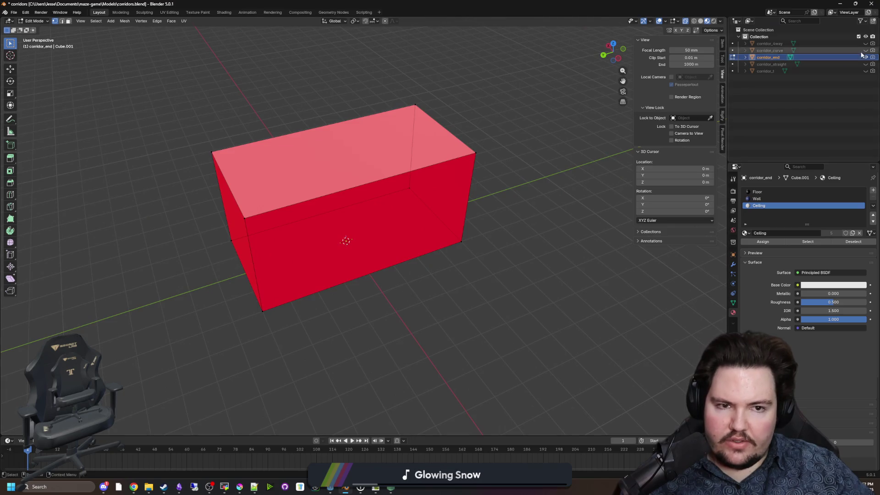
Step: Unhide the other corridor meshes and run Mesh > Clean Up on all five together
{"action": "left_click", "coordinate": [866, 71]}
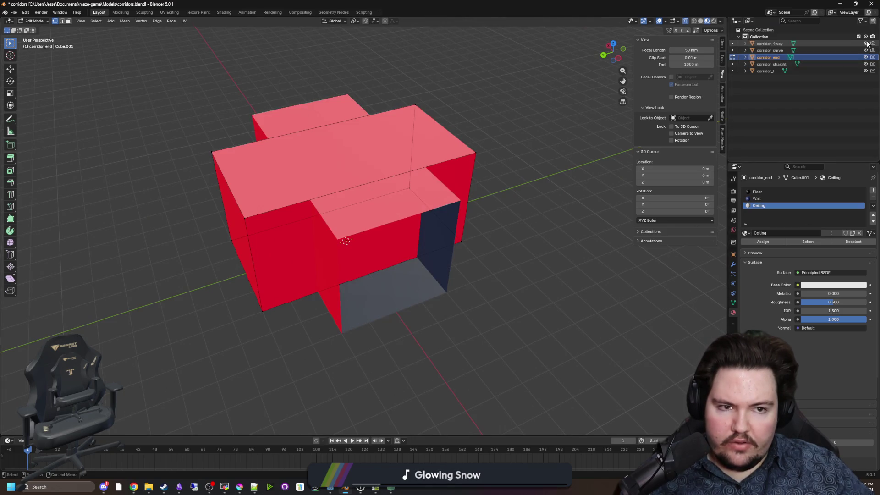
{"action": "key", "text": "a"}
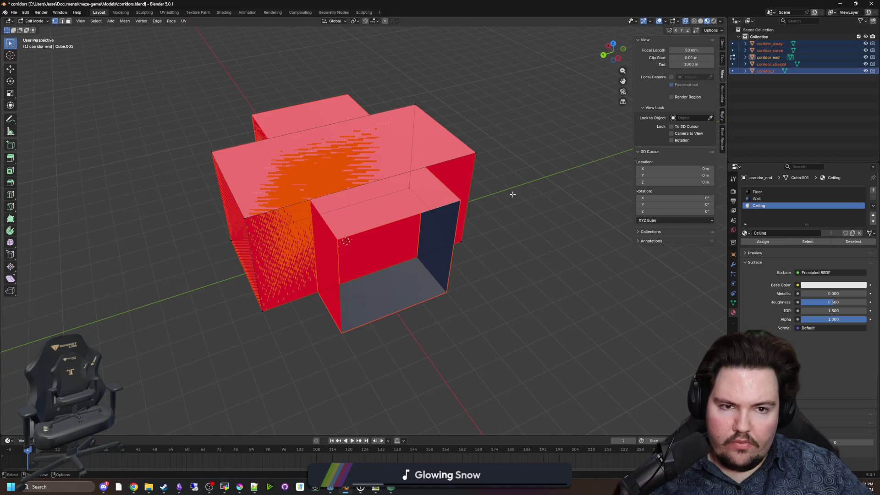
{"action": "left_click_drag", "start_coordinate": [463, 197], "coordinate": [441, 186]}
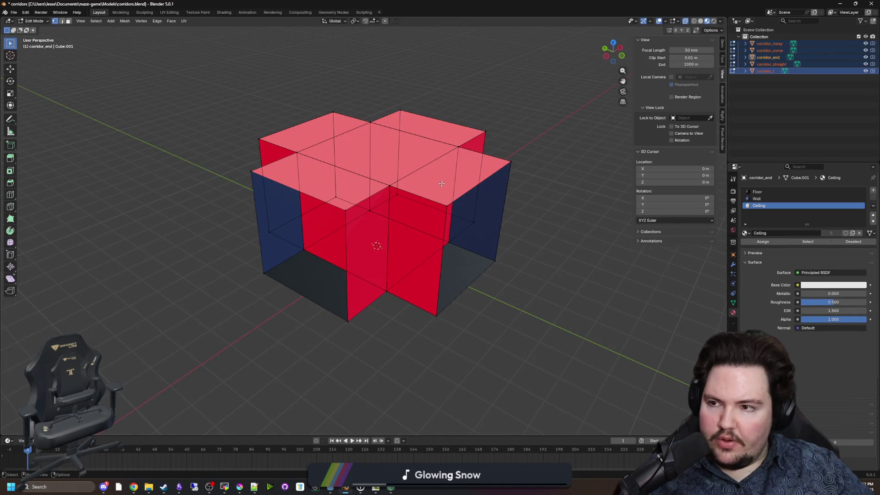
{"action": "key", "text": "a"}
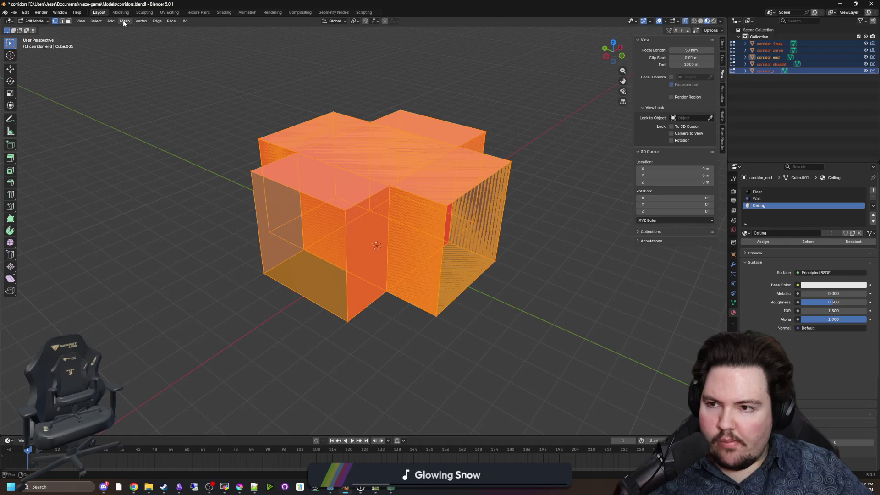
{"action": "left_click", "coordinate": [124, 22]}
{"action": "mouse_move", "coordinate": [163, 194]}
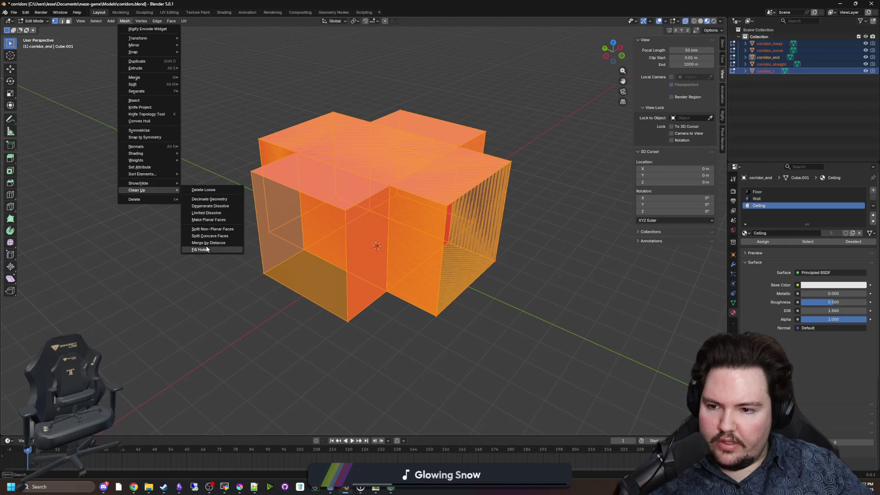
{"action": "left_click", "coordinate": [211, 193]}
{"action": "key", "text": "Tab"}
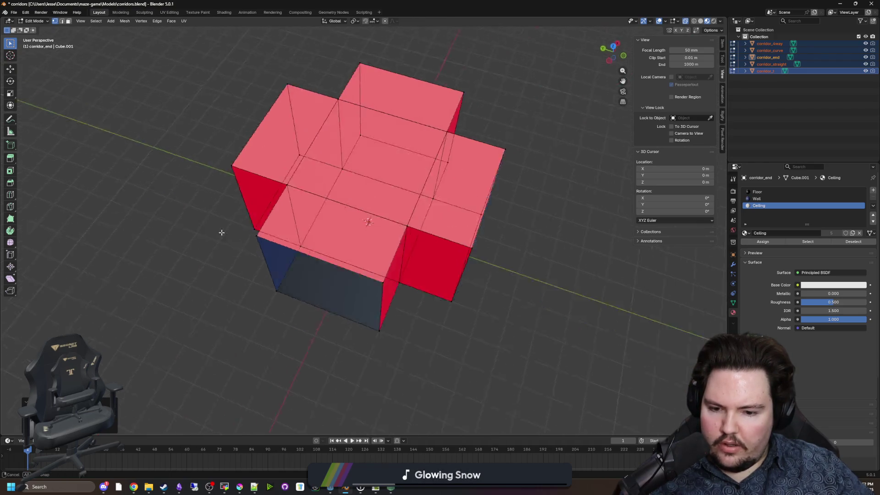
Step: Hide corridor_4way so only corridor_straight stays visible
{"action": "left_click_drag", "start_coordinate": [507, 312], "coordinate": [728, 101]}
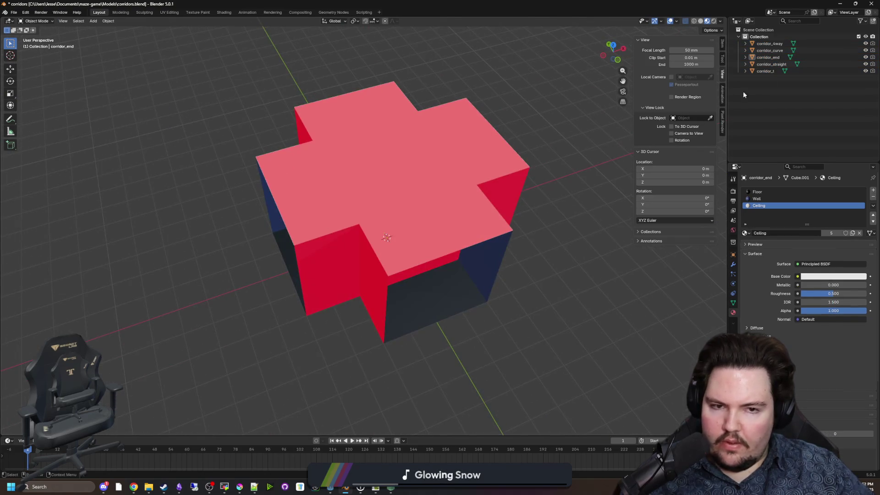
{"action": "left_click", "coordinate": [865, 43]}
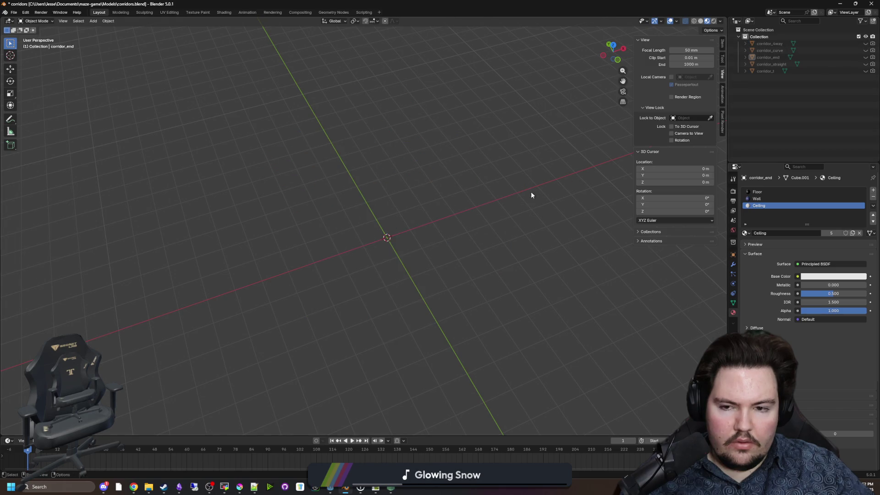
{"action": "left_click", "coordinate": [866, 64]}
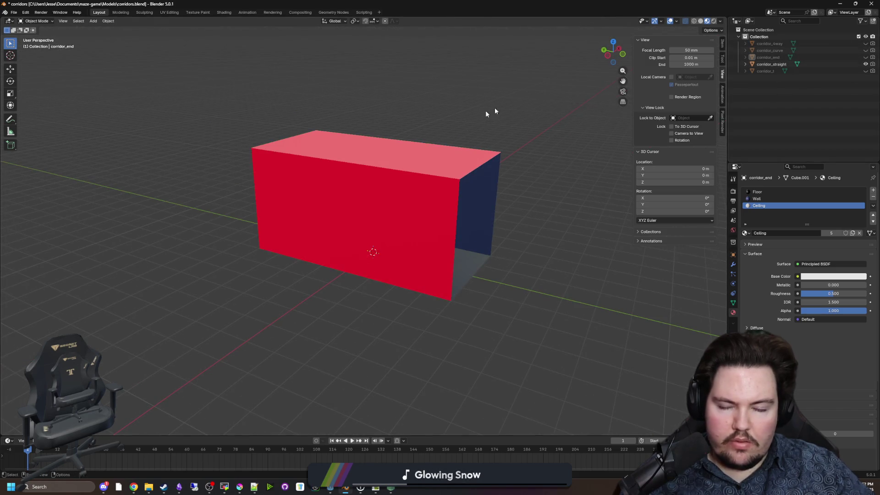
{"action": "key", "text": "alt+Tab"}
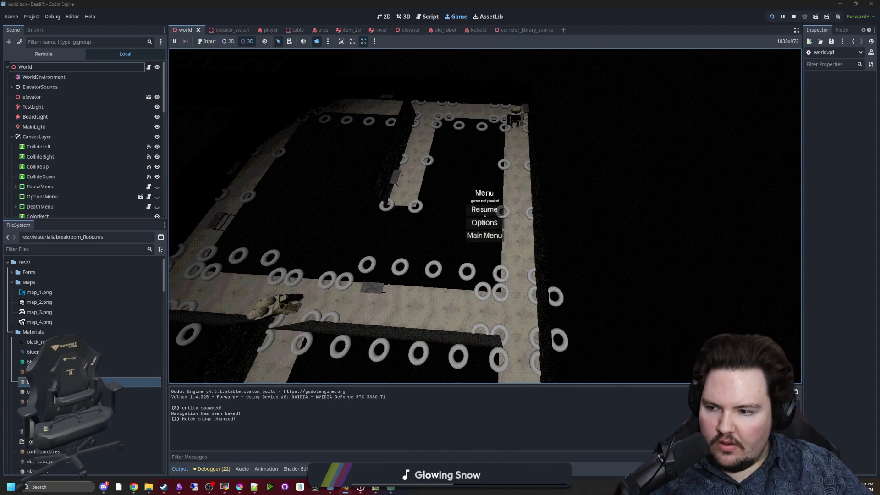
Step: Return to the Godot game and minimize Blender to view the rubble-lined corridors
{"action": "key", "text": "alt+Tab"}
{"action": "left_click", "coordinate": [747, 315]}
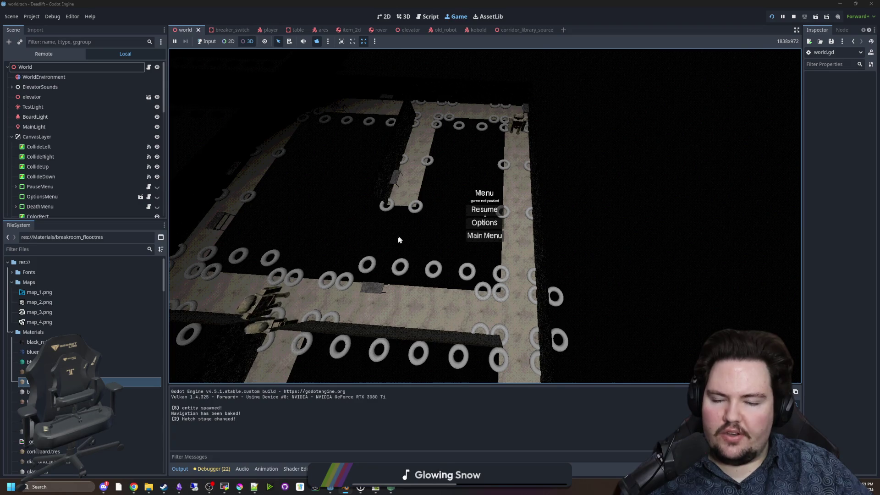